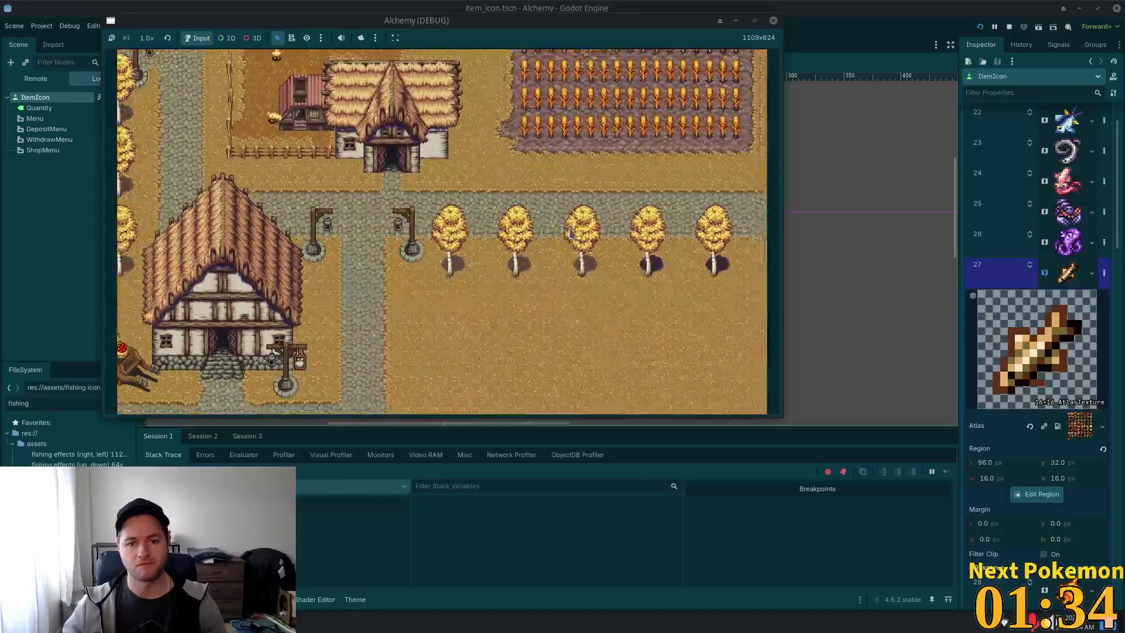
Walk north to the dirt path, then south-east across the desert to the southern beach.
{"action": "key", "text": "Up"}
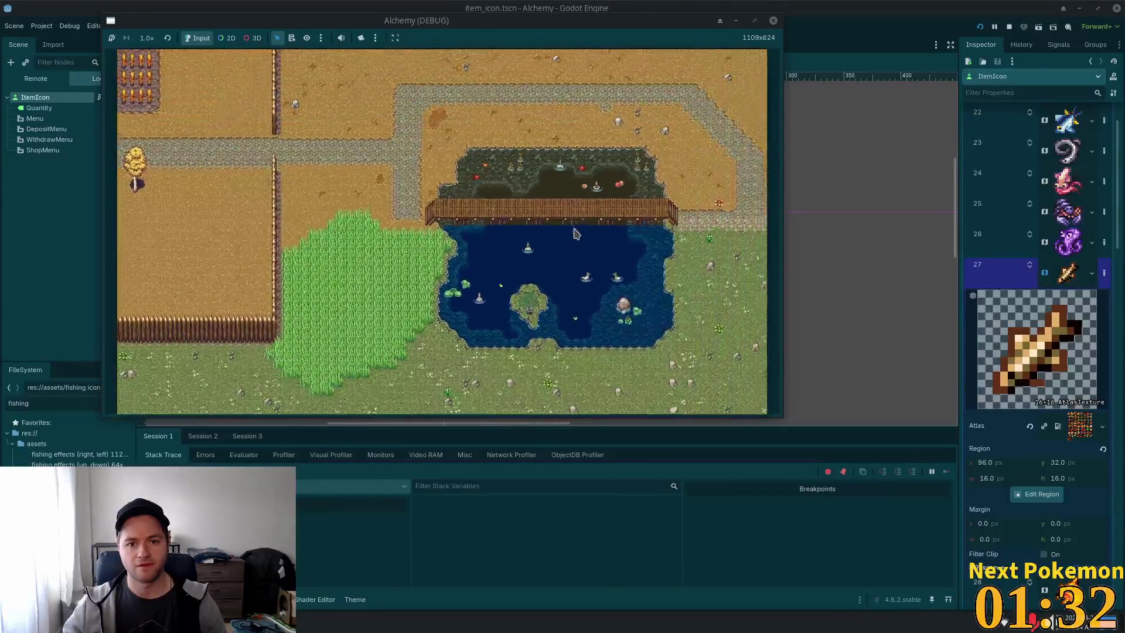
{"action": "key", "text": "Down"}
{"action": "key", "text": "Right"}
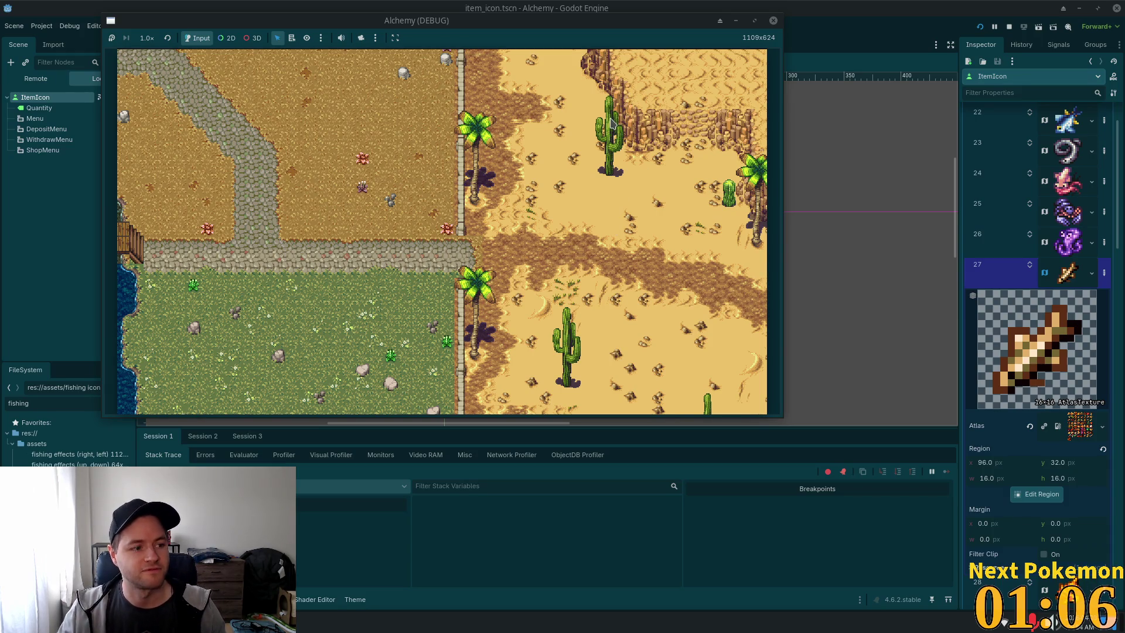
{"action": "scroll", "coordinate": [590, 240], "scroll_direction": "down", "scroll_amount": 5}
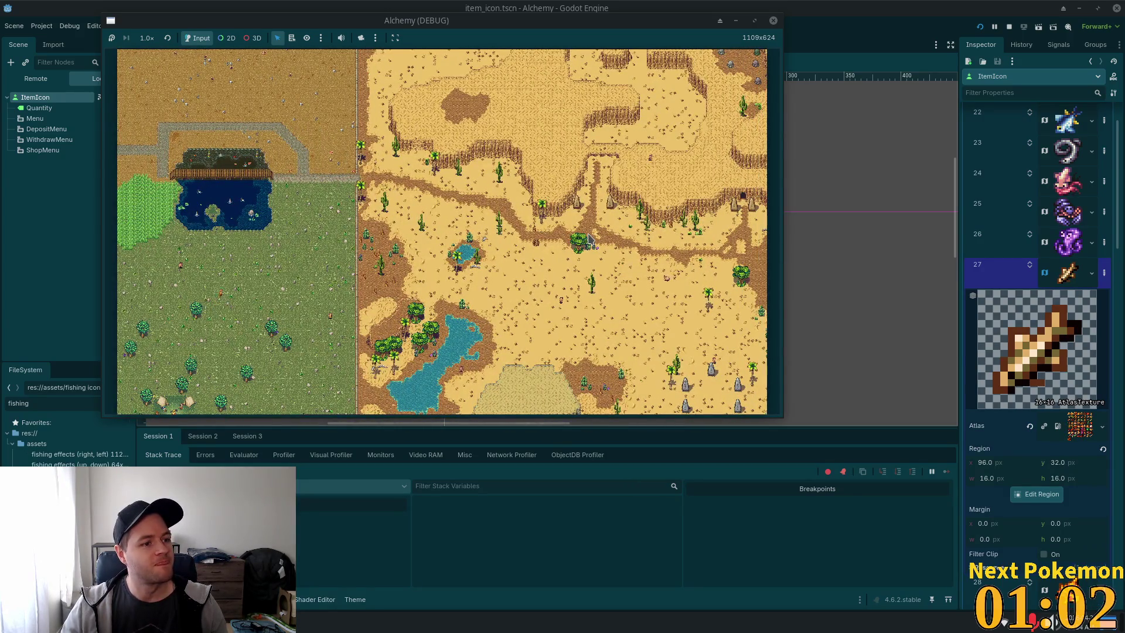
{"action": "key", "text": "d"}
{"action": "key", "text": "s"}
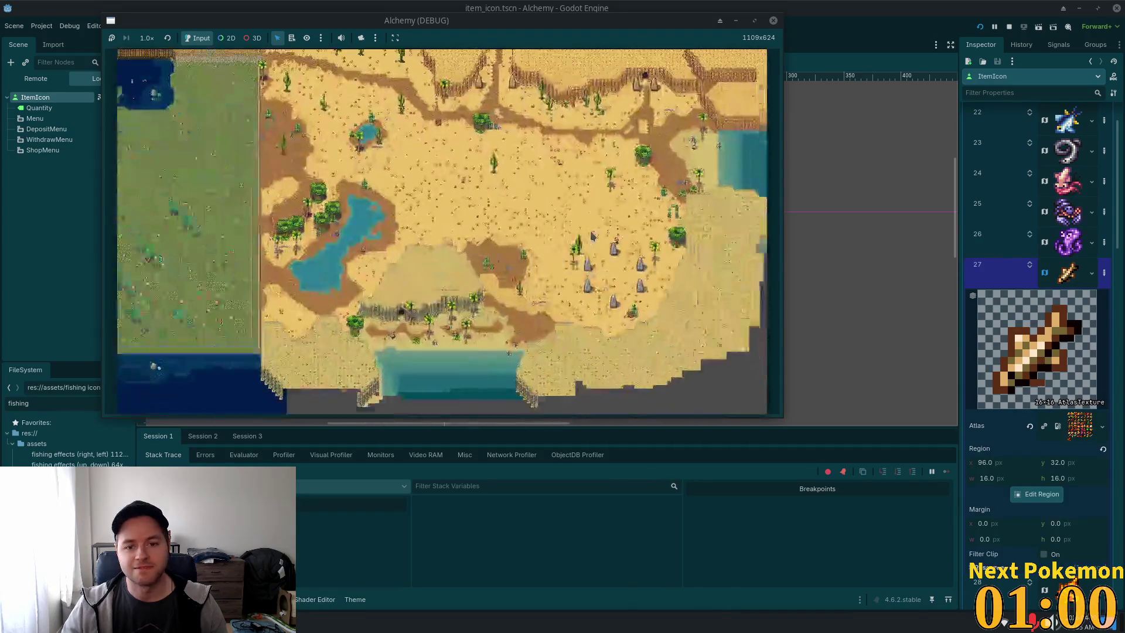
{"action": "key", "text": "s"}
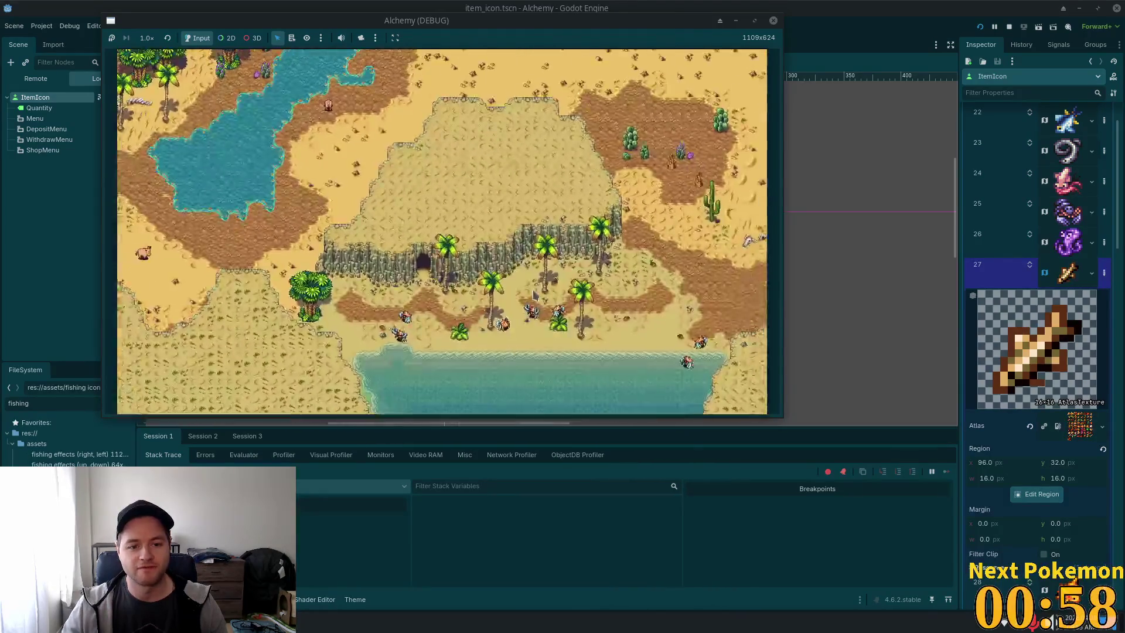
Zoom in and tour the cliffs and cave, the shoreline and the inland palms.
{"action": "scroll", "coordinate": [534, 288], "scroll_direction": "up", "scroll_amount": 5}
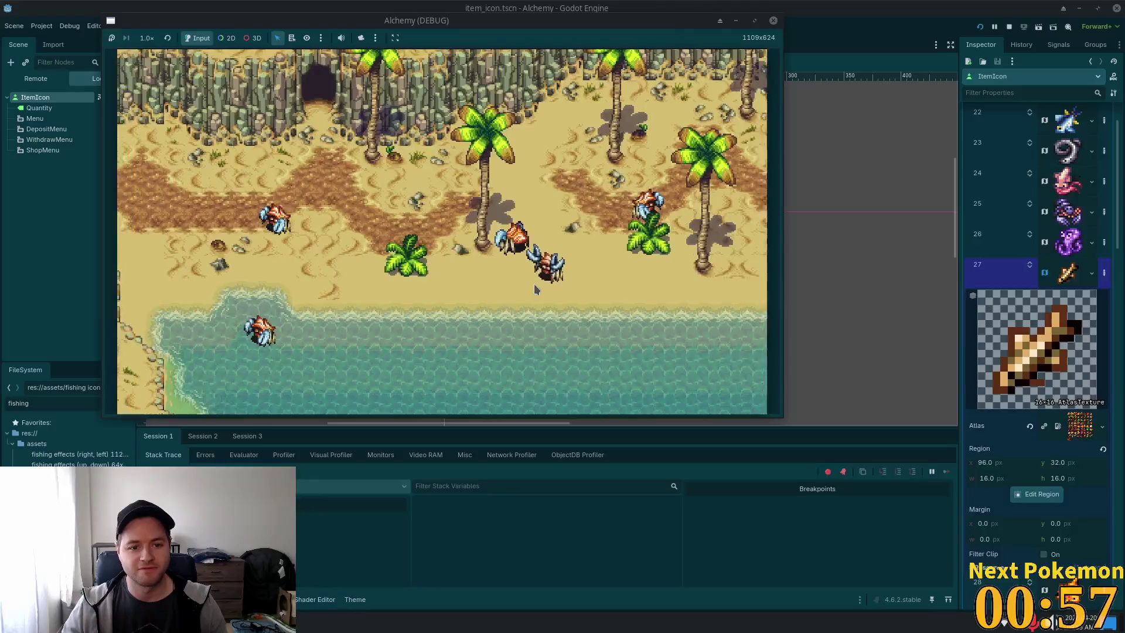
{"action": "key", "text": "w"}
{"action": "key", "text": "a"}
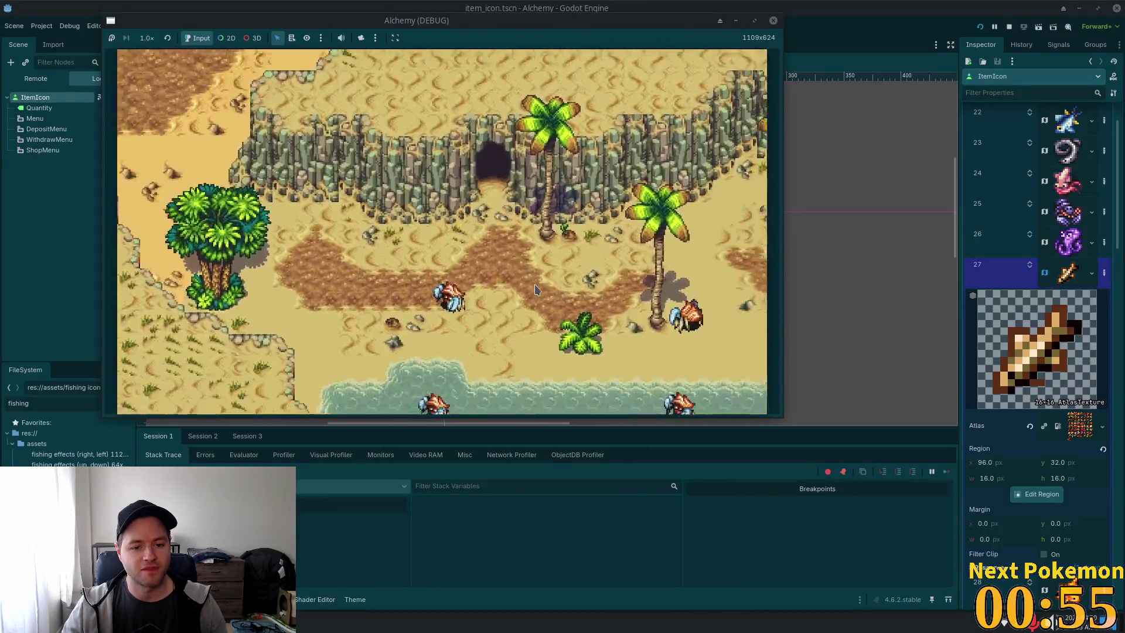
{"action": "key", "text": "s"}
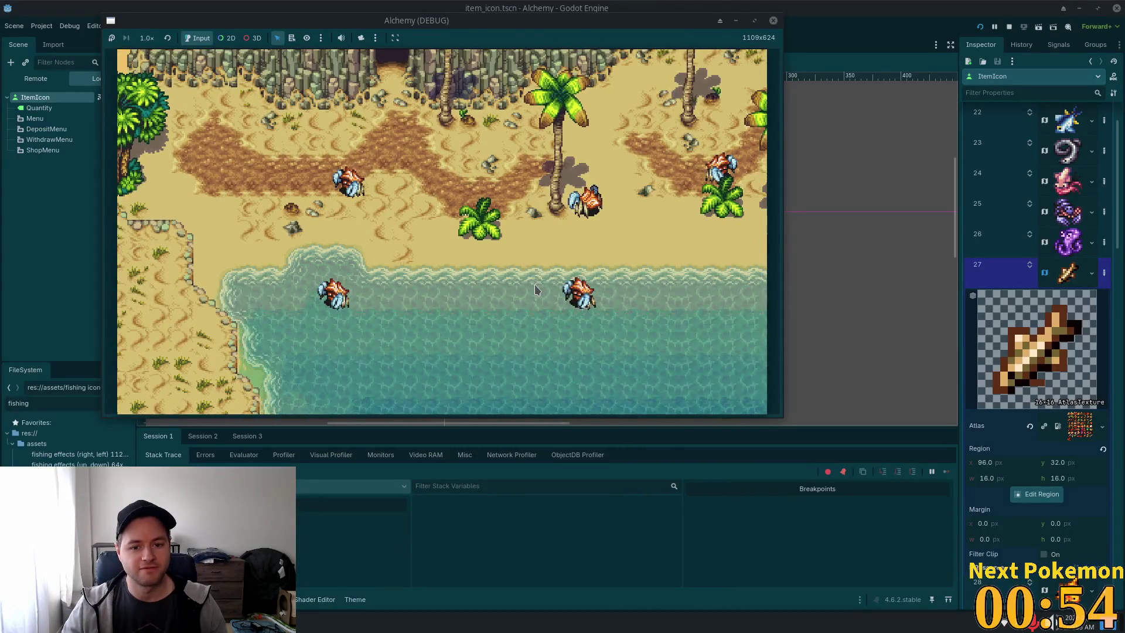
{"action": "key", "text": "d"}
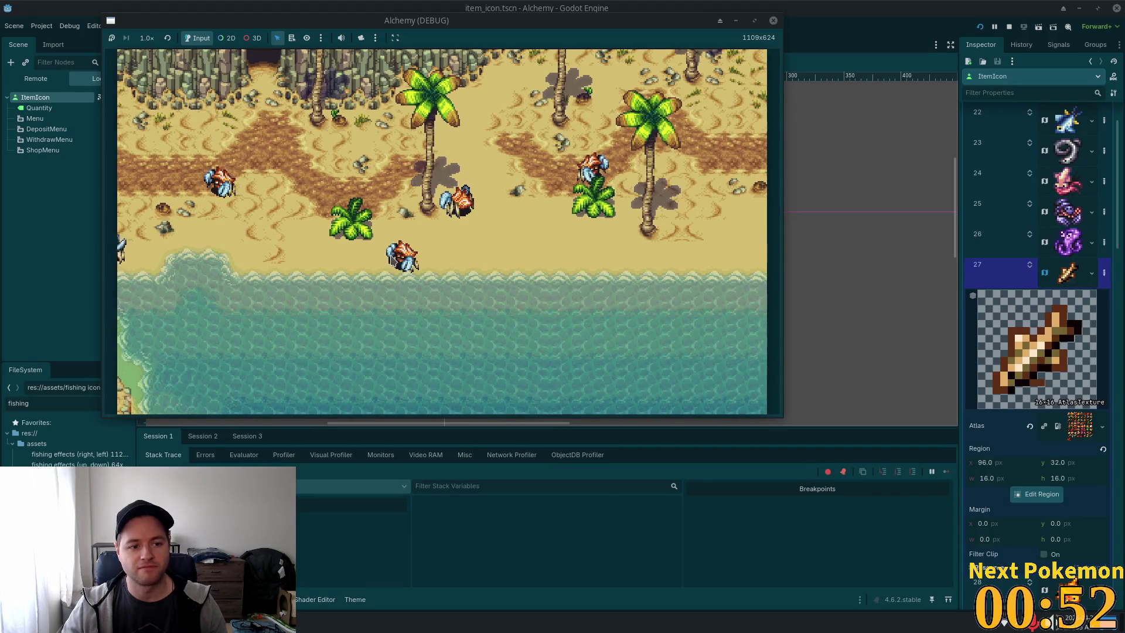
{"action": "key", "text": "w"}
{"action": "key", "text": "d"}
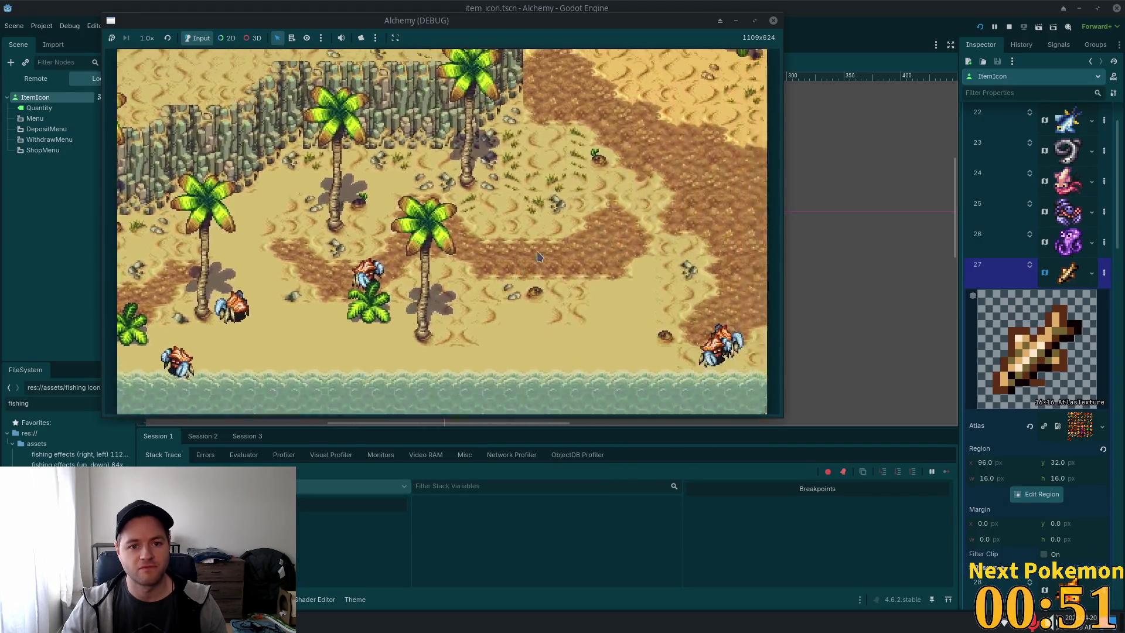
Cross the cactus desert and palm cliffs toward the grass field, then zoom out.
{"action": "key", "text": "w"}
{"action": "key", "text": "d"}
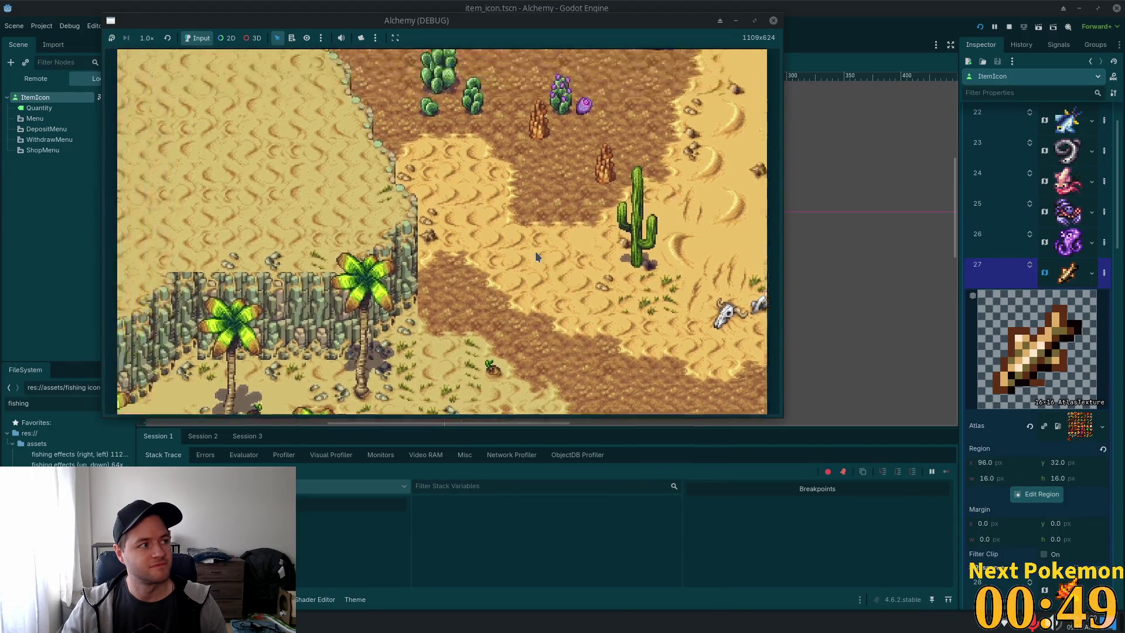
{"action": "key", "text": "a"}
{"action": "key", "text": "s"}
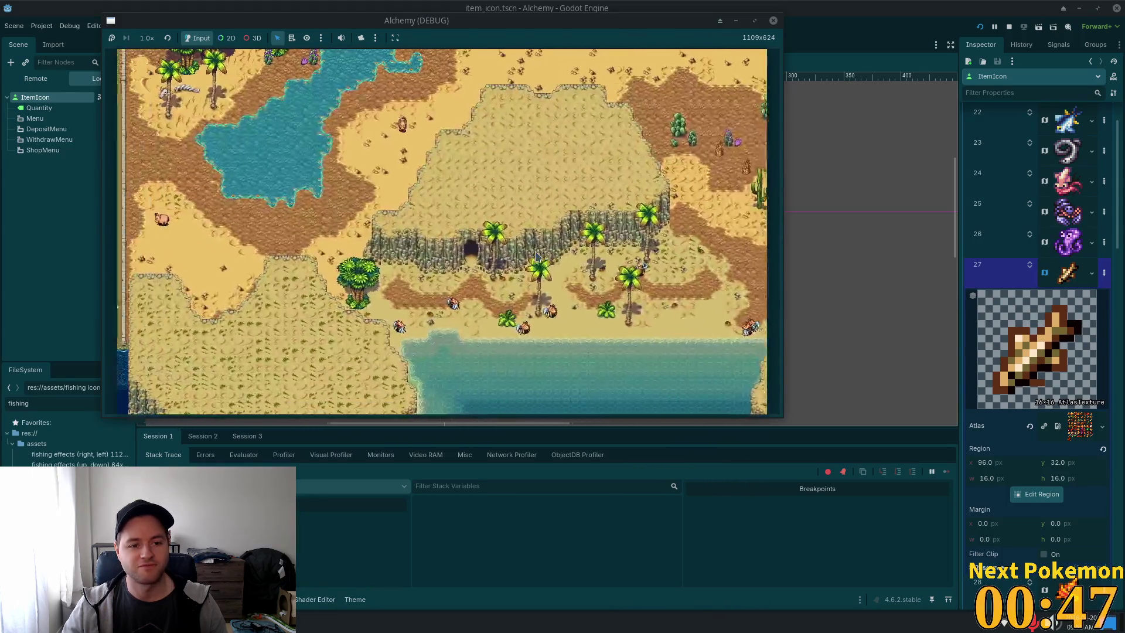
{"action": "key", "text": "w"}
{"action": "key", "text": "a"}
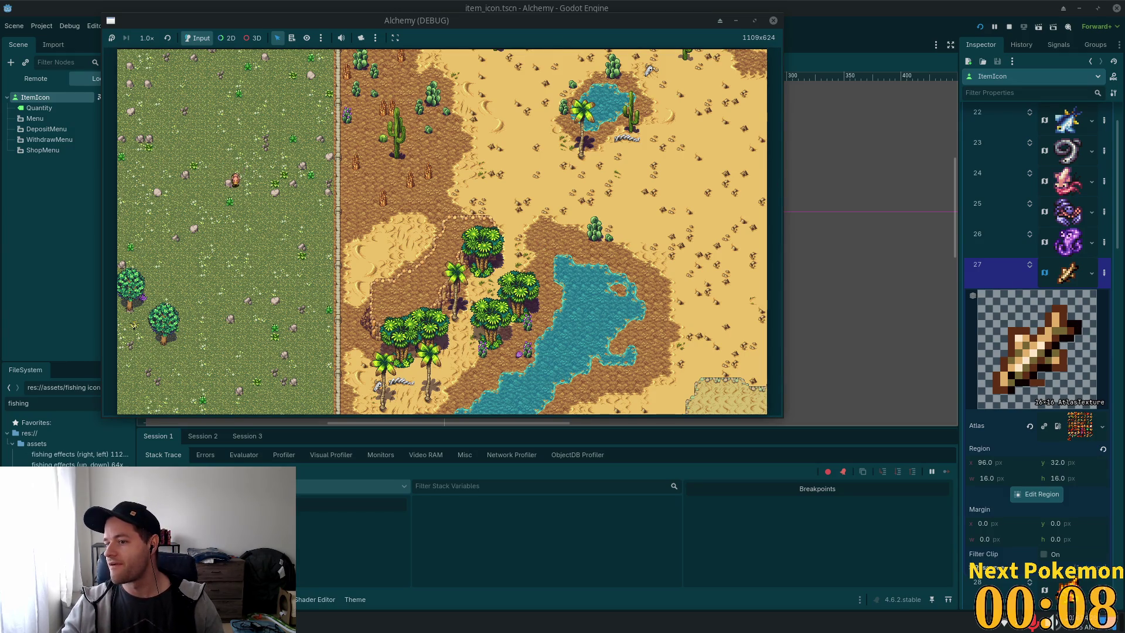
{"action": "scroll", "coordinate": [585, 221], "scroll_direction": "down", "scroll_amount": 2}
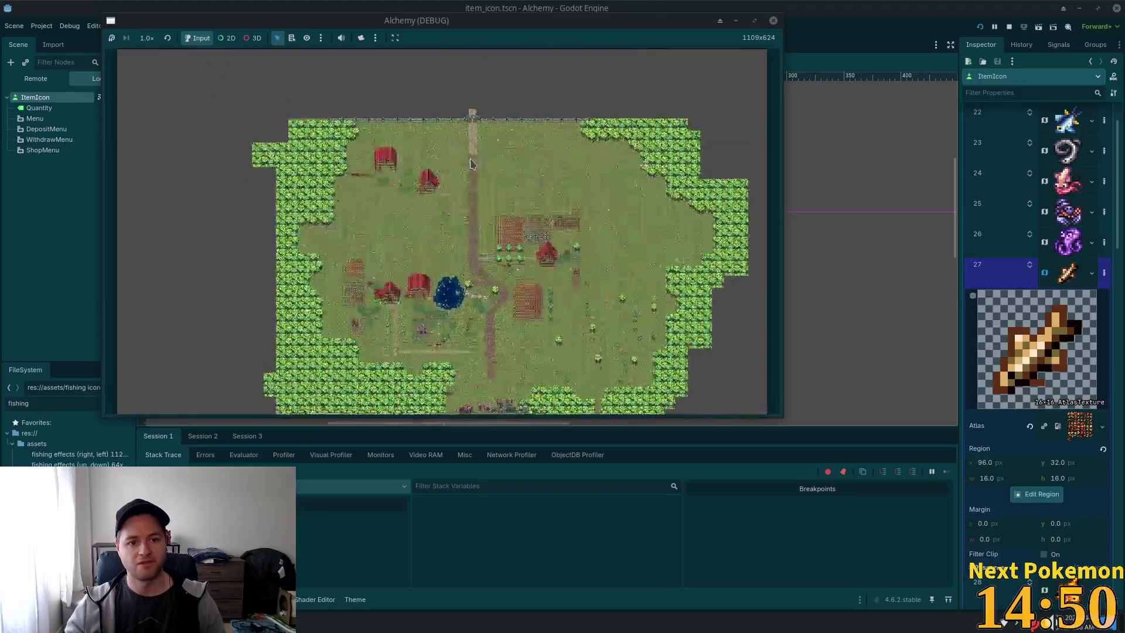
Zoom in on the castle gate, then pan south and east toward the farm and pond.
{"action": "scroll", "coordinate": [472, 163], "scroll_direction": "up", "scroll_amount": 3}
{"action": "scroll", "coordinate": [478, 179], "scroll_direction": "up", "scroll_amount": 2}
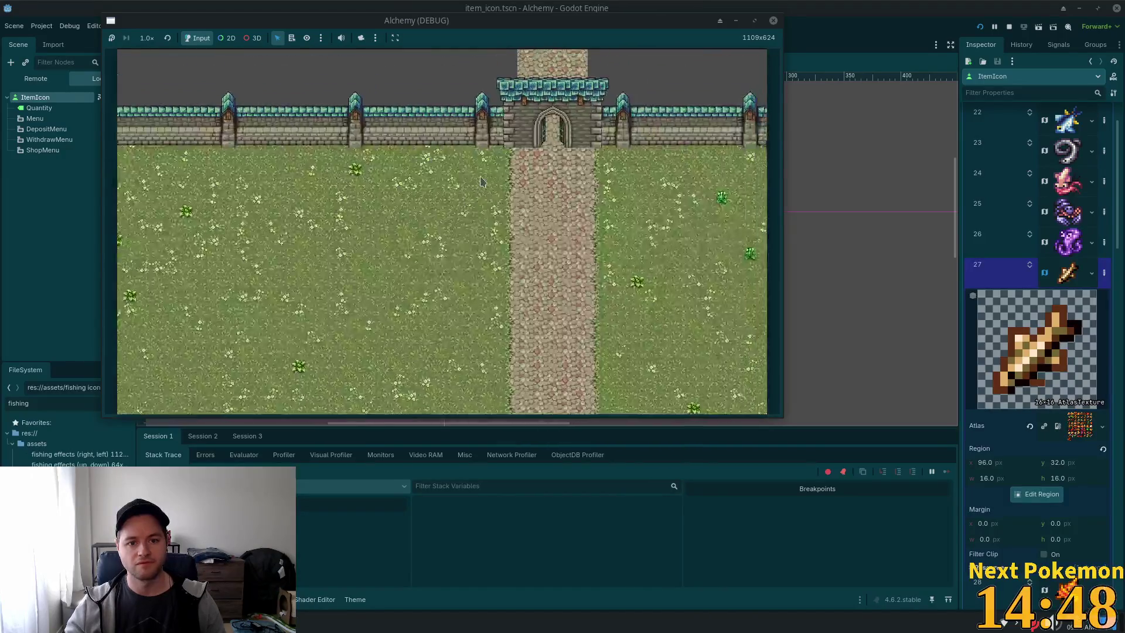
{"action": "scroll", "coordinate": [509, 203], "scroll_direction": "up", "scroll_amount": 2}
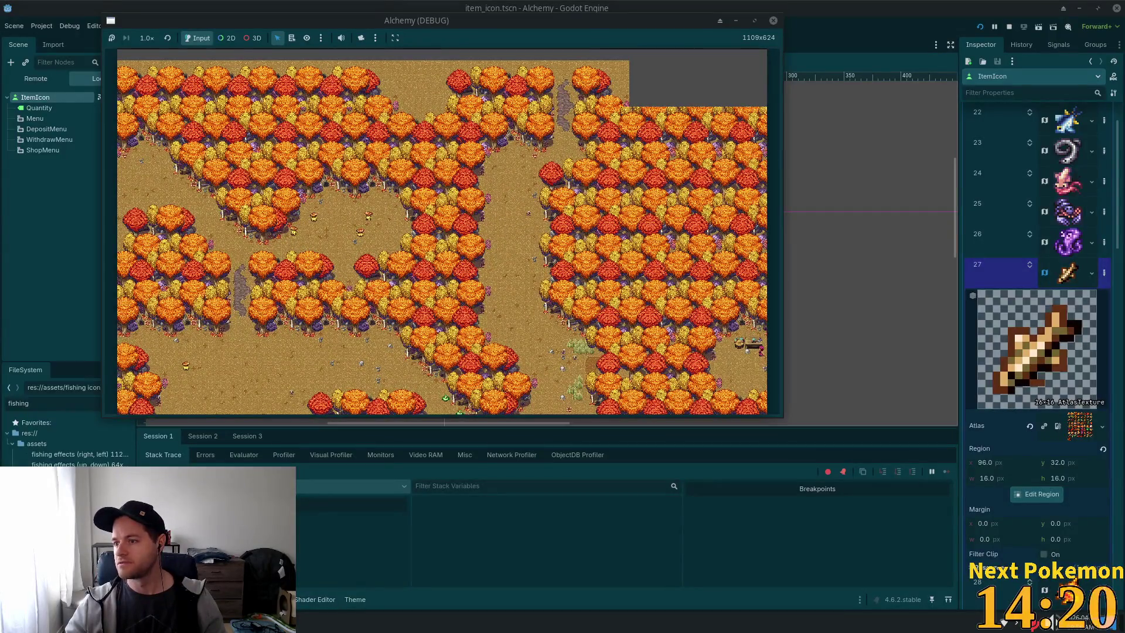
{"action": "scroll", "coordinate": [497, 288], "scroll_direction": "down", "scroll_amount": 3}
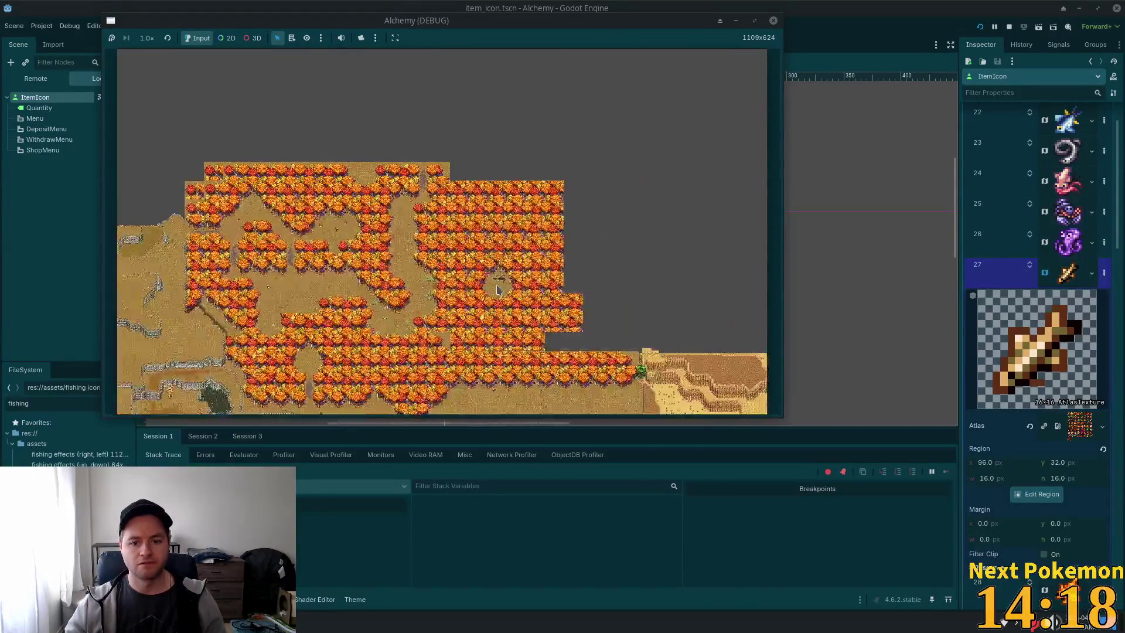
{"action": "key", "text": "s"}
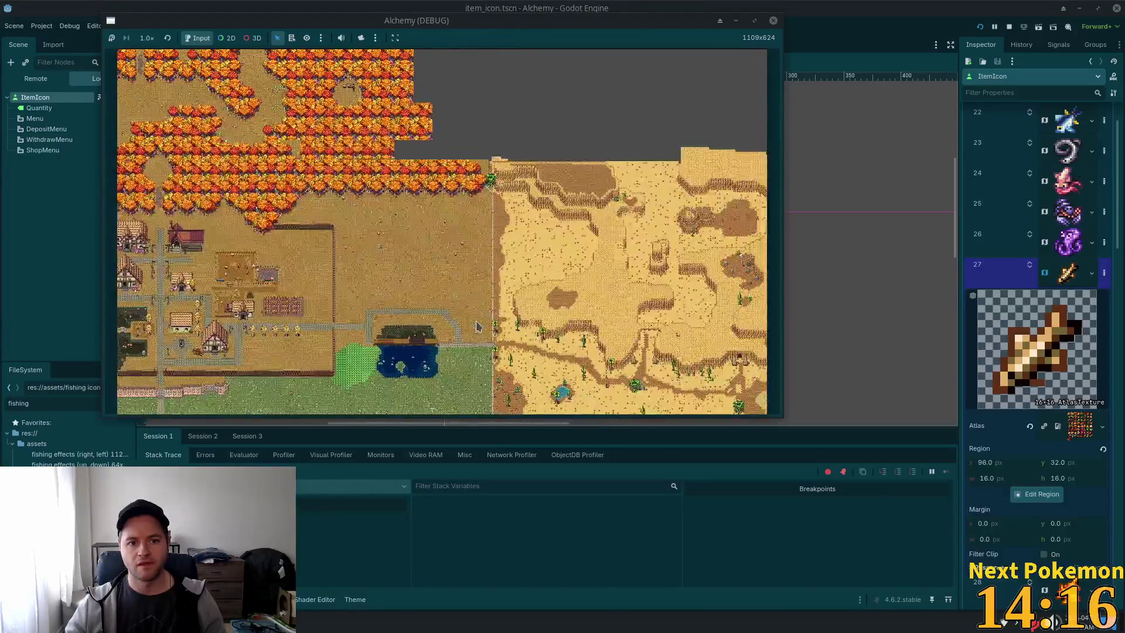
{"action": "key", "text": "d"}
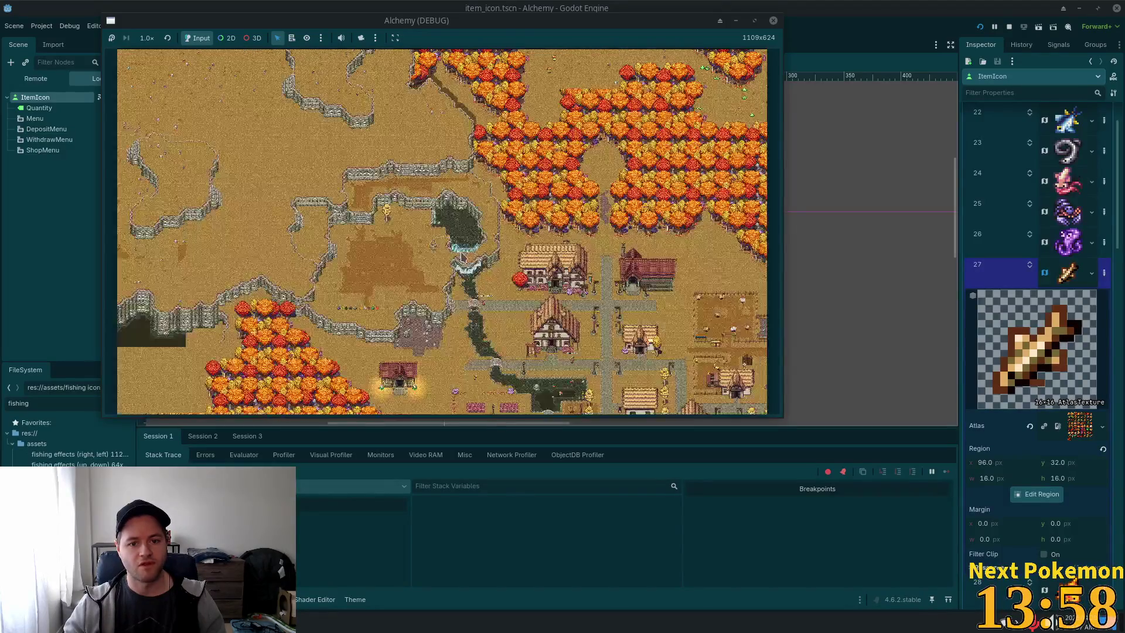
{"action": "scroll", "coordinate": [462, 258], "scroll_direction": "up", "scroll_amount": 5}
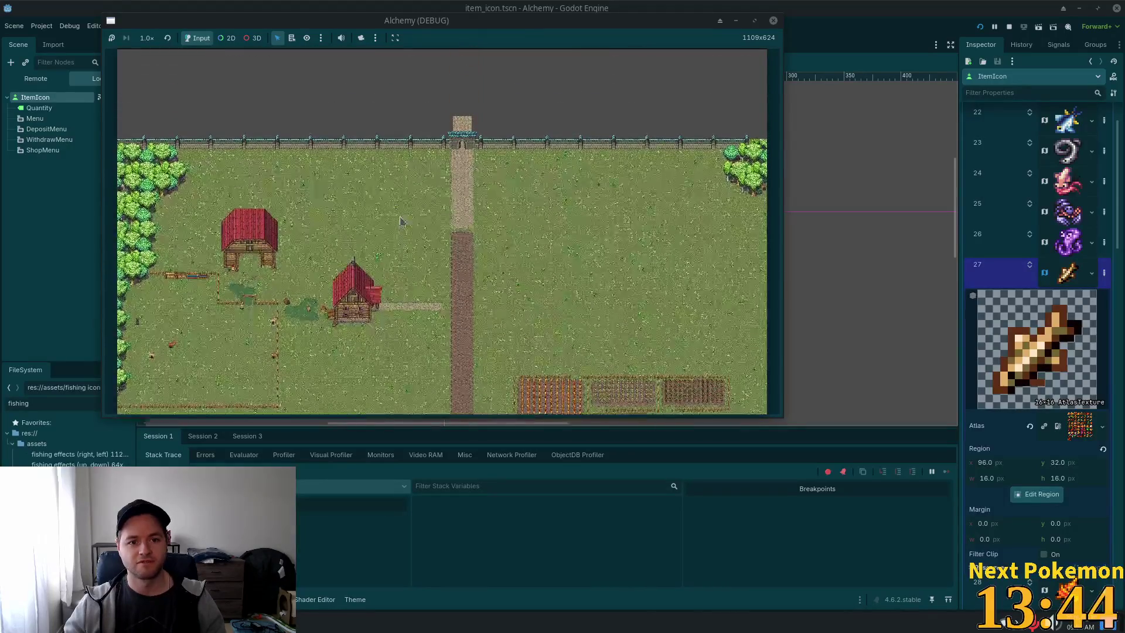
Stop the game, switch to fields_of_ouros, undo the accidental content shift, and save.
{"action": "key", "text": "F8"}
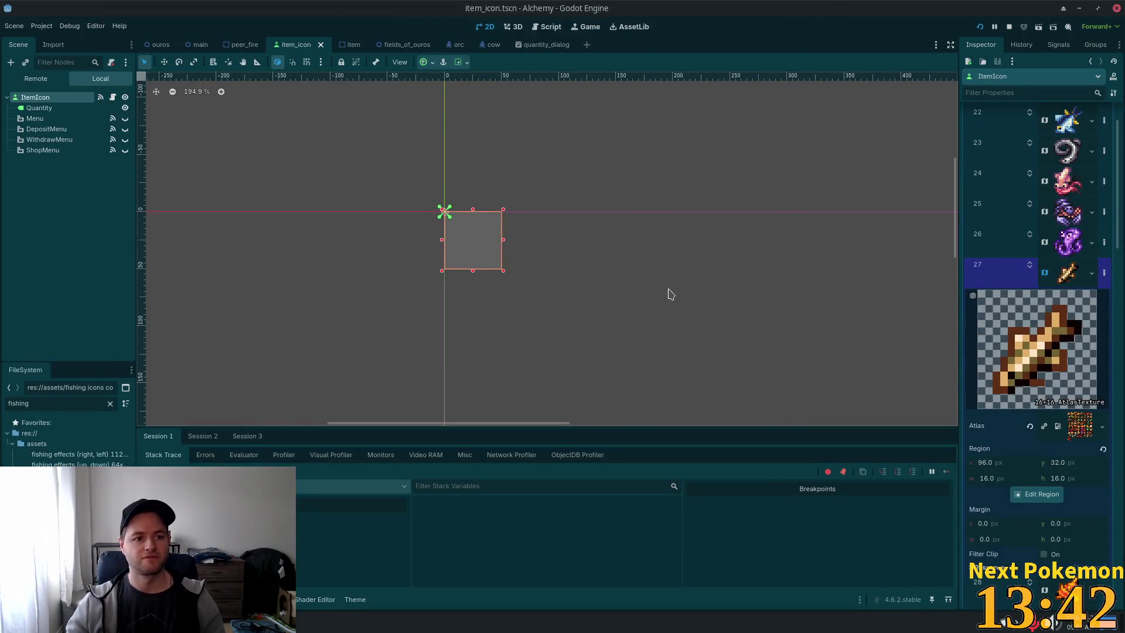
{"action": "scroll", "coordinate": [582, 227], "scroll_direction": "down", "scroll_amount": 2}
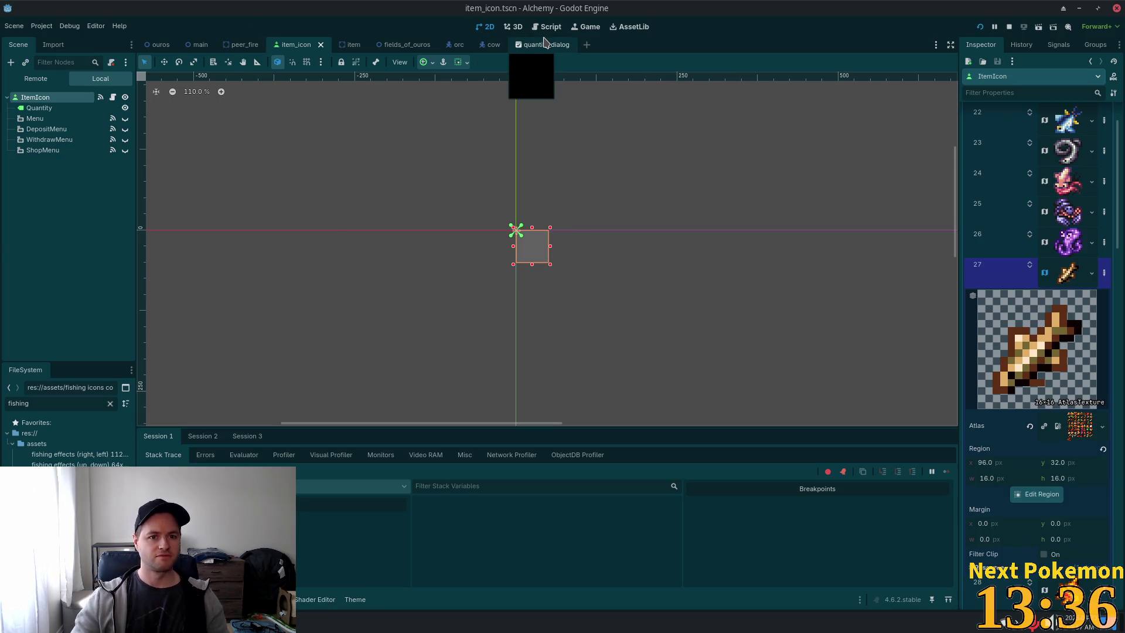
{"action": "left_click", "coordinate": [408, 44]}
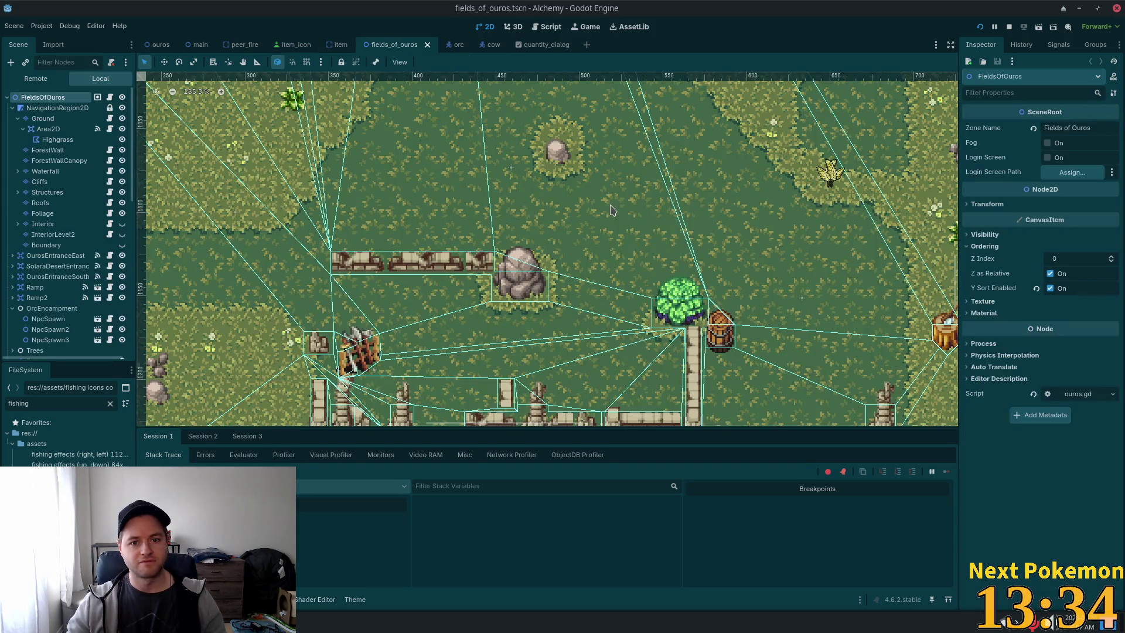
{"action": "scroll", "coordinate": [615, 211], "scroll_direction": "down", "scroll_amount": 5}
{"action": "mouse_move", "coordinate": [592, 212]}
{"action": "left_mouse_down"}
{"action": "mouse_move", "coordinate": [534, 204]}
{"action": "mouse_move", "coordinate": [532, 229]}
{"action": "mouse_move", "coordinate": [498, 181]}
{"action": "left_mouse_up"}
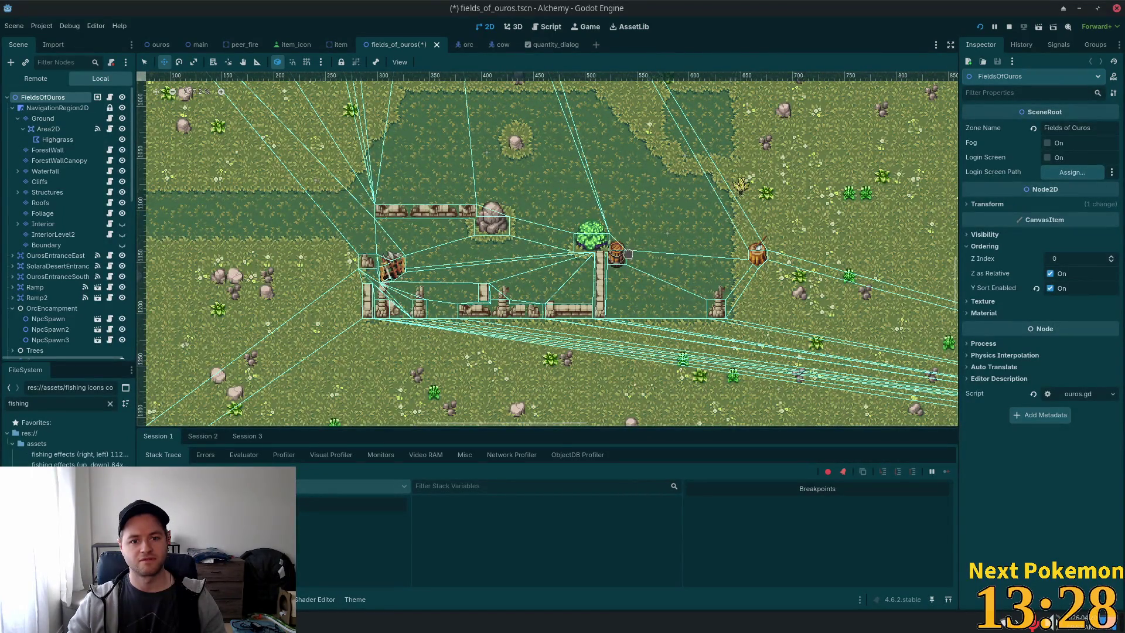
{"action": "key", "text": "ctrl+z"}
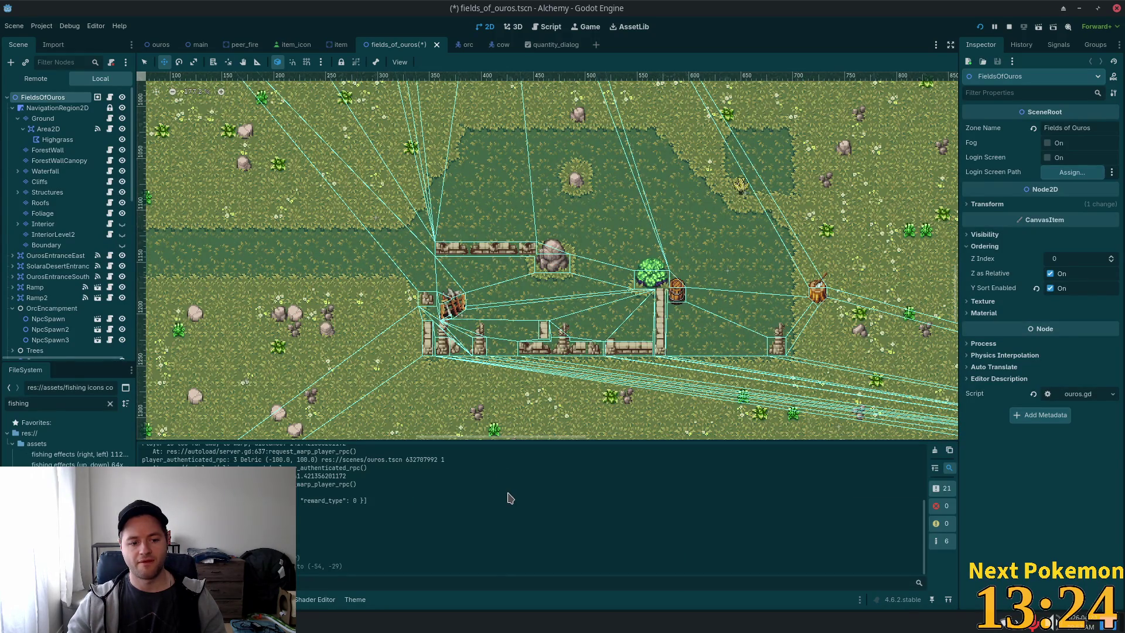
{"action": "key", "text": "ctrl+s"}
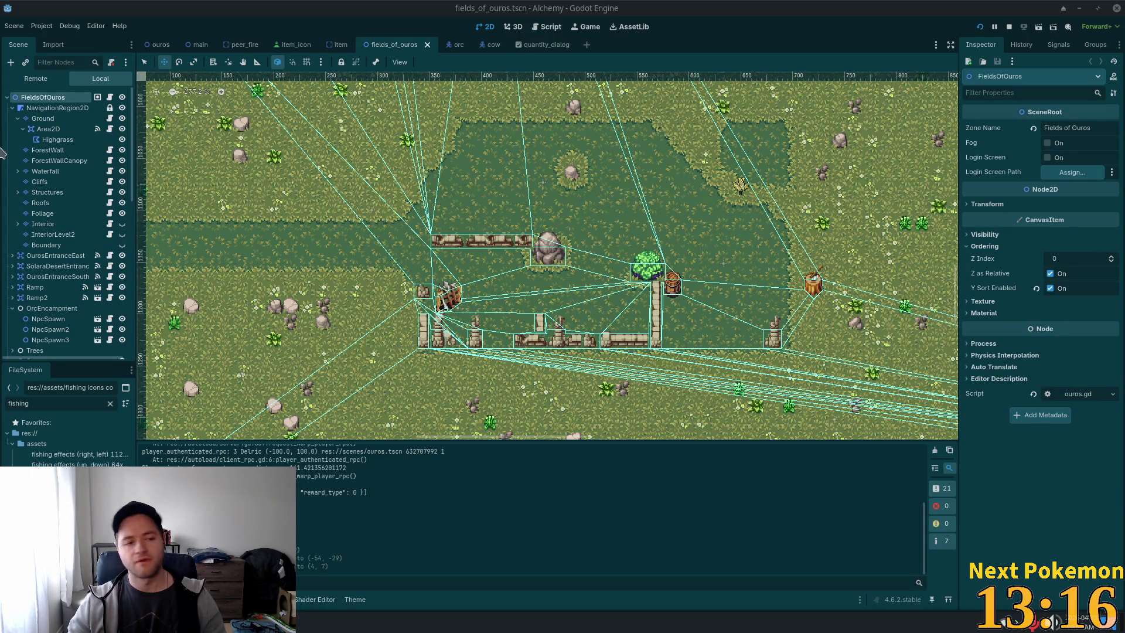
Pan the fields_of_ouros map over the lake, docks and autumn village.
{"action": "scroll", "coordinate": [372, 213], "scroll_direction": "down", "scroll_amount": 5}
{"action": "mouse_move", "coordinate": [261, 276]}
{"action": "left_mouse_down"}
{"action": "mouse_move", "coordinate": [407, 188]}
{"action": "mouse_move", "coordinate": [441, 105]}
{"action": "left_mouse_up"}
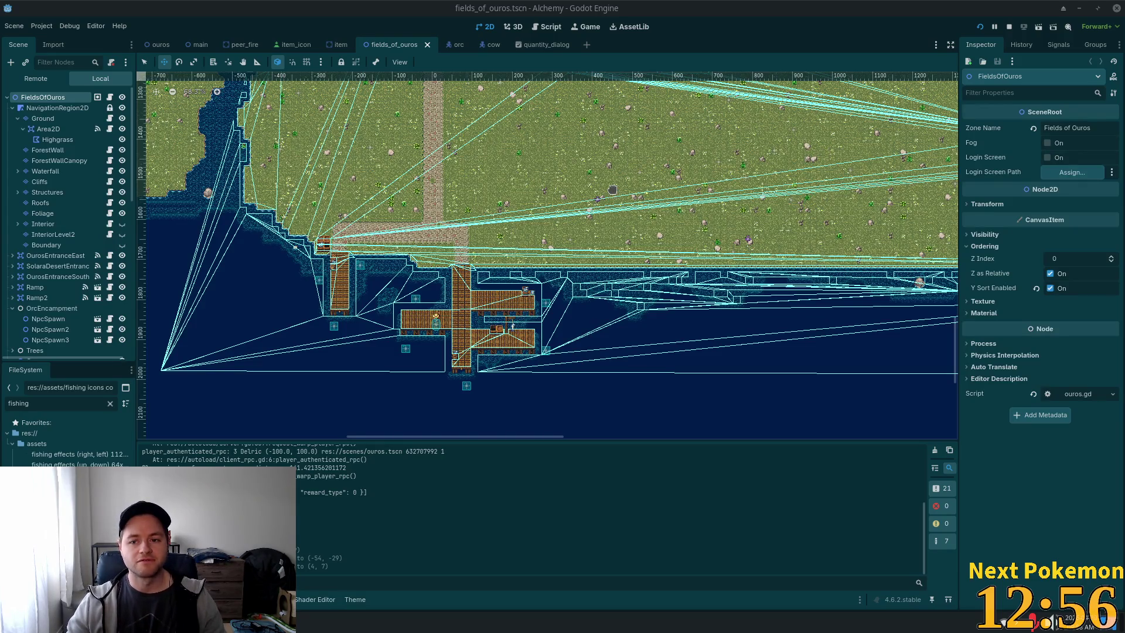
{"action": "scroll", "coordinate": [612, 192], "scroll_direction": "down", "scroll_amount": 3}
{"action": "left_click_drag", "start_coordinate": [457, 88], "coordinate": [551, 422]}
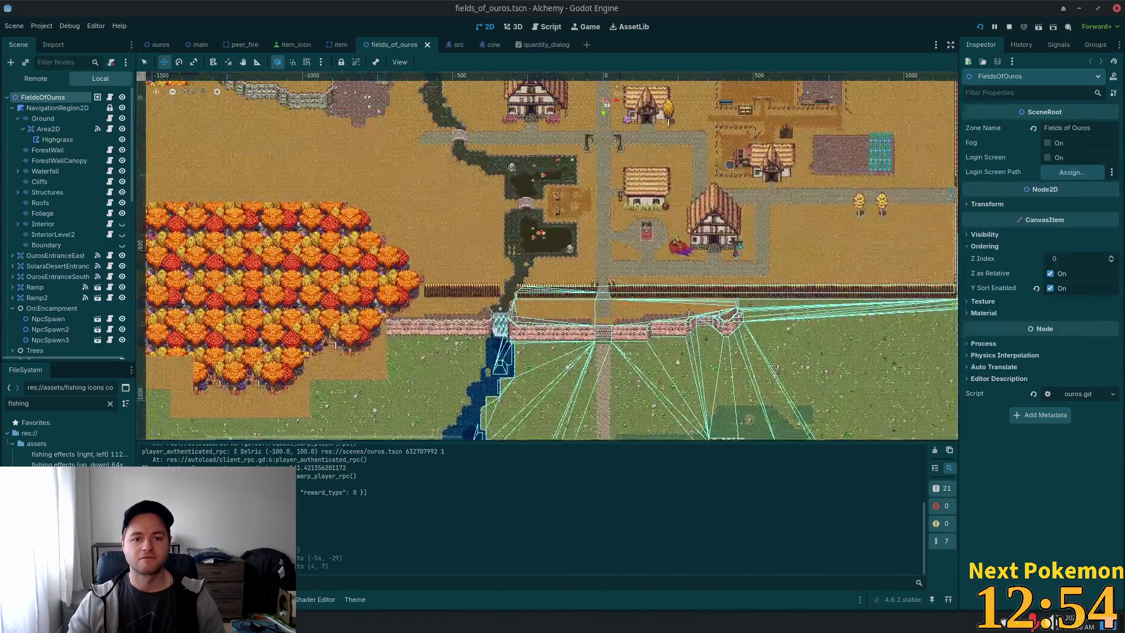
{"action": "mouse_move", "coordinate": [504, 222]}
{"action": "left_mouse_down"}
{"action": "mouse_move", "coordinate": [543, 334]}
{"action": "mouse_move", "coordinate": [716, 109]}
{"action": "left_mouse_up"}
{"action": "scroll", "coordinate": [717, 109], "scroll_direction": "down", "scroll_amount": 2}
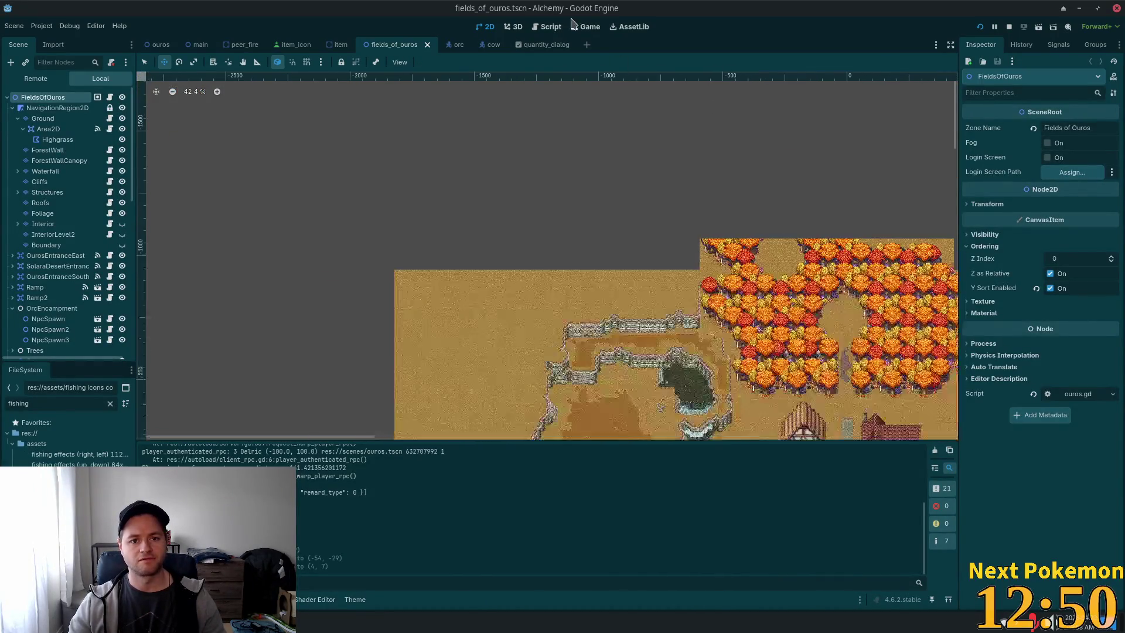
Close fields_of_ouros and all other open scenes.
{"action": "left_click", "coordinate": [427, 45]}
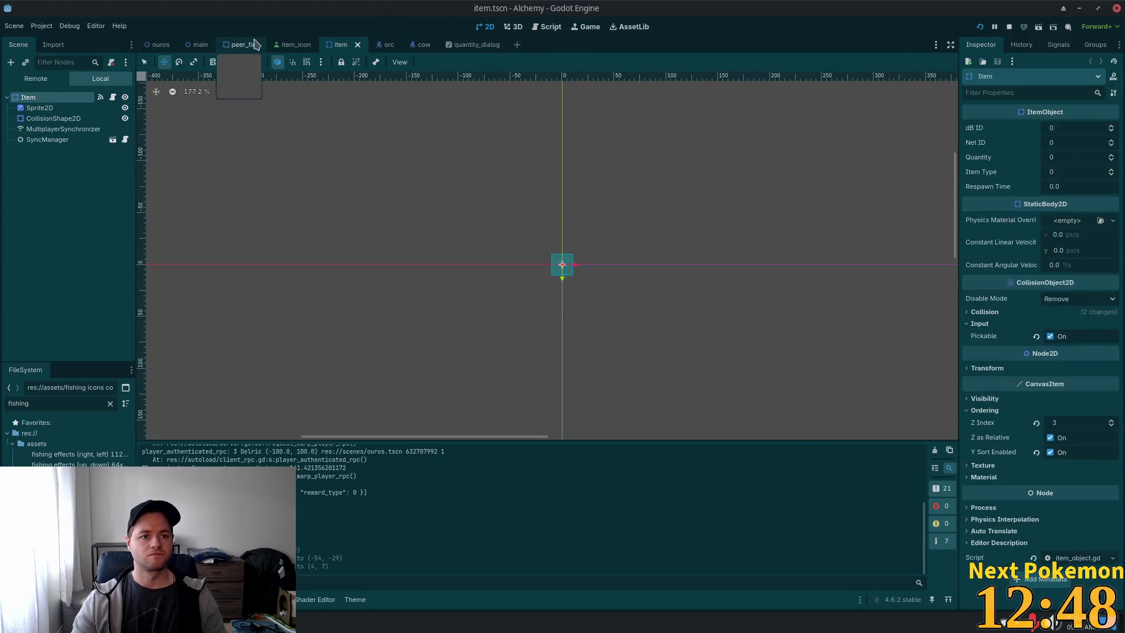
{"action": "left_click", "coordinate": [168, 46]}
{"action": "right_click", "coordinate": [170, 47]}
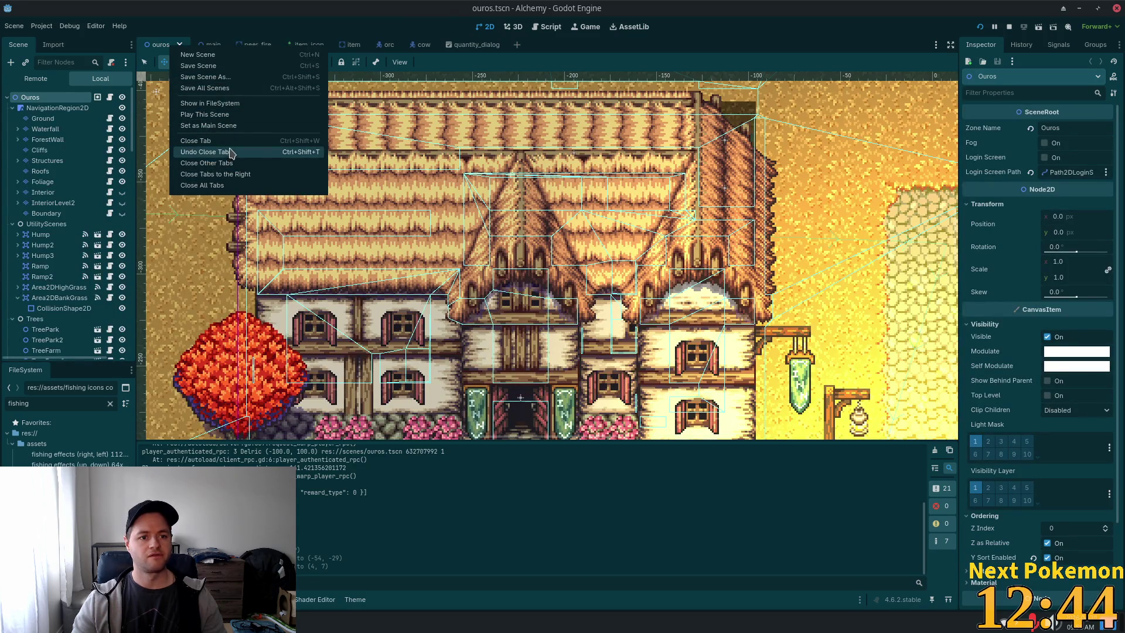
{"action": "left_click", "coordinate": [225, 186]}
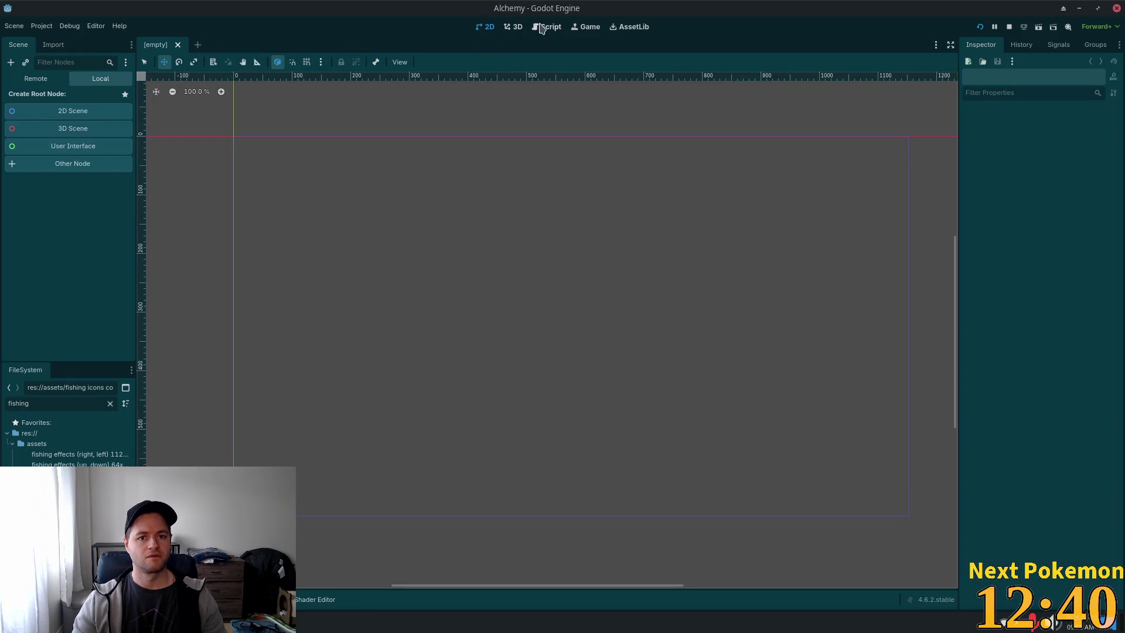
From the script editor, Quick Open 'greenspan' and load greenspan_holdings.tscn.
{"action": "left_click", "coordinate": [546, 27]}
{"action": "left_click", "coordinate": [193, 179]}
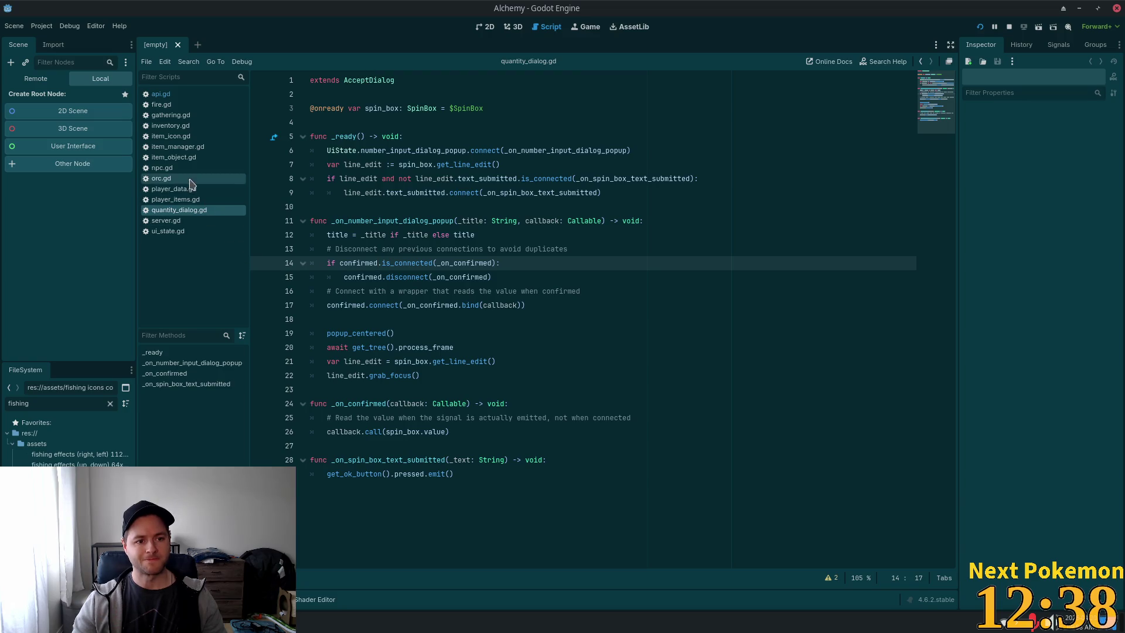
{"action": "right_click", "coordinate": [193, 178]}
{"action": "left_click", "coordinate": [396, 283]}
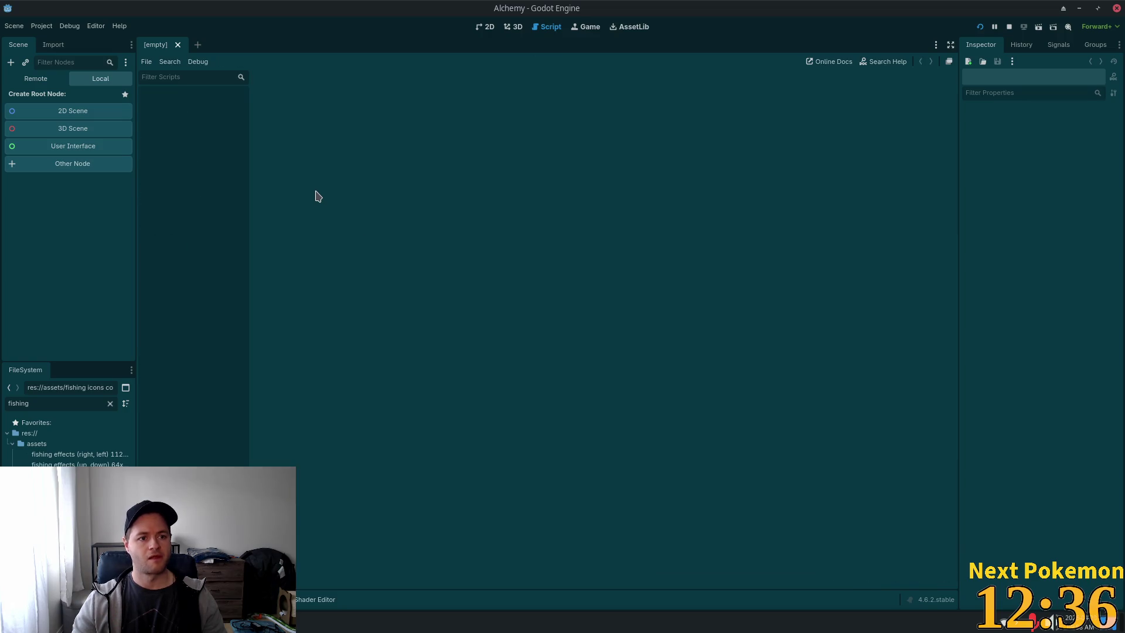
{"action": "key", "text": "alt+shift+o"}
{"action": "type", "text": "greenspan"}
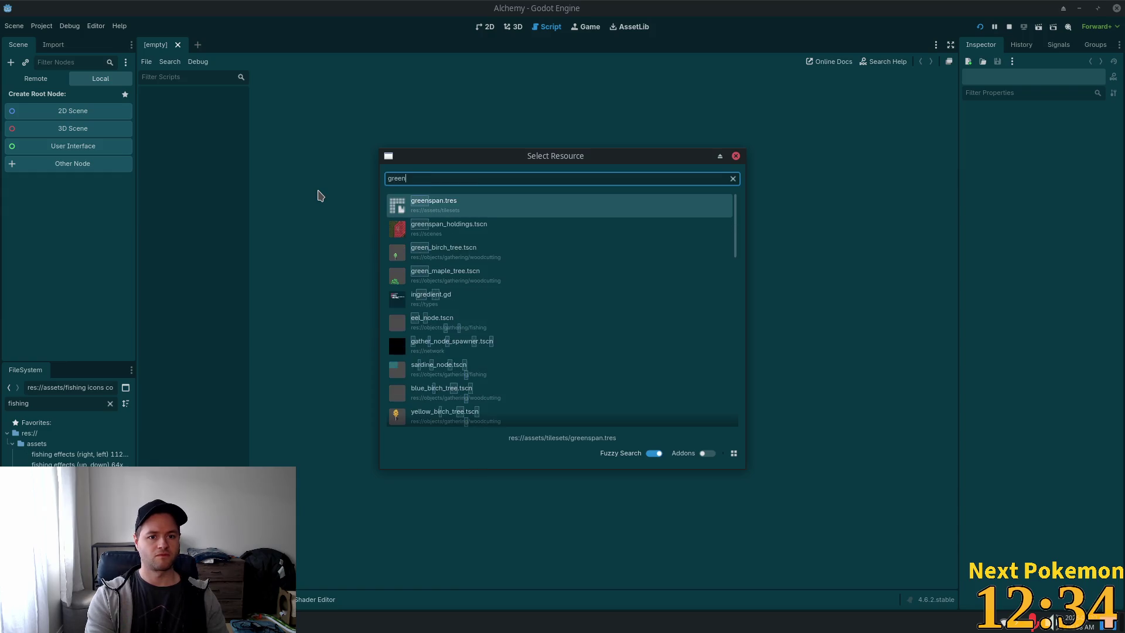
{"action": "left_click", "coordinate": [493, 237]}
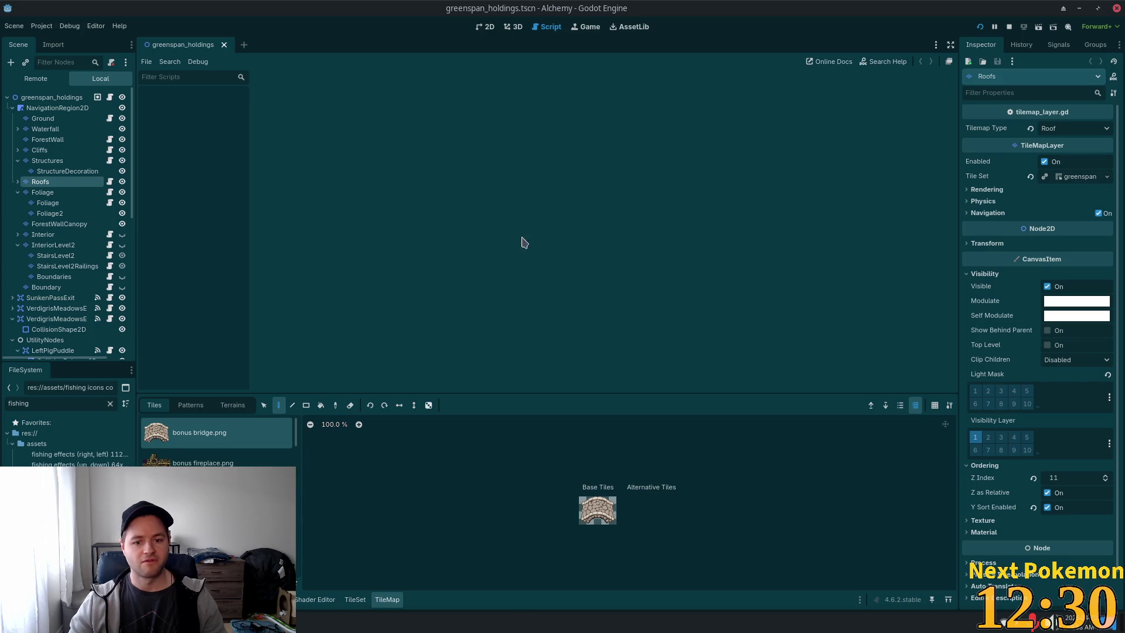
Show the 2D map and center the view on the castle gate.
{"action": "left_click", "coordinate": [486, 26]}
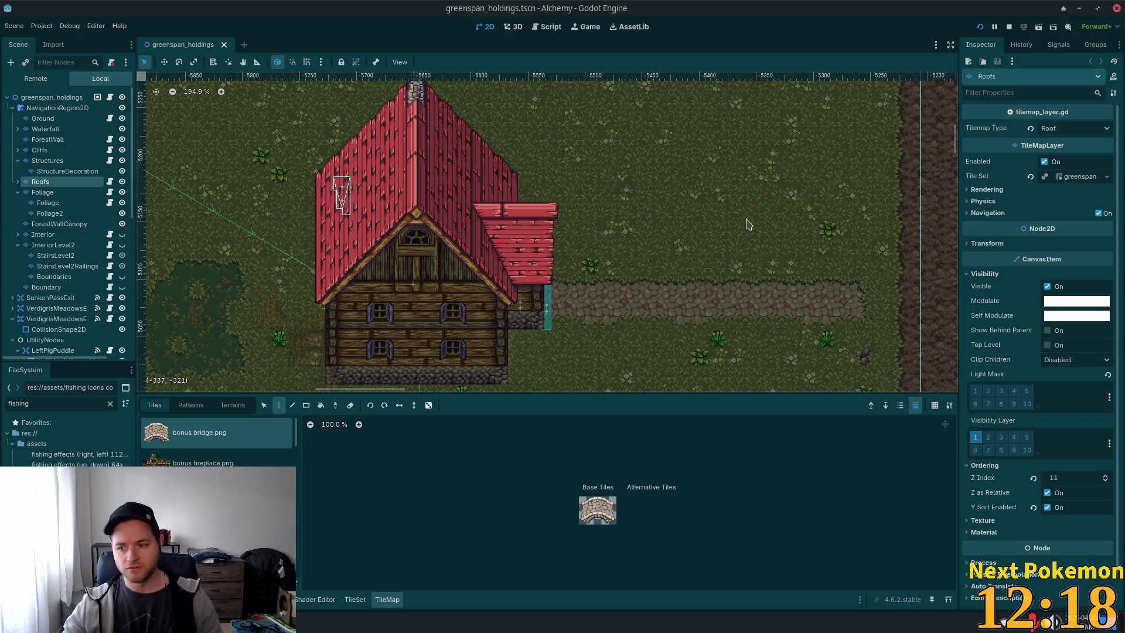
{"action": "scroll", "coordinate": [587, 266], "scroll_direction": "down", "scroll_amount": 6}
{"action": "scroll", "coordinate": [588, 266], "scroll_direction": "down", "scroll_amount": 2}
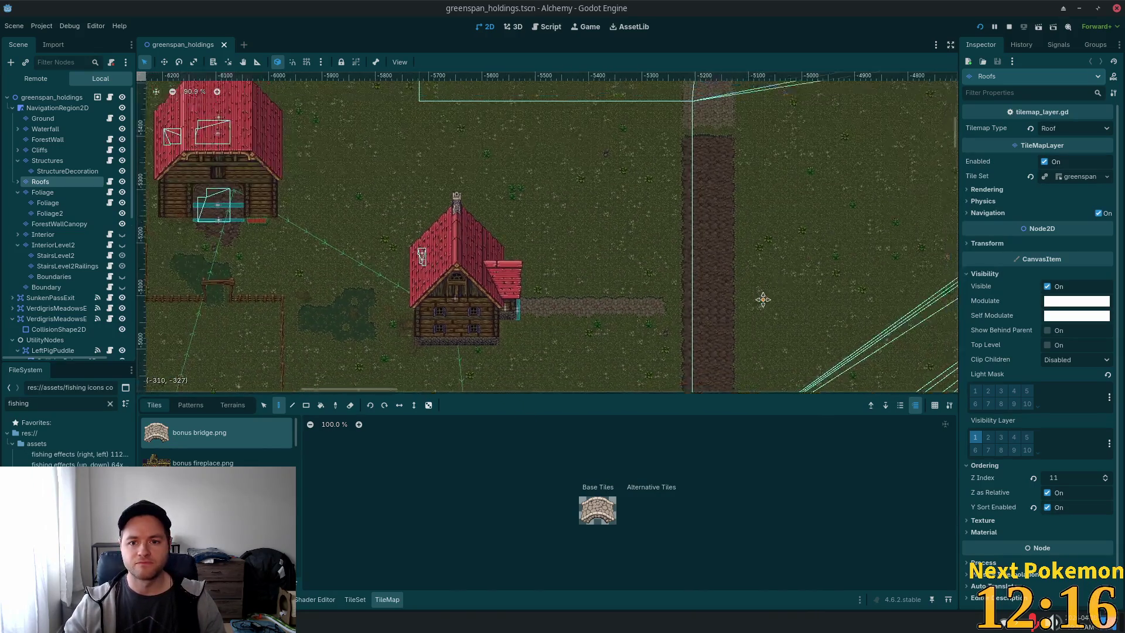
{"action": "scroll", "coordinate": [761, 299], "scroll_direction": "up", "scroll_amount": 4}
{"action": "scroll", "coordinate": [588, 232], "scroll_direction": "up", "scroll_amount": 10}
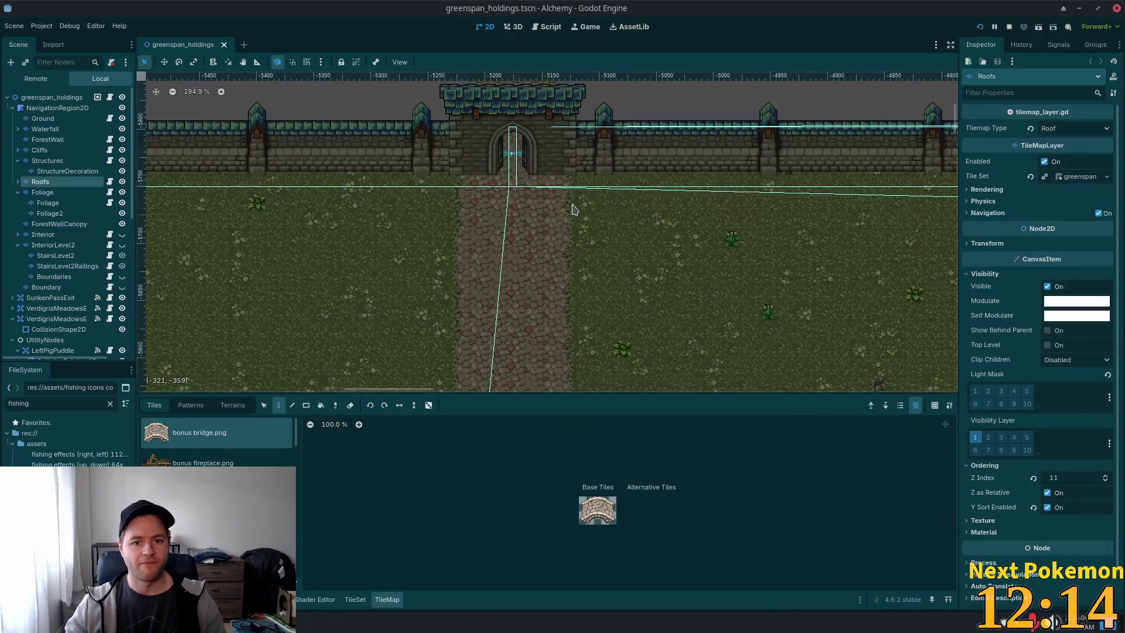
{"action": "mouse_move", "coordinate": [674, 281]}
{"action": "left_mouse_down"}
{"action": "mouse_move", "coordinate": [698, 311]}
{"action": "mouse_move", "coordinate": [785, 347]}
{"action": "mouse_move", "coordinate": [764, 385]}
{"action": "mouse_move", "coordinate": [716, 387]}
{"action": "mouse_move", "coordinate": [659, 342]}
{"action": "mouse_move", "coordinate": [630, 355]}
{"action": "left_mouse_up"}
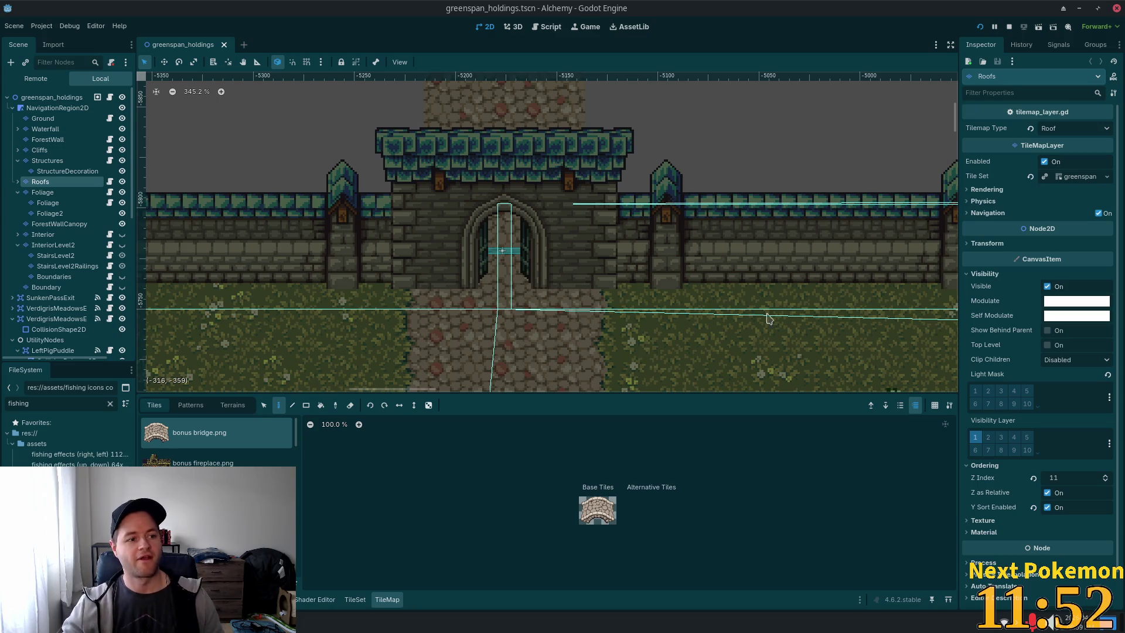
Check the Interior and Roofs layers, then select Structures as the editing layer.
{"action": "scroll", "coordinate": [510, 278], "scroll_direction": "down", "scroll_amount": 2}
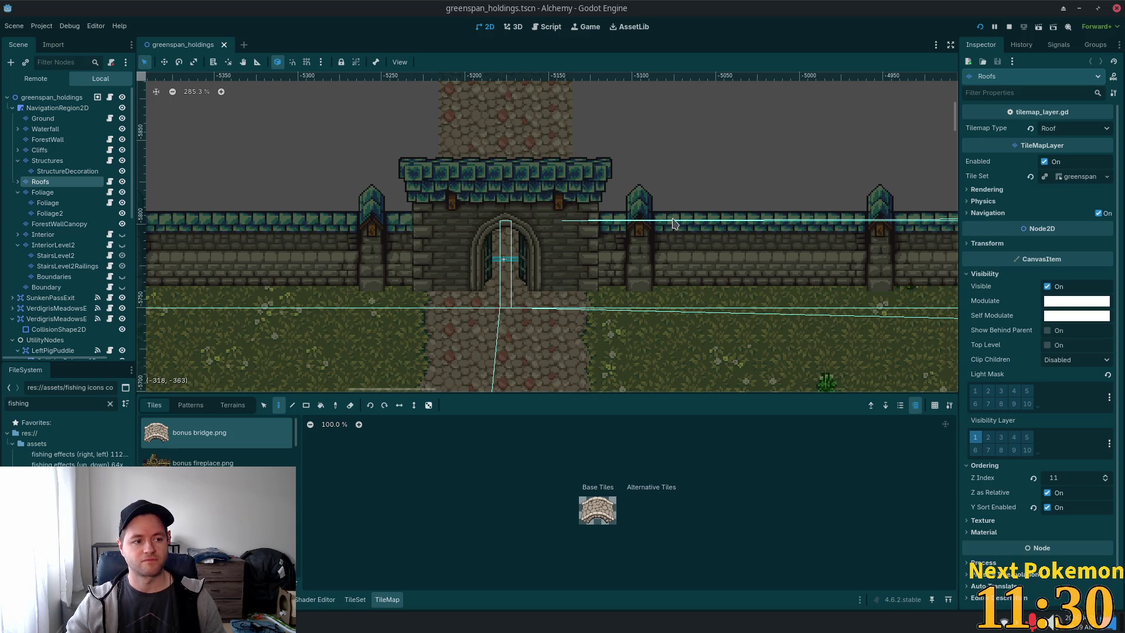
{"action": "scroll", "coordinate": [539, 288], "scroll_direction": "up", "scroll_amount": 2}
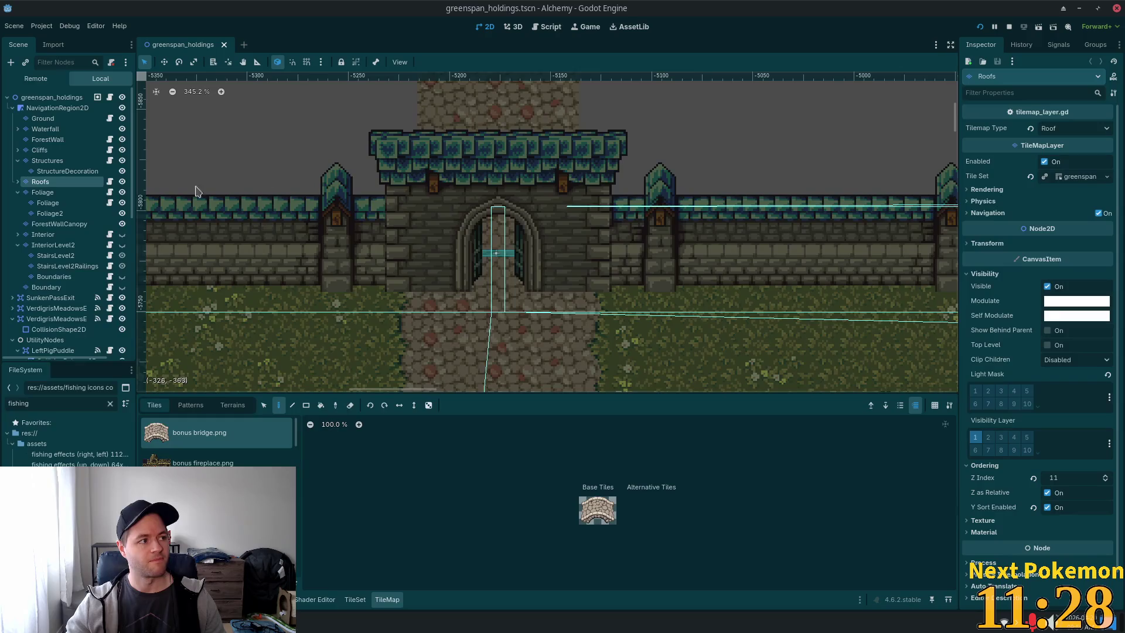
{"action": "left_click", "coordinate": [44, 234]}
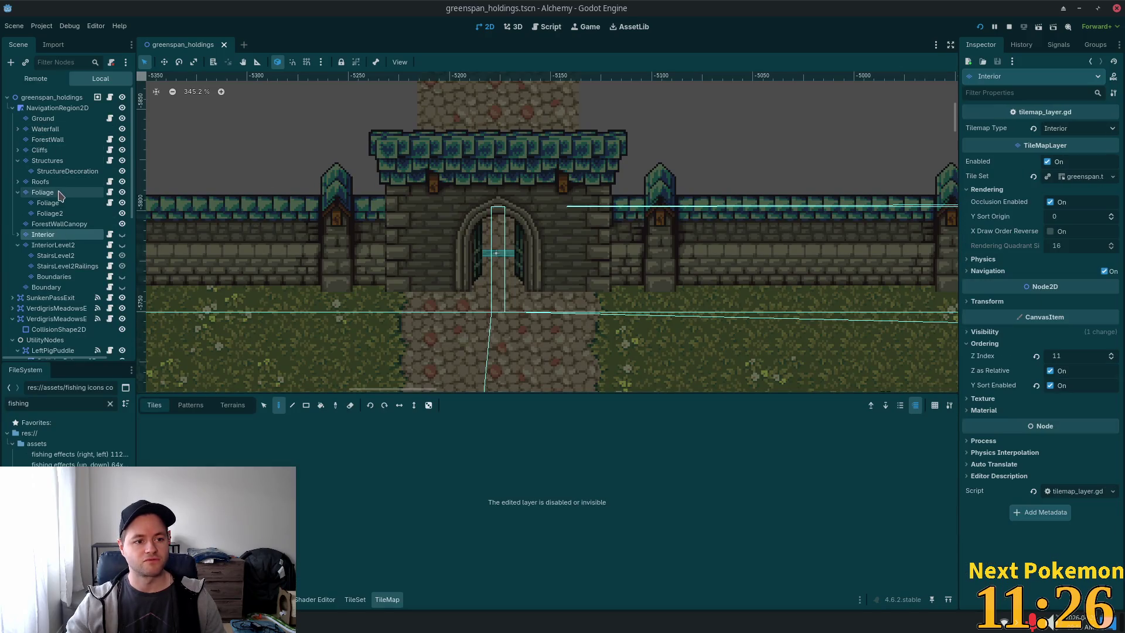
{"action": "left_click", "coordinate": [52, 183]}
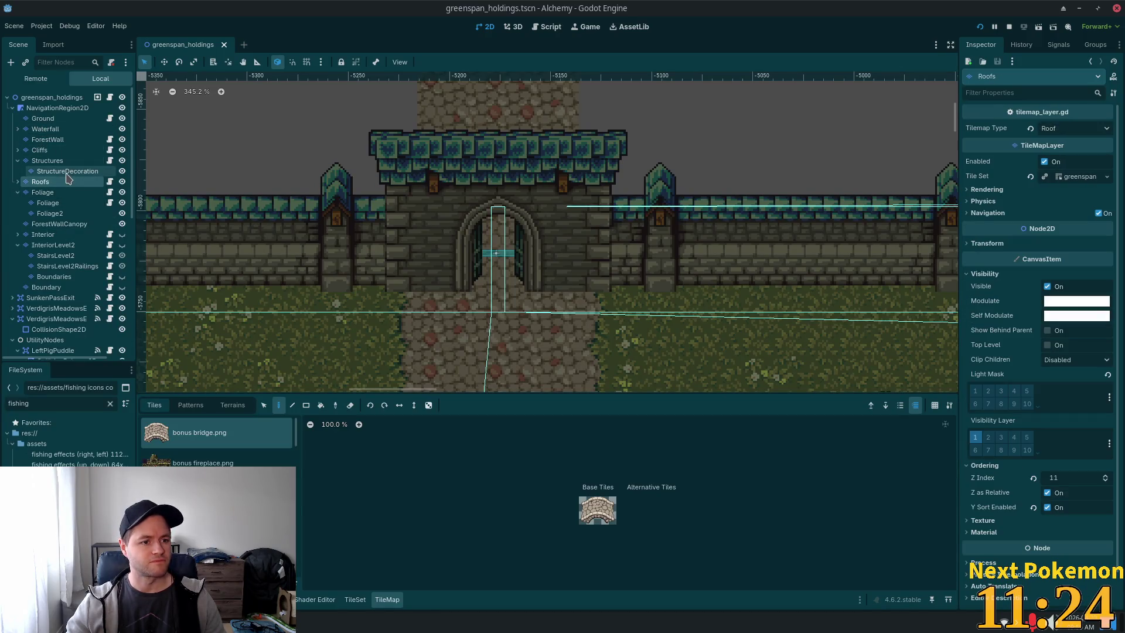
{"action": "left_click", "coordinate": [54, 162]}
Scroll the tile sources and select the fences & walls v1.png atlas.
{"action": "scroll", "coordinate": [688, 333], "scroll_direction": "up", "scroll_amount": 3}
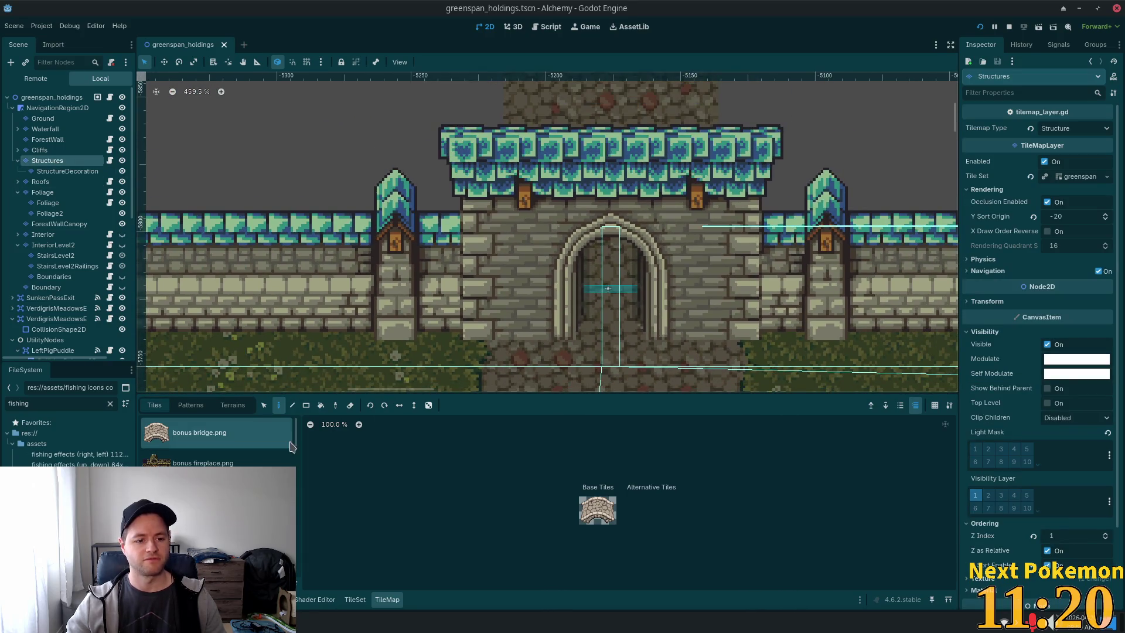
{"action": "scroll", "coordinate": [217, 440], "scroll_direction": "down", "scroll_amount": 5}
{"action": "scroll", "coordinate": [217, 439], "scroll_direction": "down", "scroll_amount": 2}
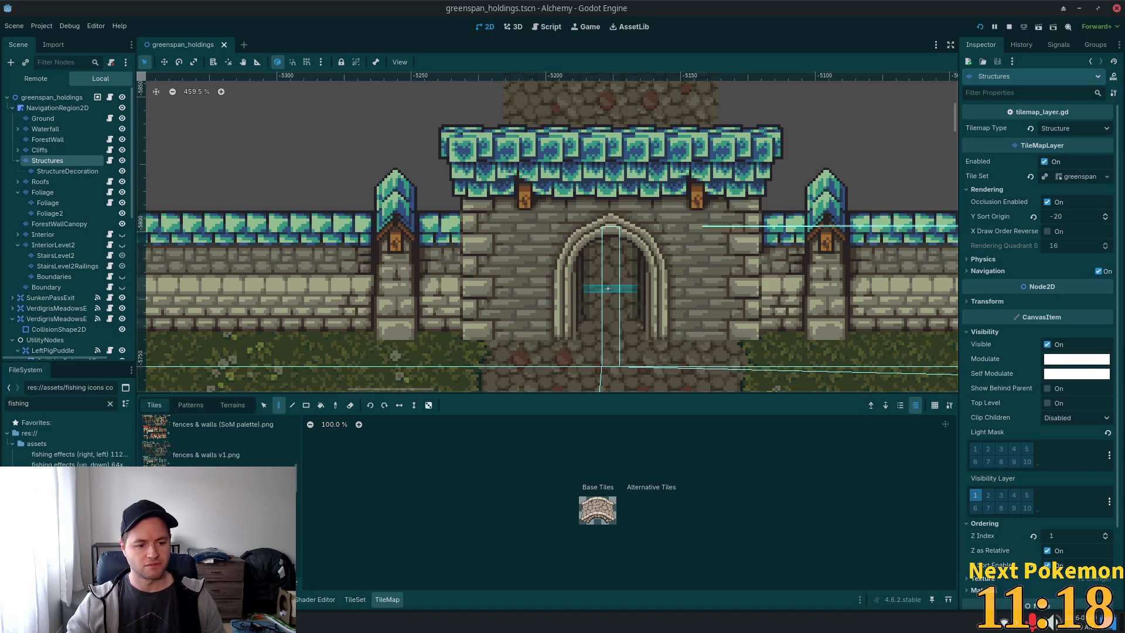
{"action": "left_click", "coordinate": [223, 427]}
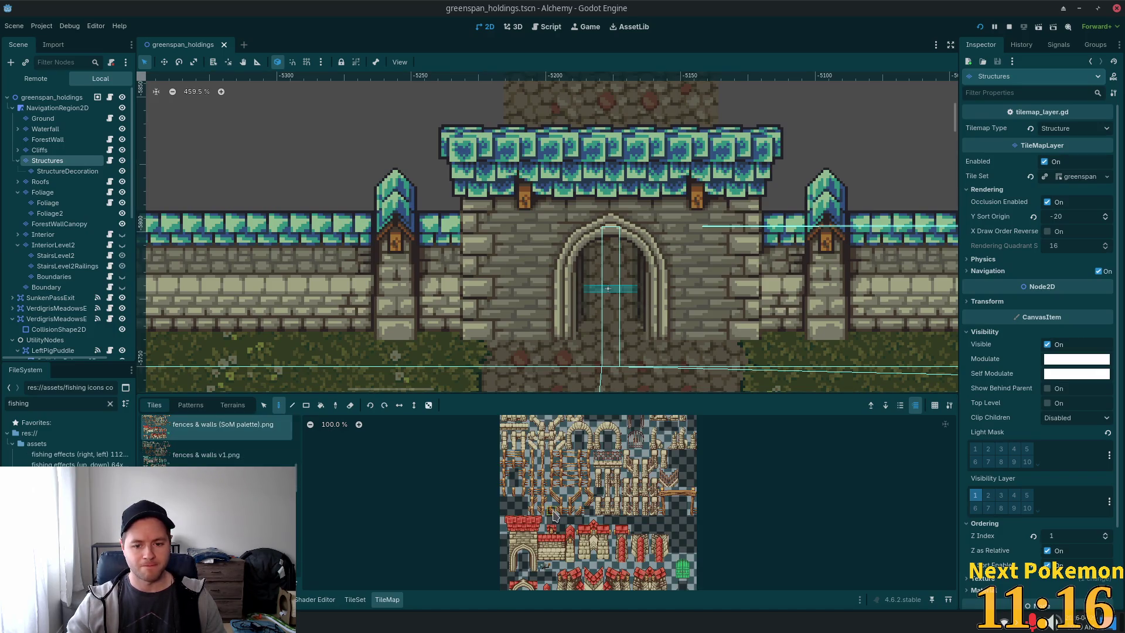
{"action": "scroll", "coordinate": [551, 517], "scroll_direction": "down", "scroll_amount": 2}
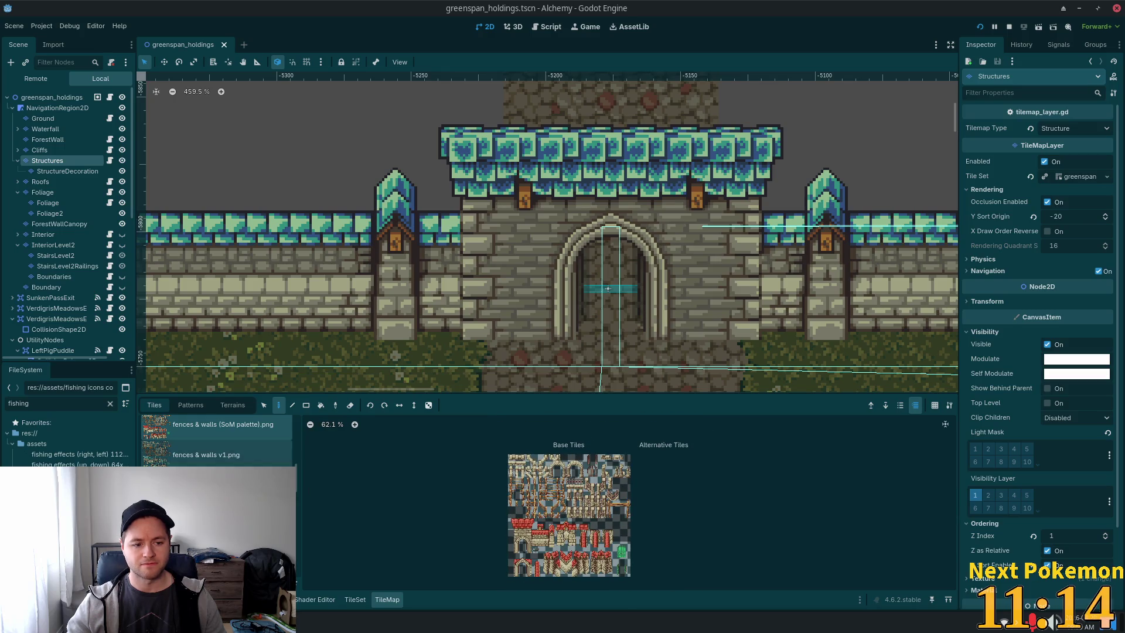
{"action": "left_click", "coordinate": [225, 460]}
Zoom and pan the atlas to the gate door tiles, trying a 2x2 wall block.
{"action": "scroll", "coordinate": [589, 542], "scroll_direction": "up", "scroll_amount": 5}
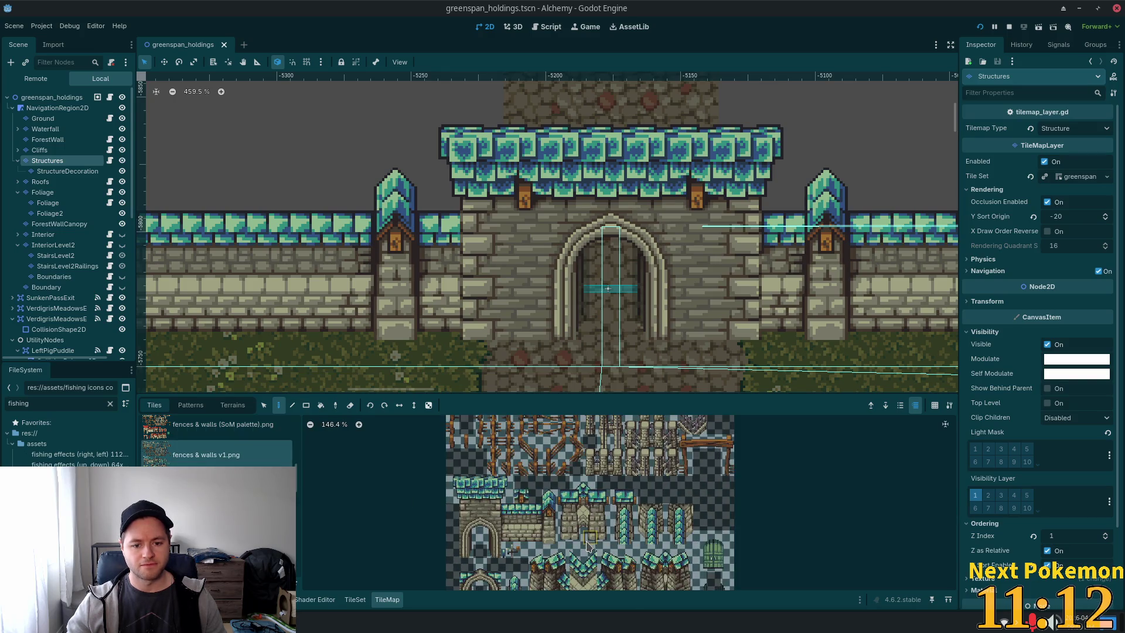
{"action": "scroll", "coordinate": [610, 485], "scroll_direction": "up", "scroll_amount": 3}
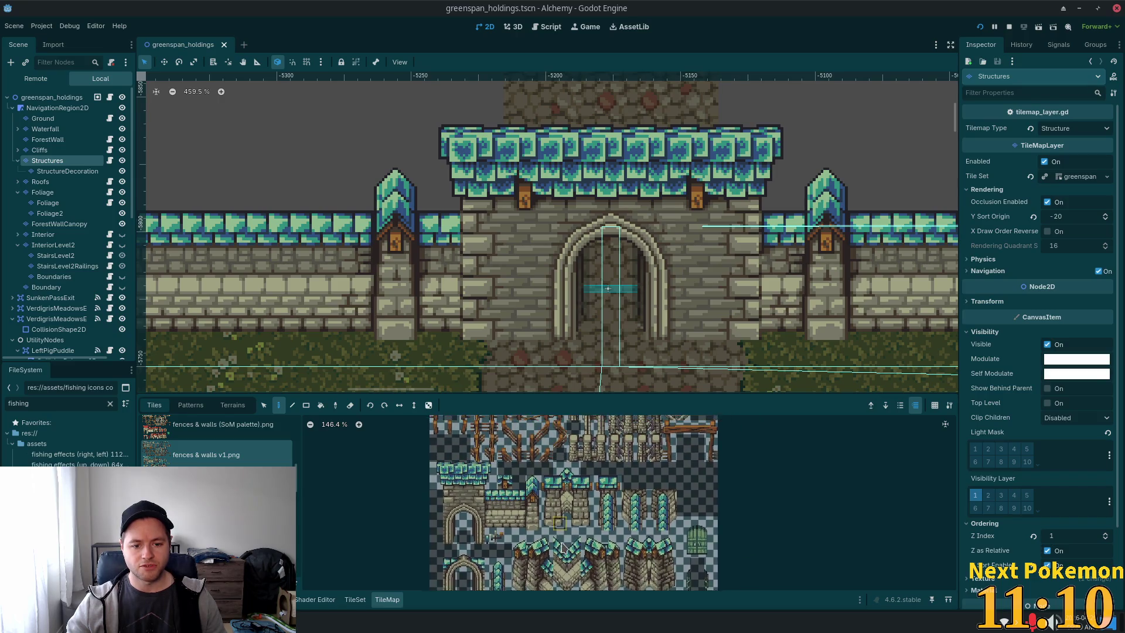
{"action": "scroll", "coordinate": [533, 432], "scroll_direction": "up", "scroll_amount": 2}
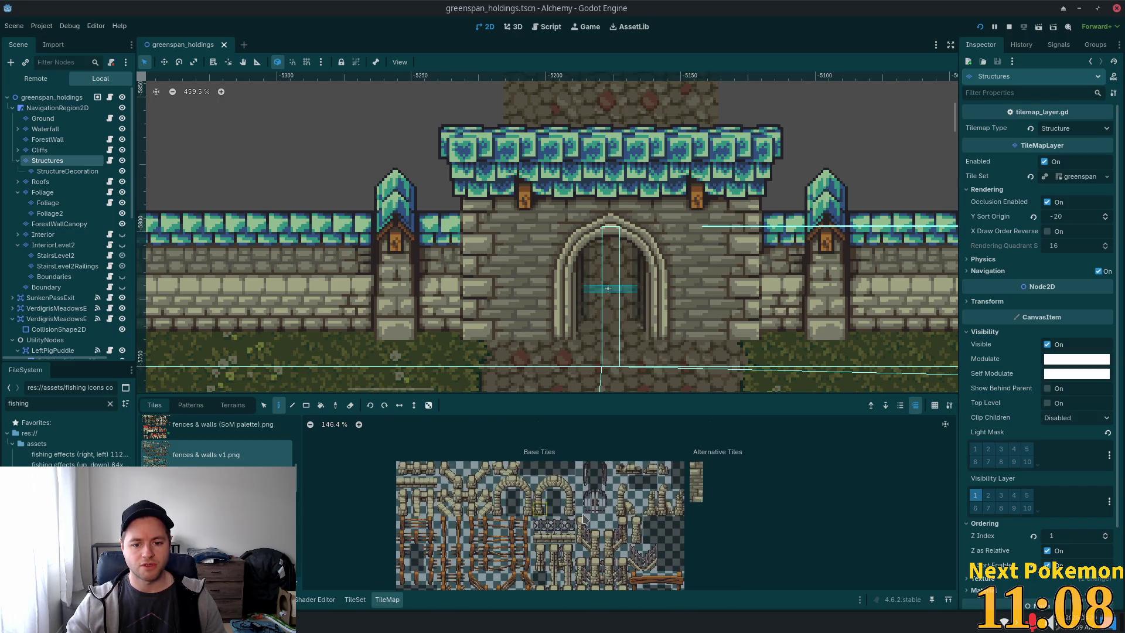
{"action": "scroll", "coordinate": [615, 518], "scroll_direction": "up", "scroll_amount": 1}
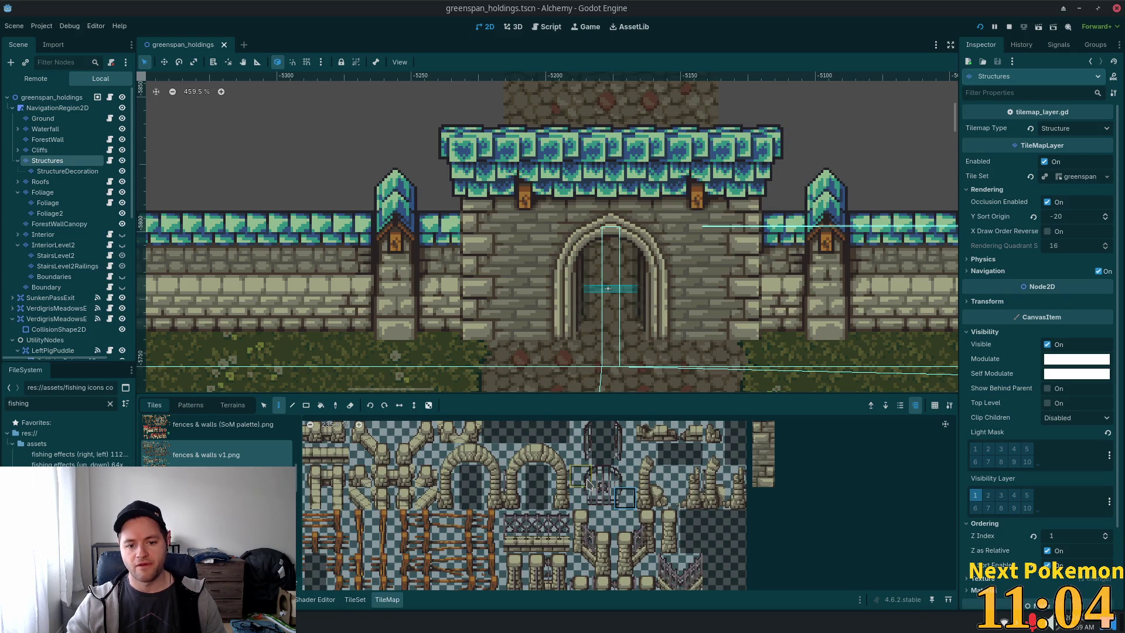
{"action": "left_click_drag", "start_coordinate": [591, 479], "coordinate": [620, 499]}
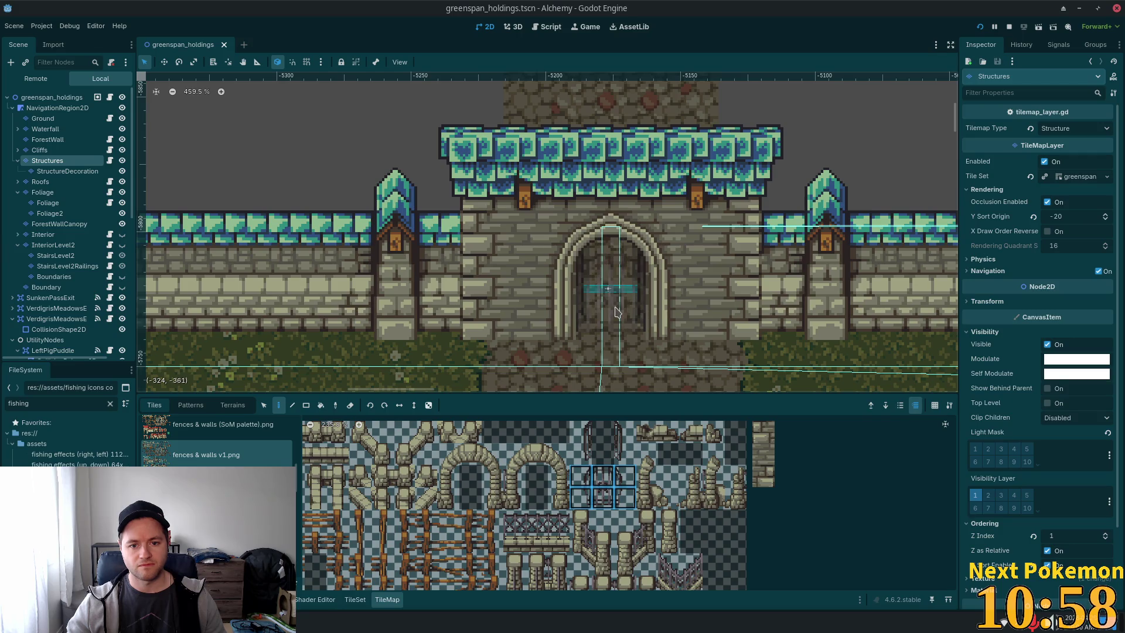
{"action": "scroll", "coordinate": [752, 550], "scroll_direction": "down", "scroll_amount": 10}
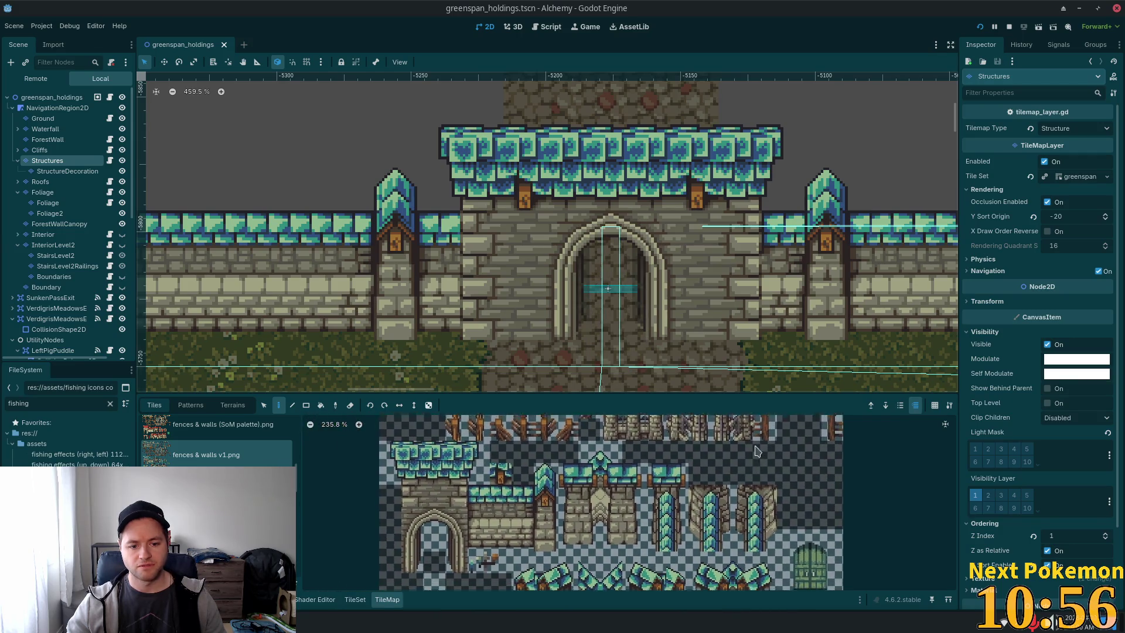
{"action": "scroll", "coordinate": [744, 534], "scroll_direction": "down", "scroll_amount": 3}
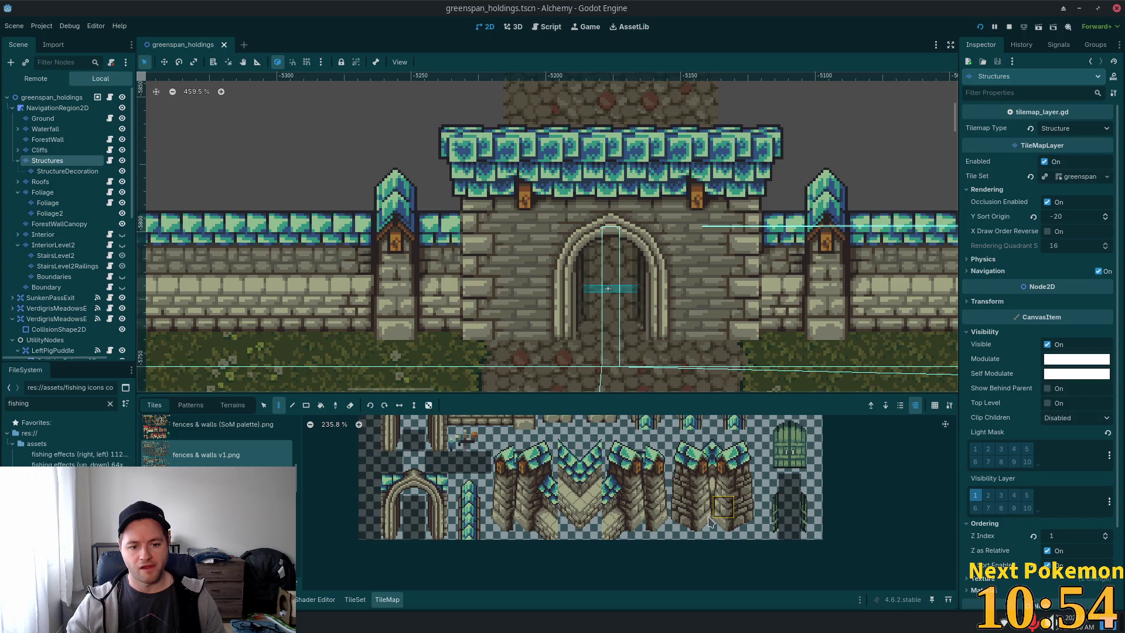
{"action": "scroll", "coordinate": [733, 527], "scroll_direction": "up", "scroll_amount": 5}
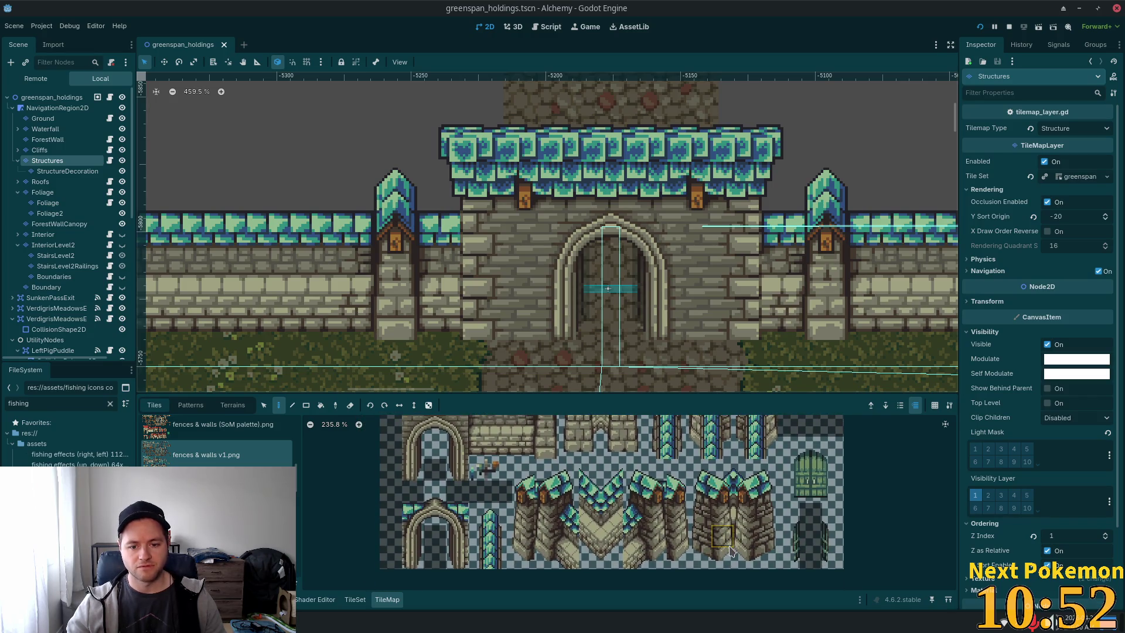
{"action": "scroll", "coordinate": [721, 542], "scroll_direction": "right", "scroll_amount": 6}
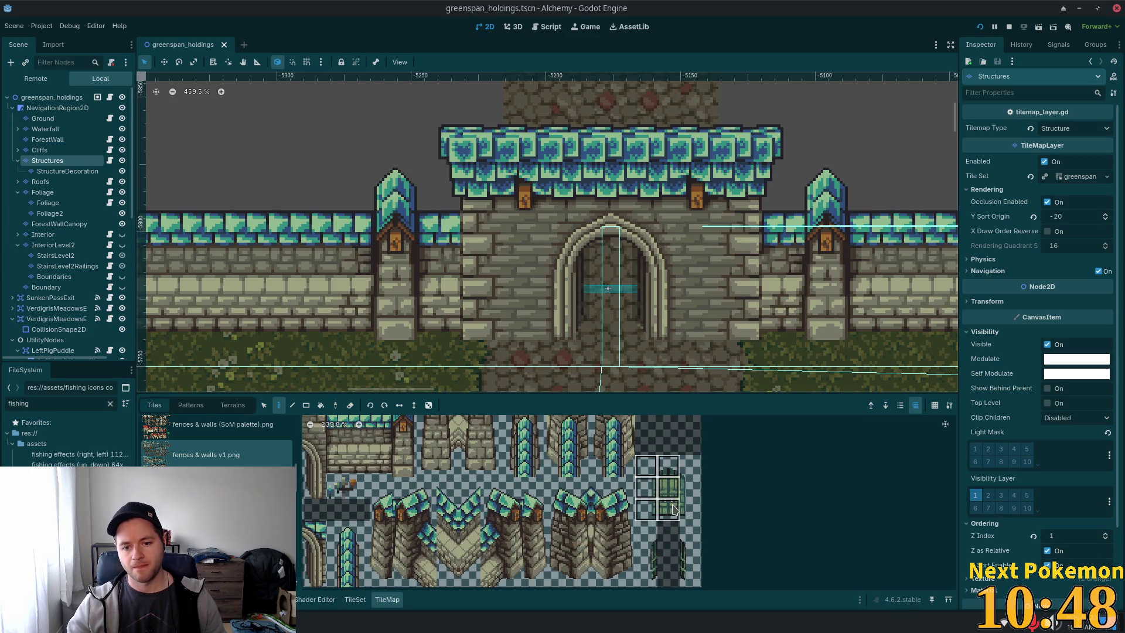
Paint the 3x3 green door into the gate archway on StructureDecoration, then save.
{"action": "left_click", "coordinate": [661, 479]}
{"action": "mouse_move", "coordinate": [643, 463]}
{"action": "left_mouse_down"}
{"action": "mouse_move", "coordinate": [680, 514]}
{"action": "mouse_move", "coordinate": [695, 513]}
{"action": "left_mouse_up"}
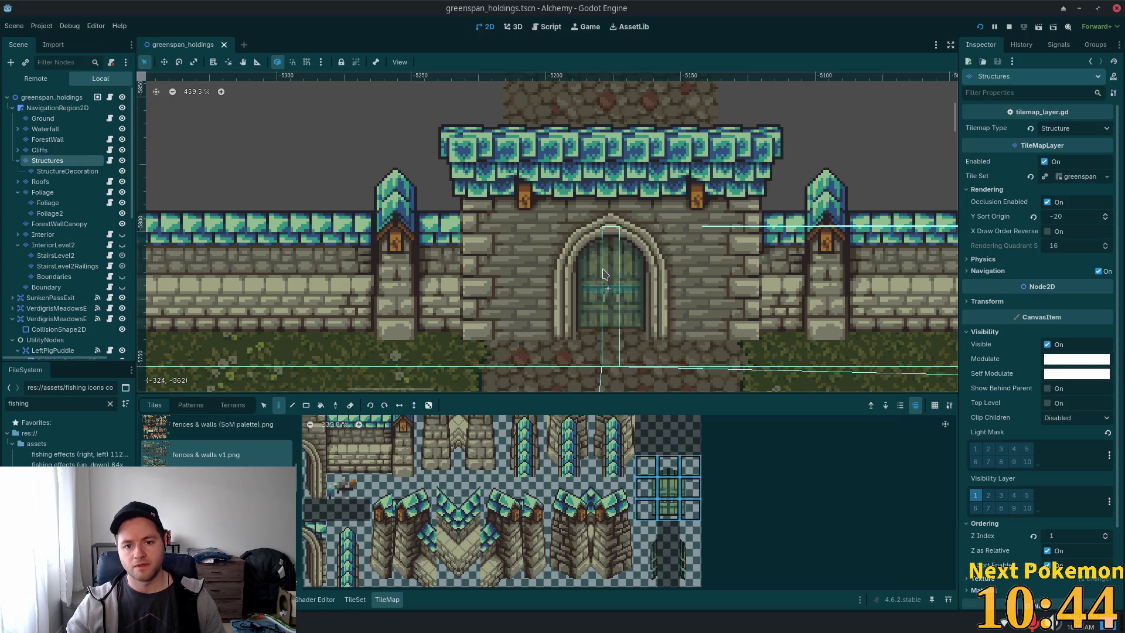
{"action": "left_click", "coordinate": [606, 274]}
{"action": "key", "text": "ctrl+z"}
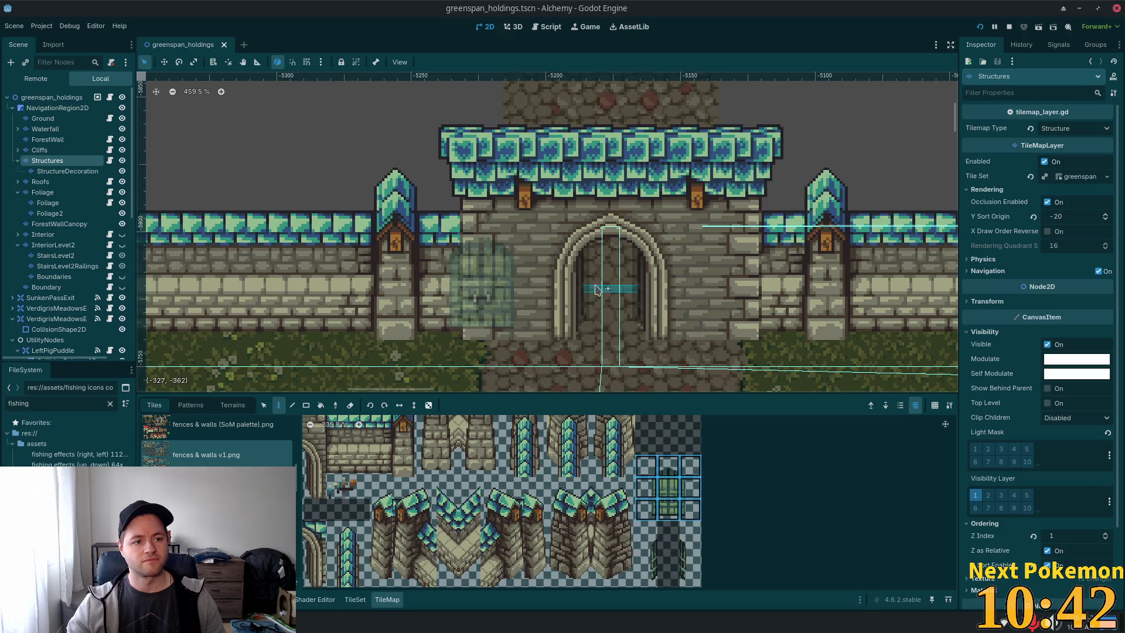
{"action": "left_click", "coordinate": [84, 174]}
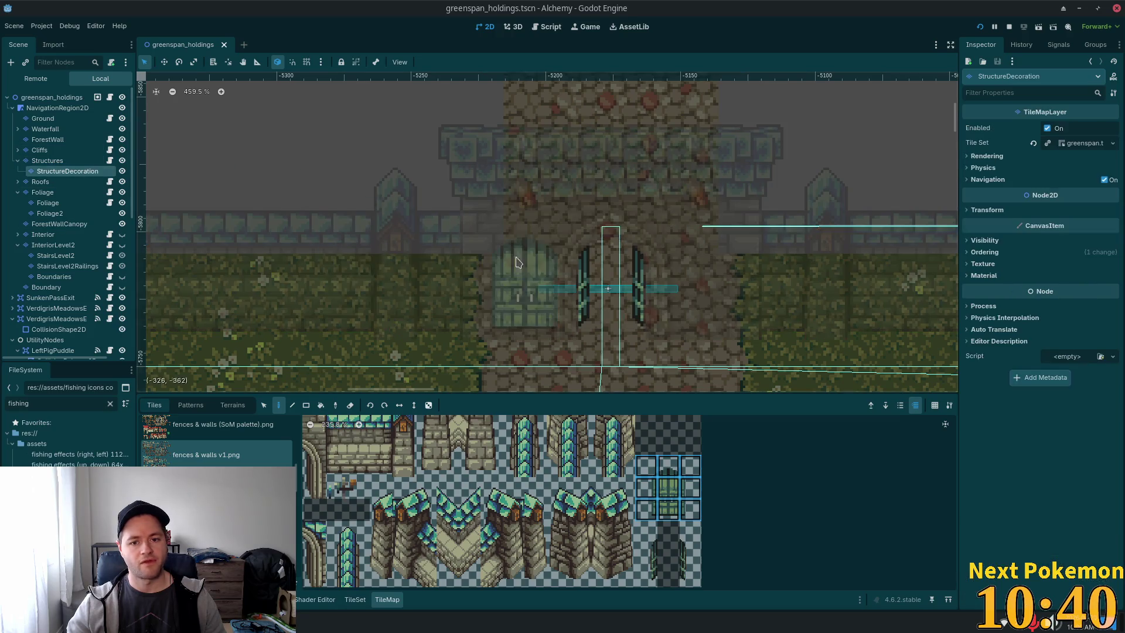
{"action": "left_click", "coordinate": [584, 273]}
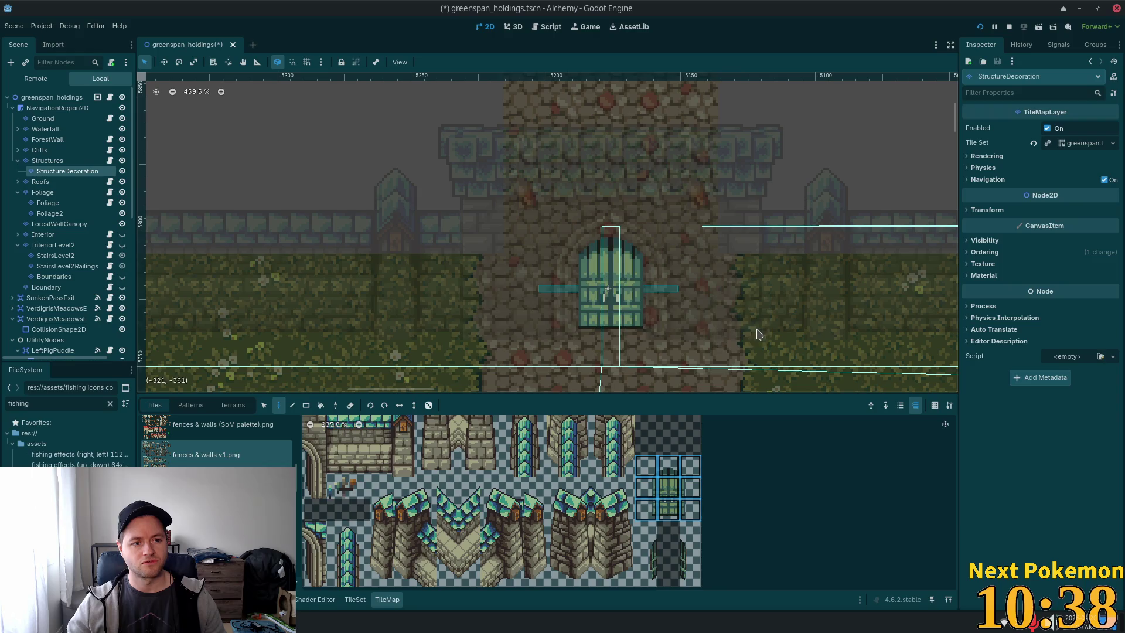
{"action": "key", "text": "ctrl+s"}
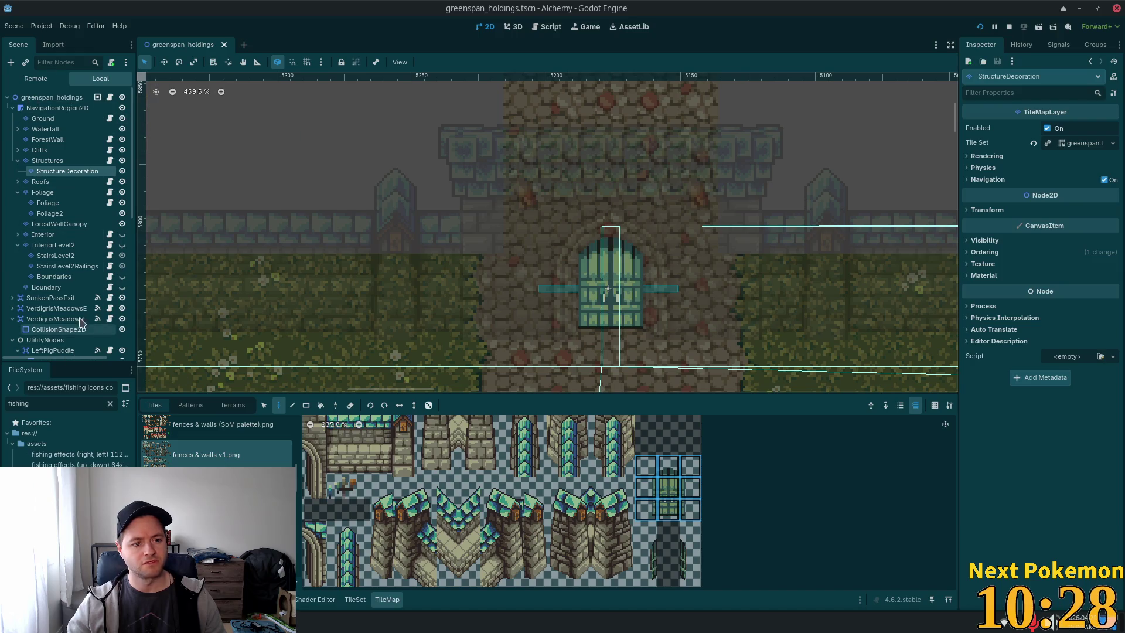
Select the Boundary layer and its orange boundary-marker tile source, zooming the atlas in.
{"action": "left_click", "coordinate": [56, 287]}
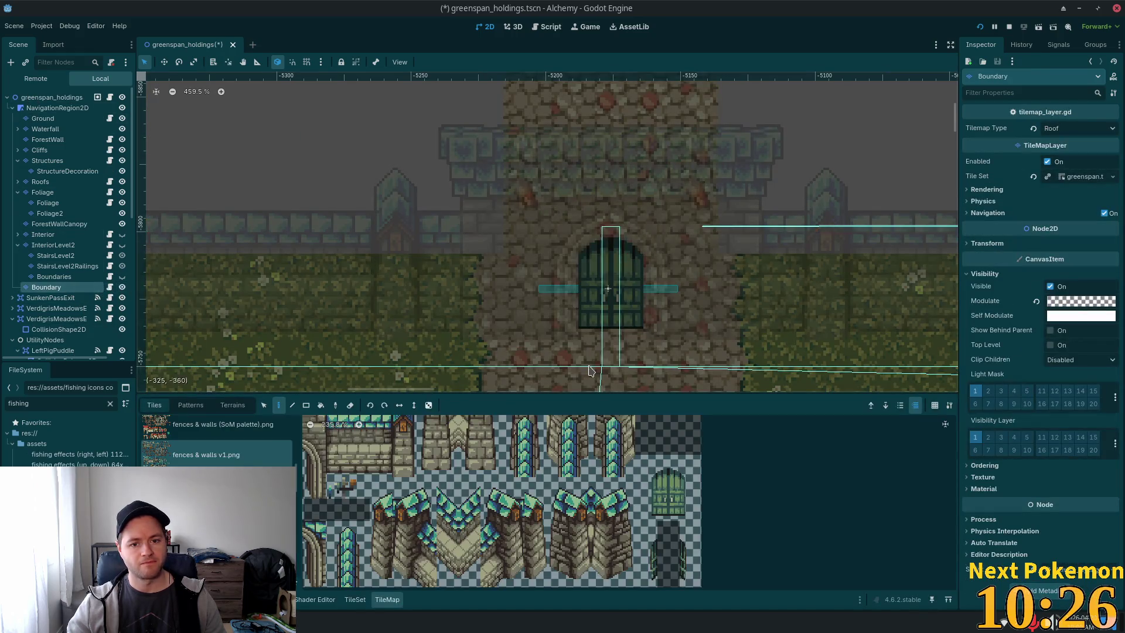
{"action": "scroll", "coordinate": [523, 463], "scroll_direction": "down", "scroll_amount": 2}
{"action": "scroll", "coordinate": [217, 442], "scroll_direction": "down", "scroll_amount": 1}
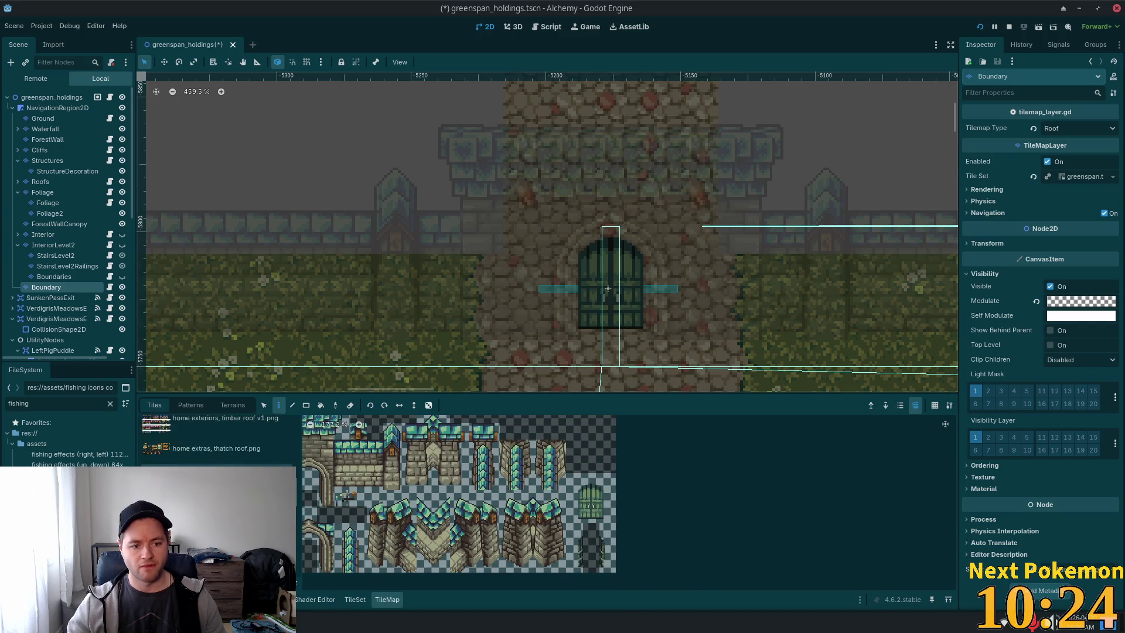
{"action": "scroll", "coordinate": [217, 442], "scroll_direction": "up", "scroll_amount": 3}
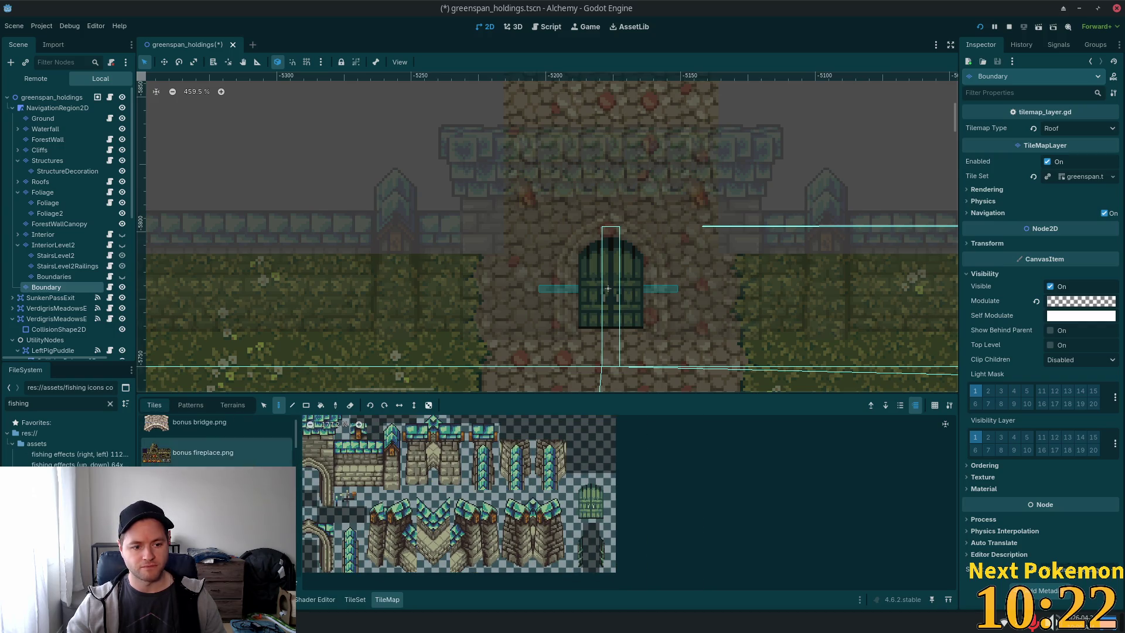
{"action": "left_click", "coordinate": [199, 423]}
{"action": "scroll", "coordinate": [441, 463], "scroll_direction": "up", "scroll_amount": 2}
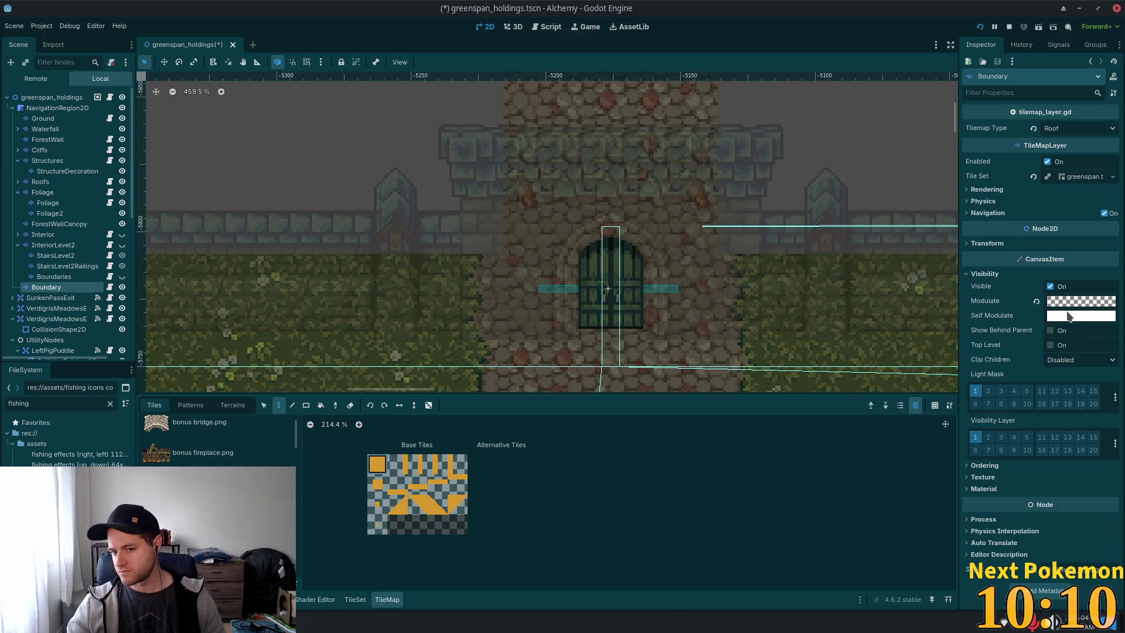
Make the Boundary layer fully opaque, paint small boundary tiles beside the door, and save.
{"action": "left_click", "coordinate": [1072, 301]}
{"action": "left_click_drag", "start_coordinate": [1071, 538], "coordinate": [1084, 538]}
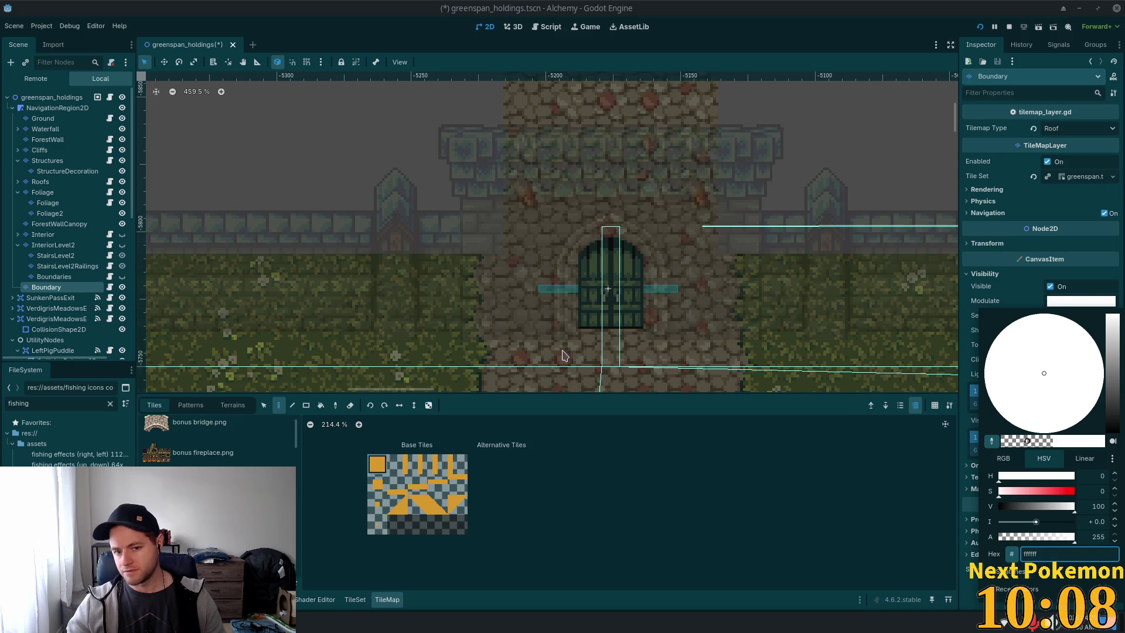
{"action": "left_click", "coordinate": [536, 333]}
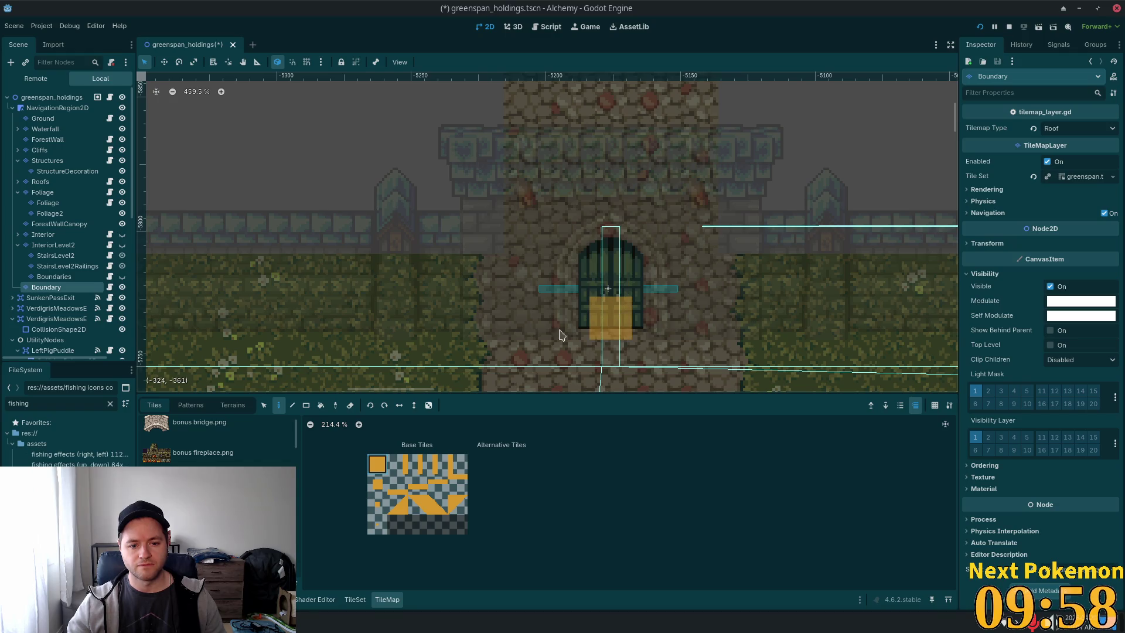
{"action": "left_click", "coordinate": [417, 482]}
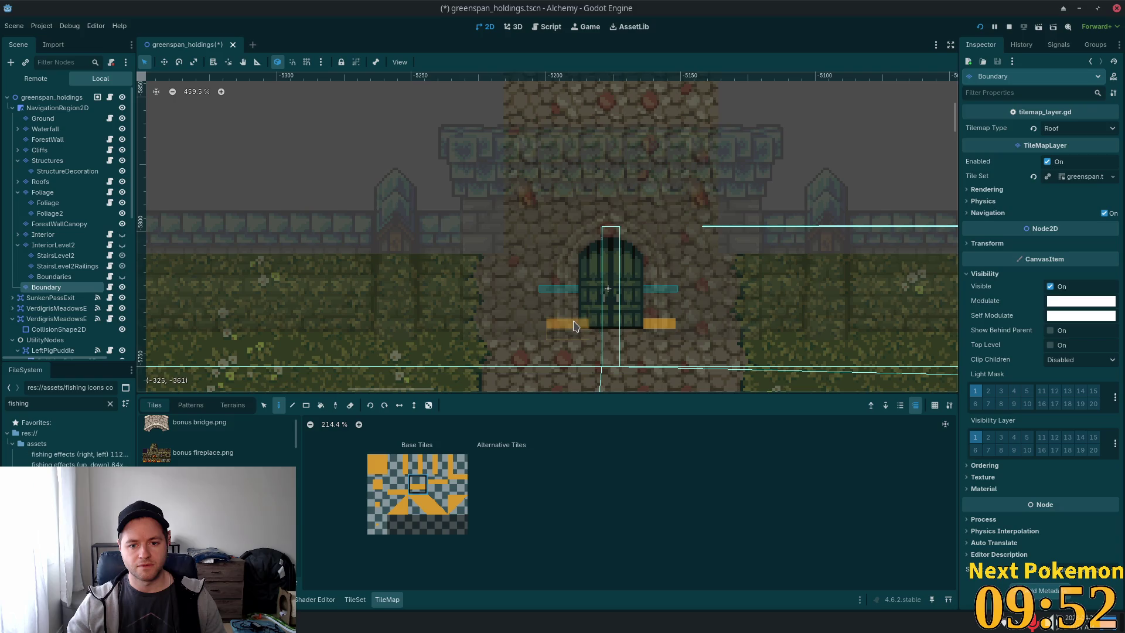
{"action": "key", "text": "ctrl+s"}
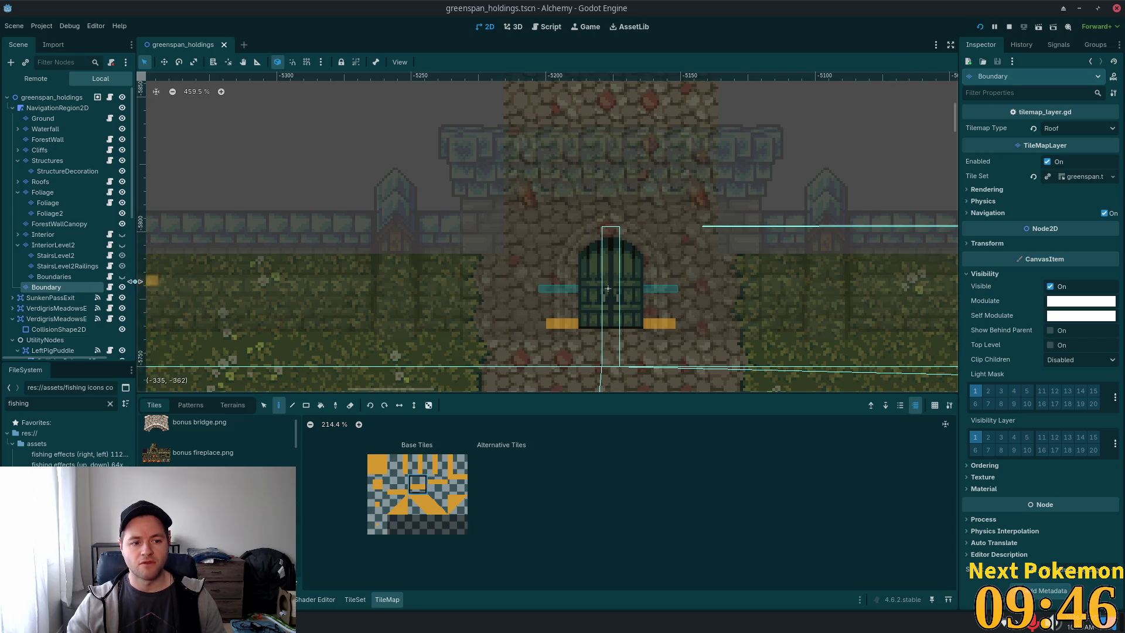
Set the Boundary layer's Modulate to transparent ffffff00 and run the project.
{"action": "left_click", "coordinate": [122, 287]}
{"action": "left_click", "coordinate": [123, 288]}
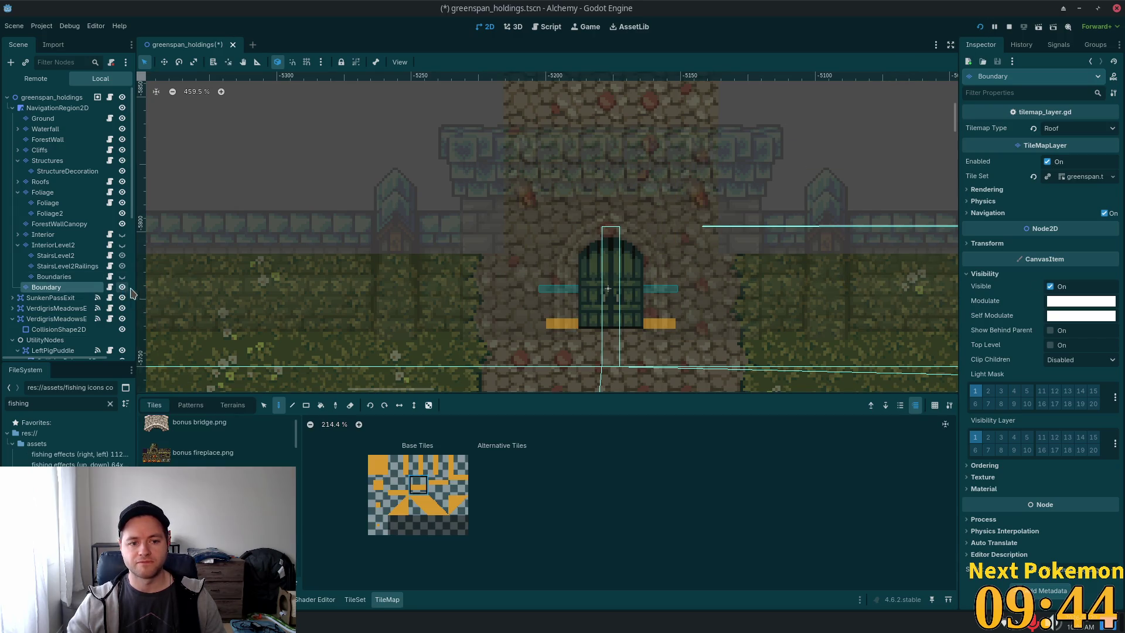
{"action": "left_click", "coordinate": [1058, 305]}
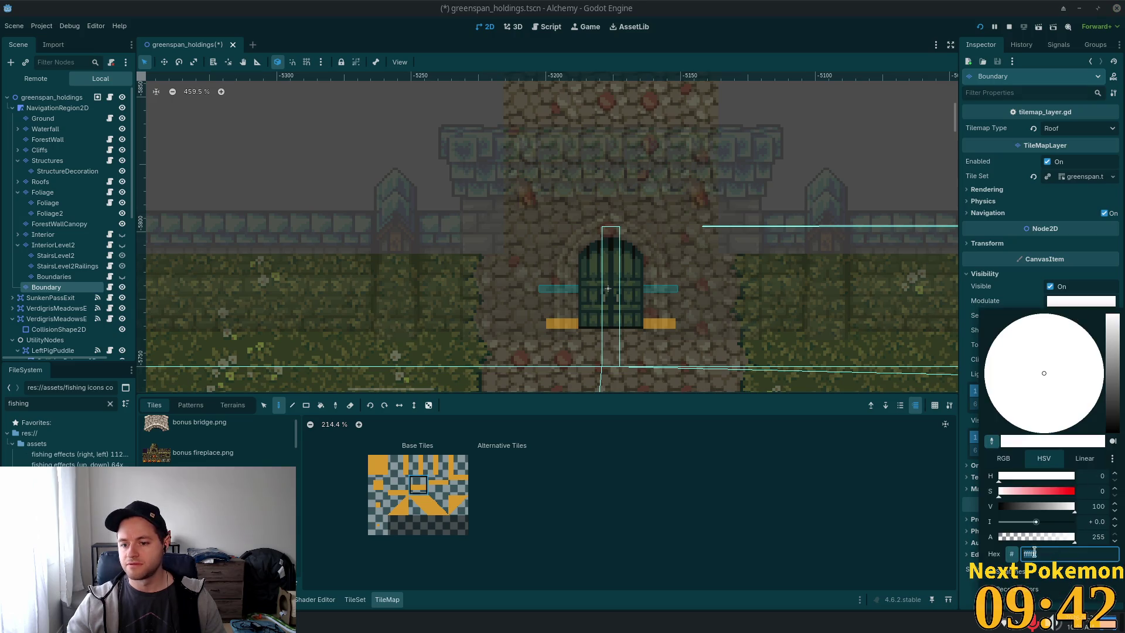
{"action": "type", "text": "ff00"}
{"action": "key", "text": "Return"}
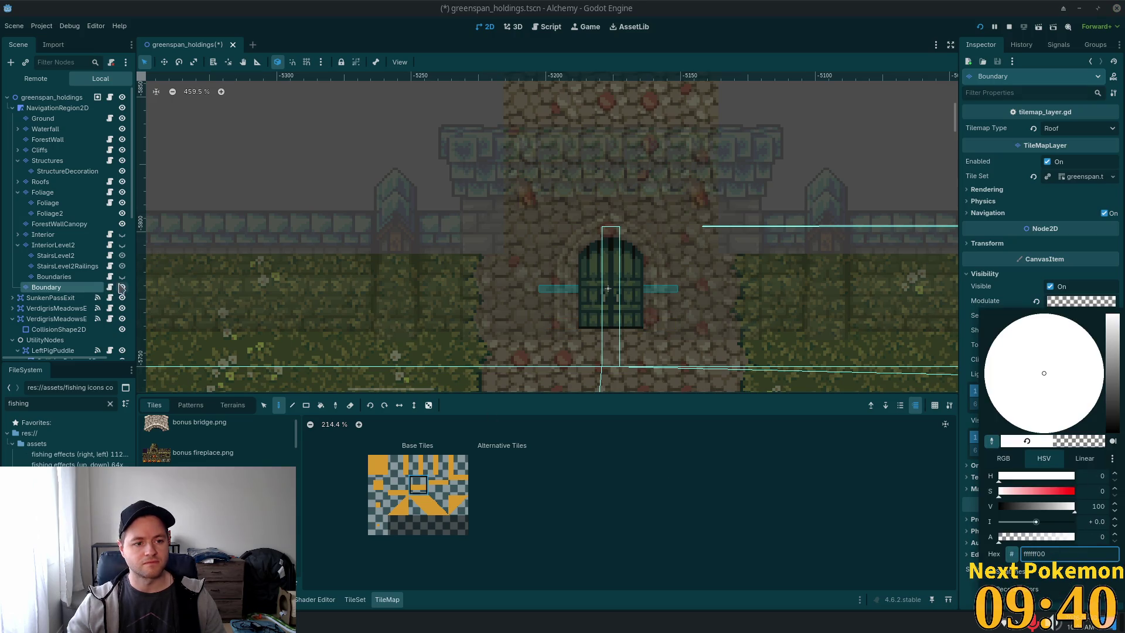
{"action": "left_click", "coordinate": [980, 26]}
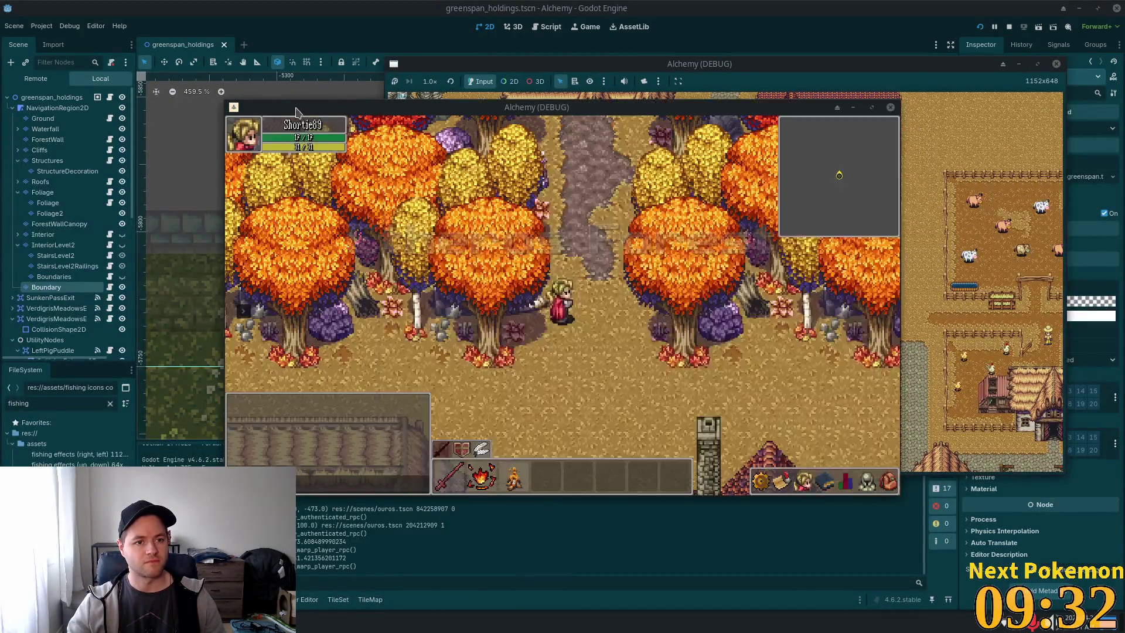
Warp the player to Greenspan Holdings and walk north up the dirt path to the castle gate.
{"action": "mouse_move", "coordinate": [296, 112]}
{"action": "left_mouse_down"}
{"action": "mouse_move", "coordinate": [197, 50]}
{"action": "mouse_move", "coordinate": [134, 44]}
{"action": "left_mouse_up"}
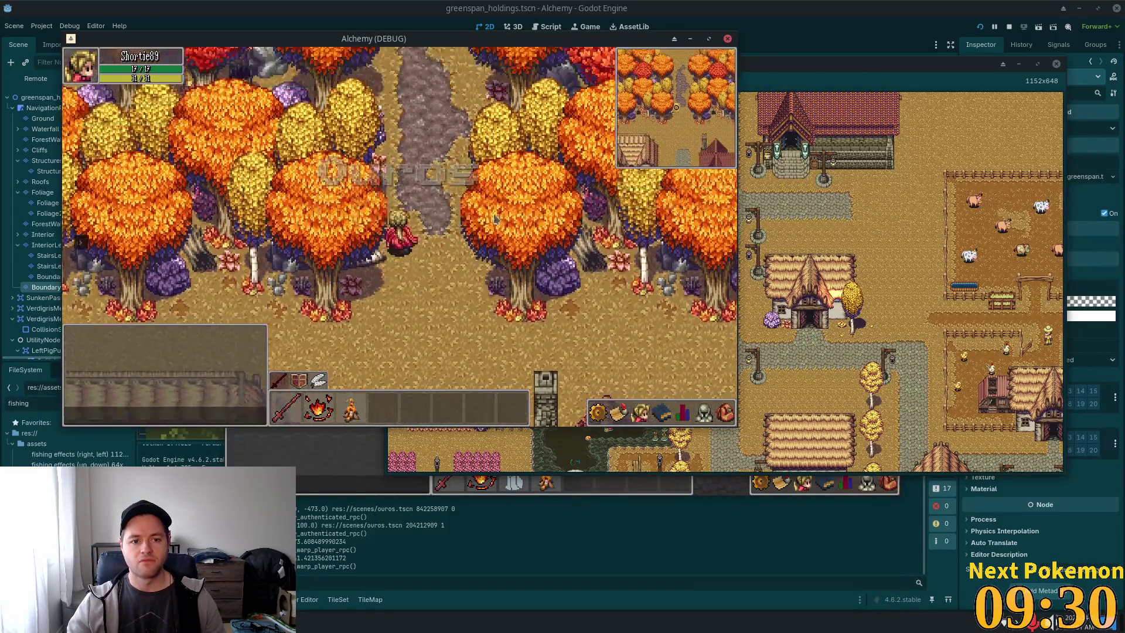
{"action": "key", "text": "Up"}
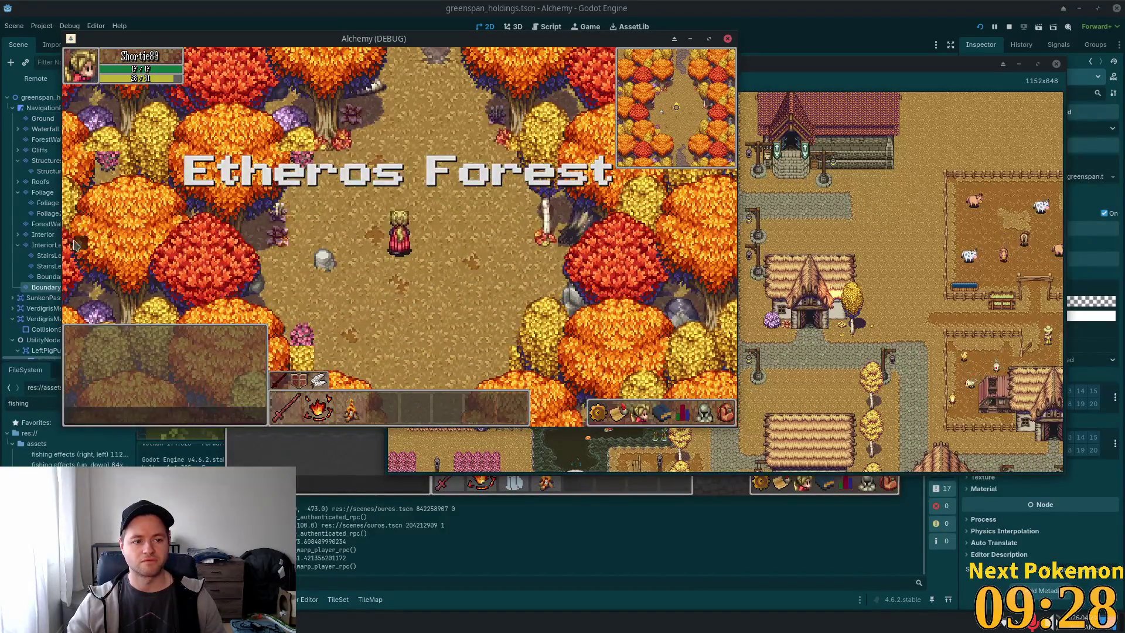
{"action": "mouse_move", "coordinate": [76, 245]}
{"action": "left_click", "coordinate": [118, 268]}
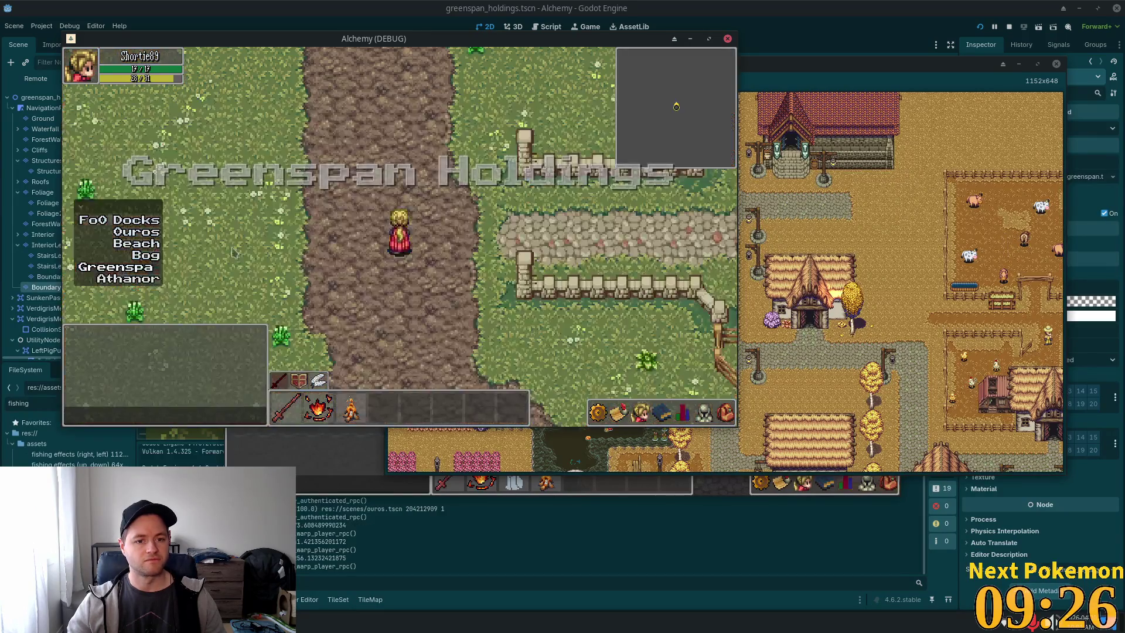
{"action": "key", "text": "Up"}
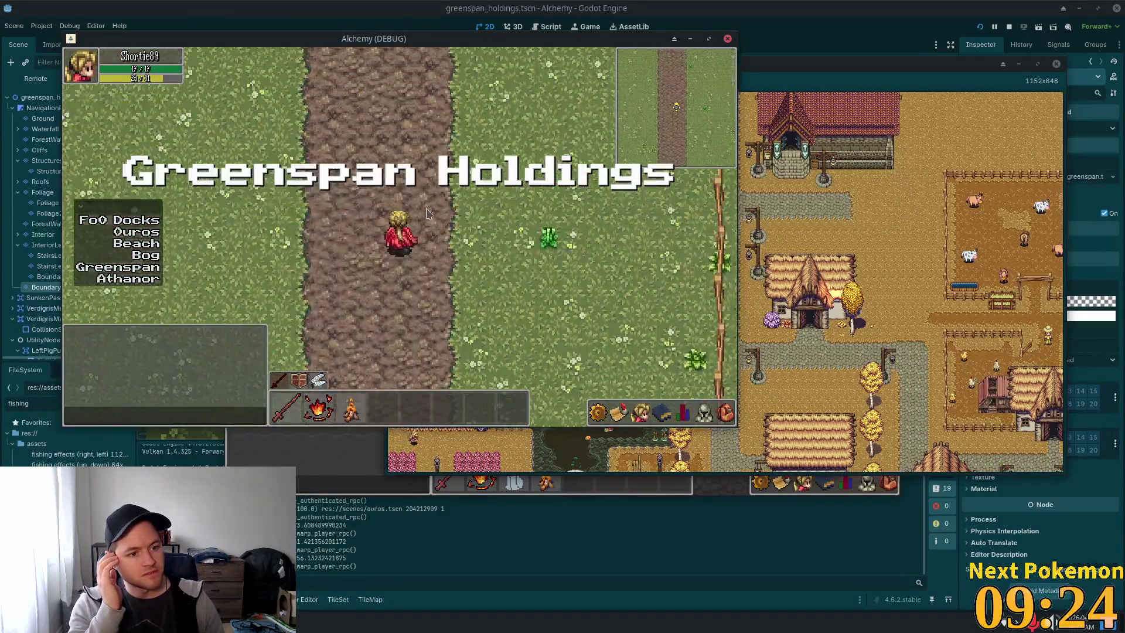
{"action": "key", "text": "Up"}
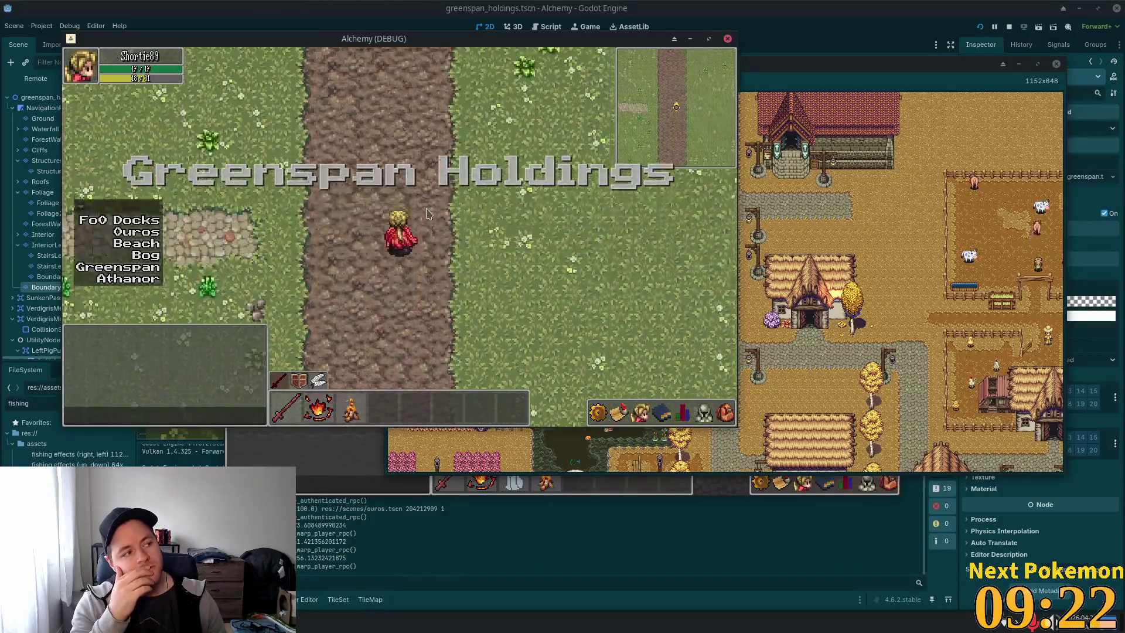
{"action": "key", "text": "Up"}
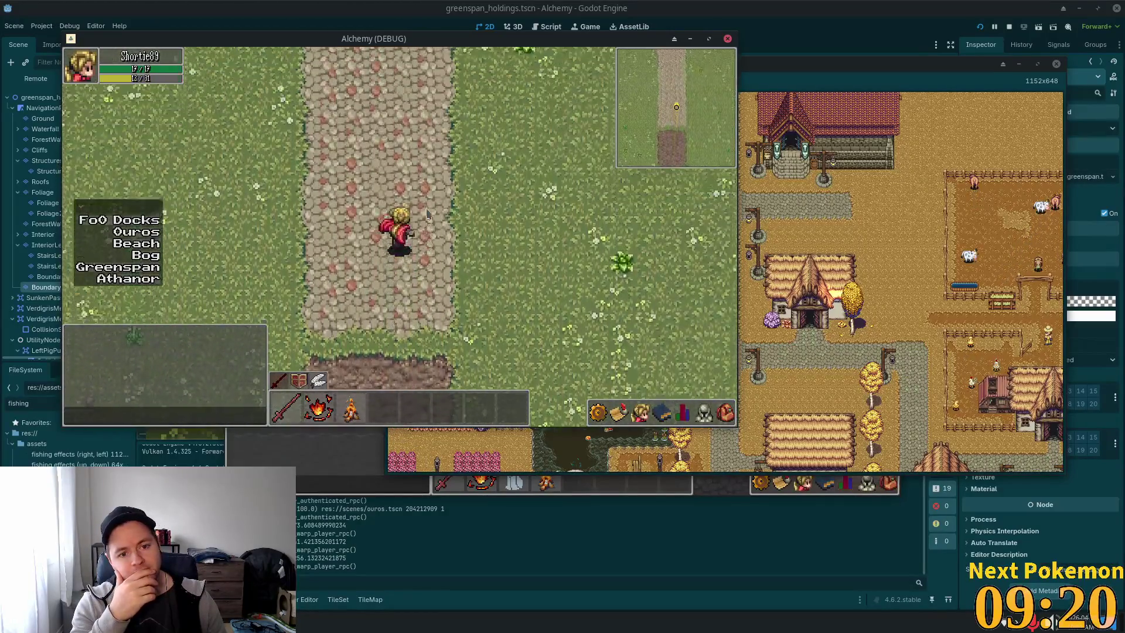
Walk east along the castle wall, detour south past the trees, and pass the gate.
{"action": "key", "text": "Left"}
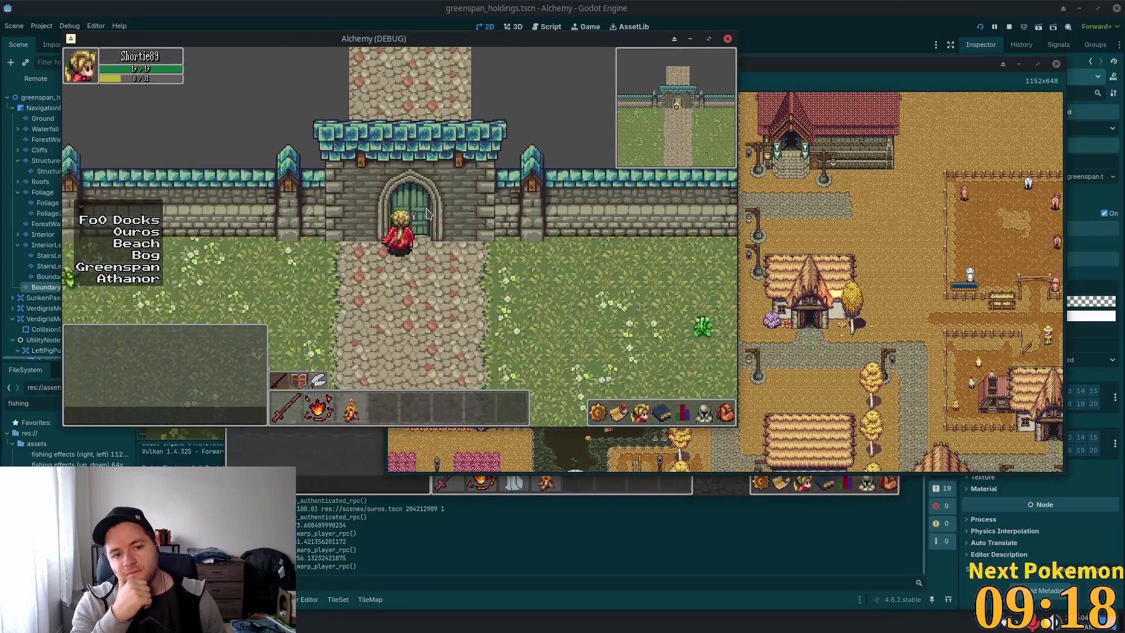
{"action": "key", "text": "Right"}
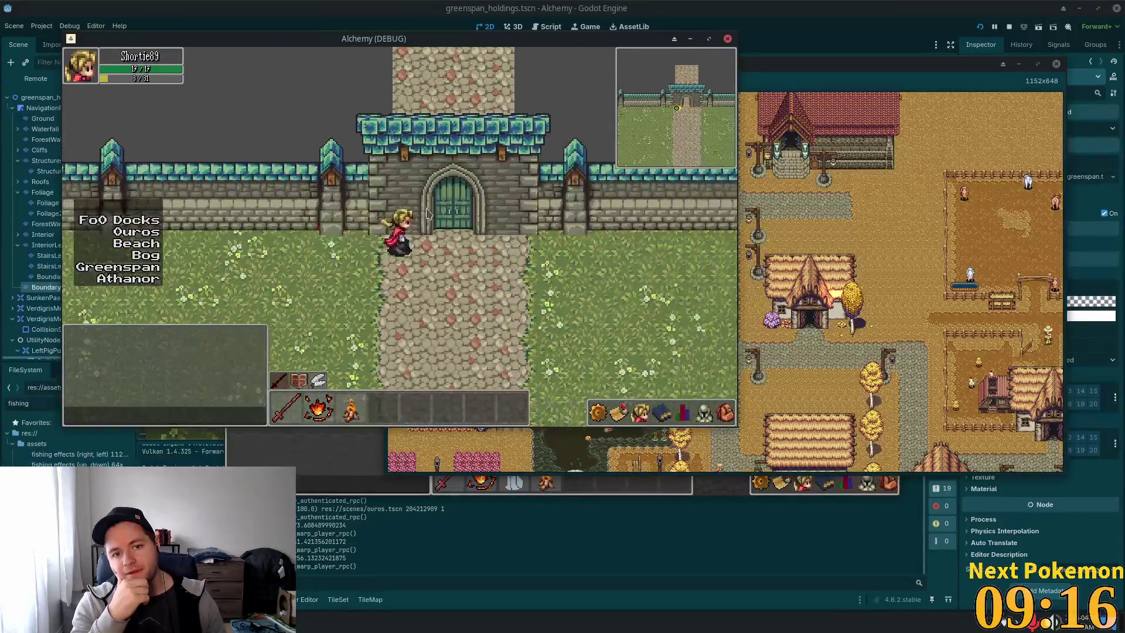
{"action": "key", "text": "Right"}
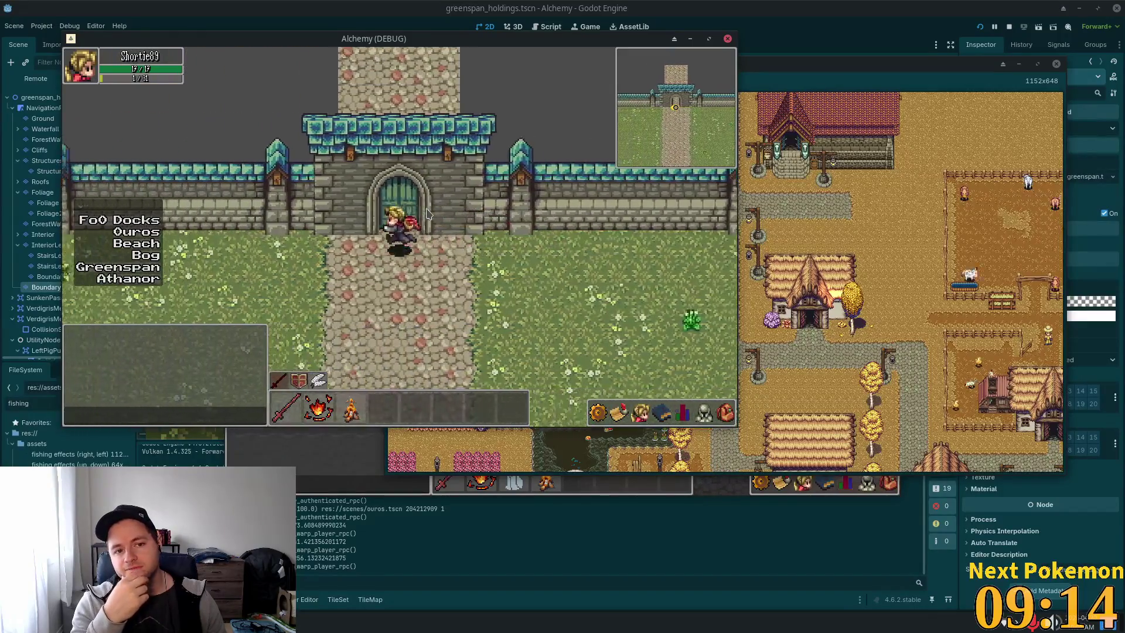
{"action": "key", "text": "Right"}
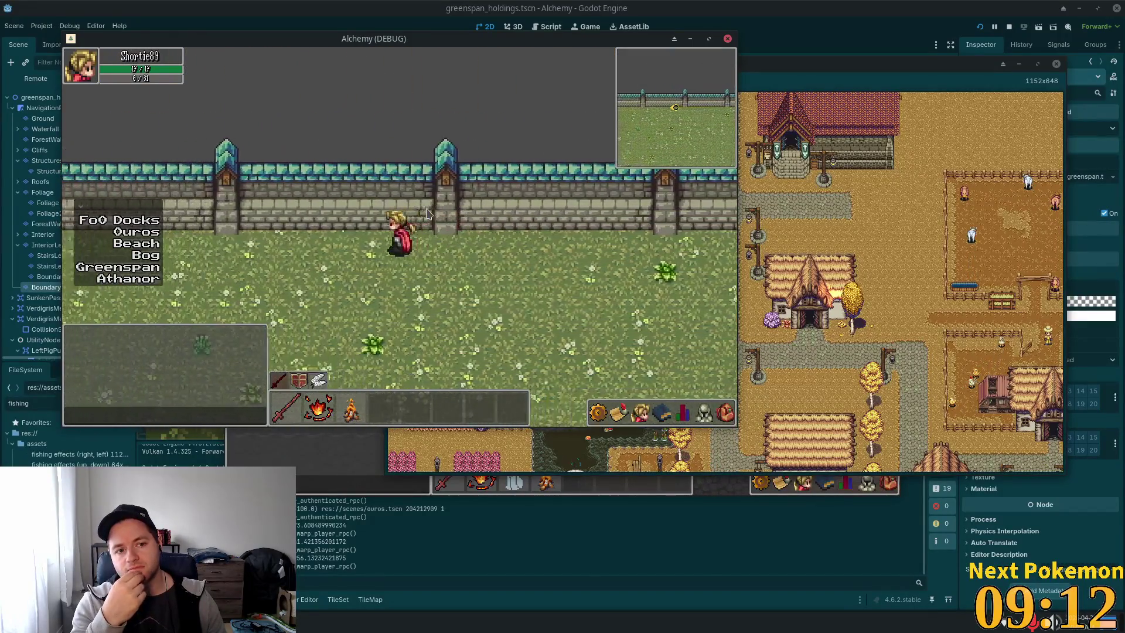
{"action": "key", "text": "Right"}
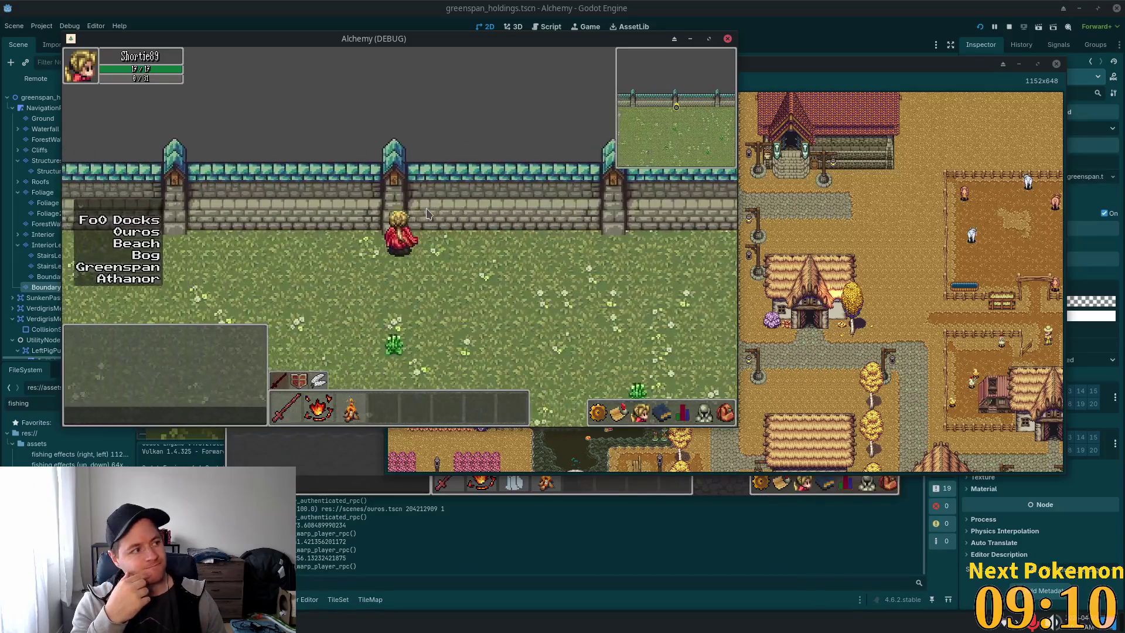
{"action": "key", "text": "Down"}
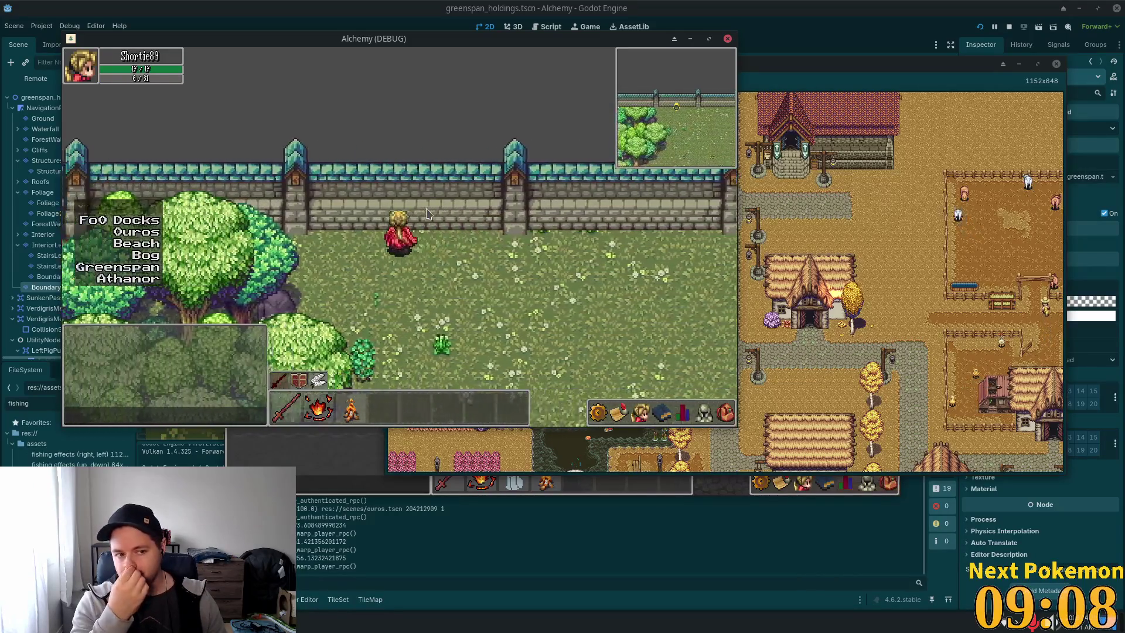
{"action": "key", "text": "Right"}
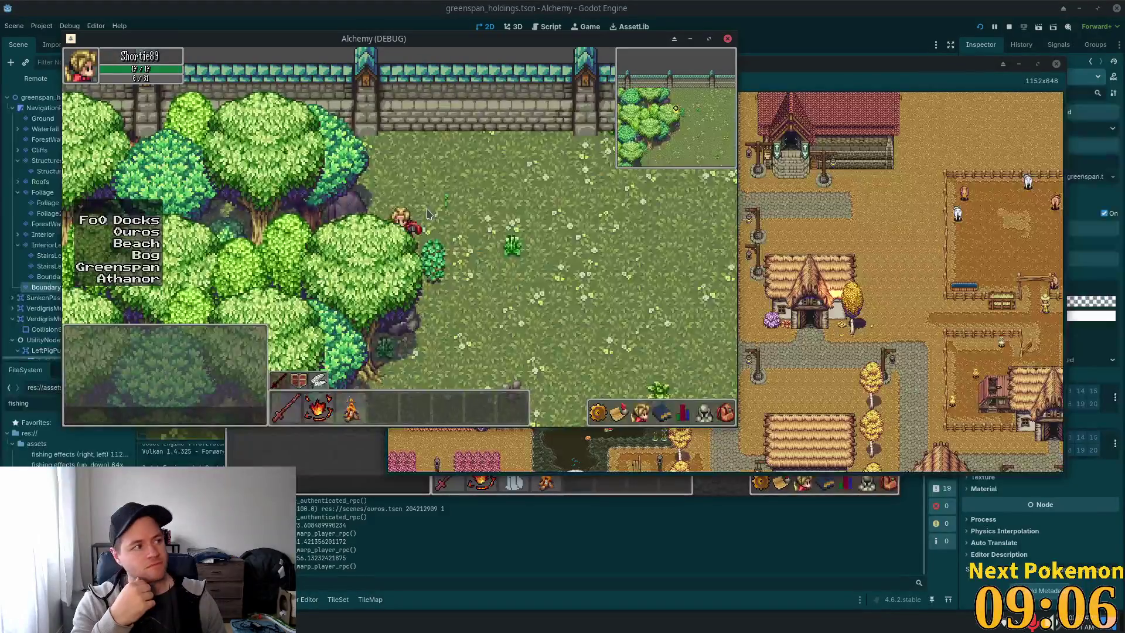
{"action": "key", "text": "Up"}
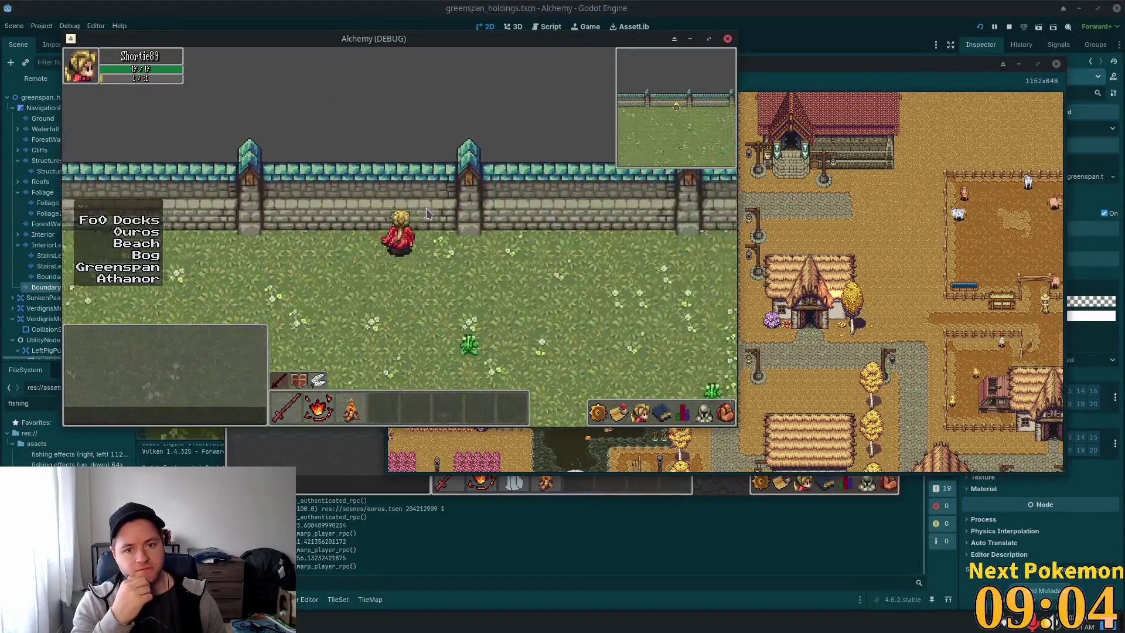
{"action": "key", "text": "Left"}
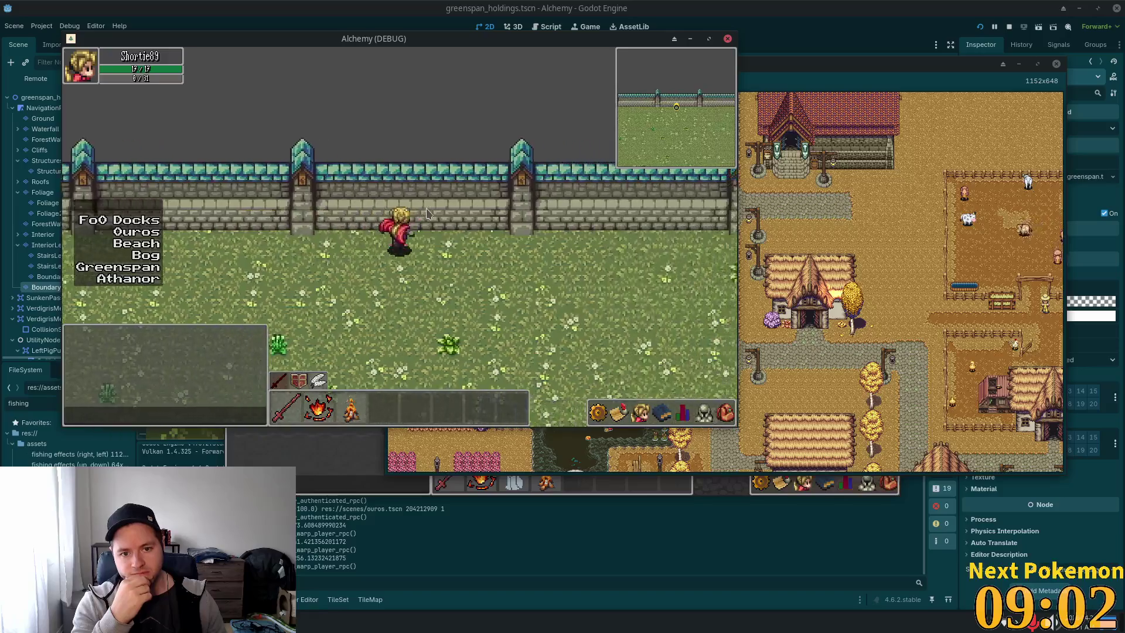
{"action": "key", "text": "Right"}
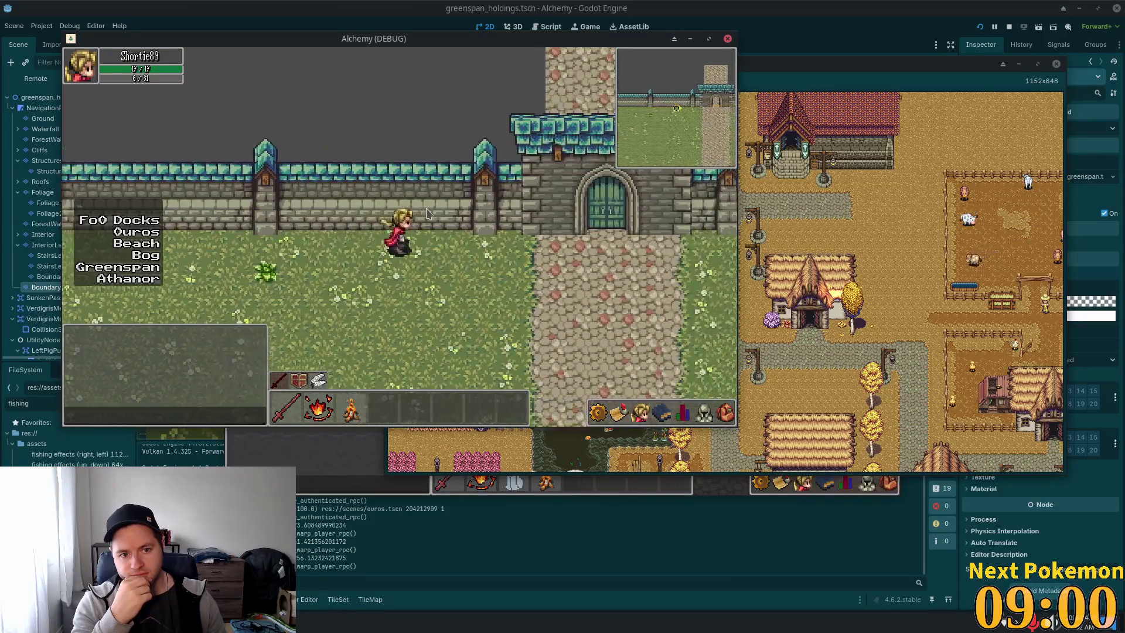
{"action": "key", "text": "Right"}
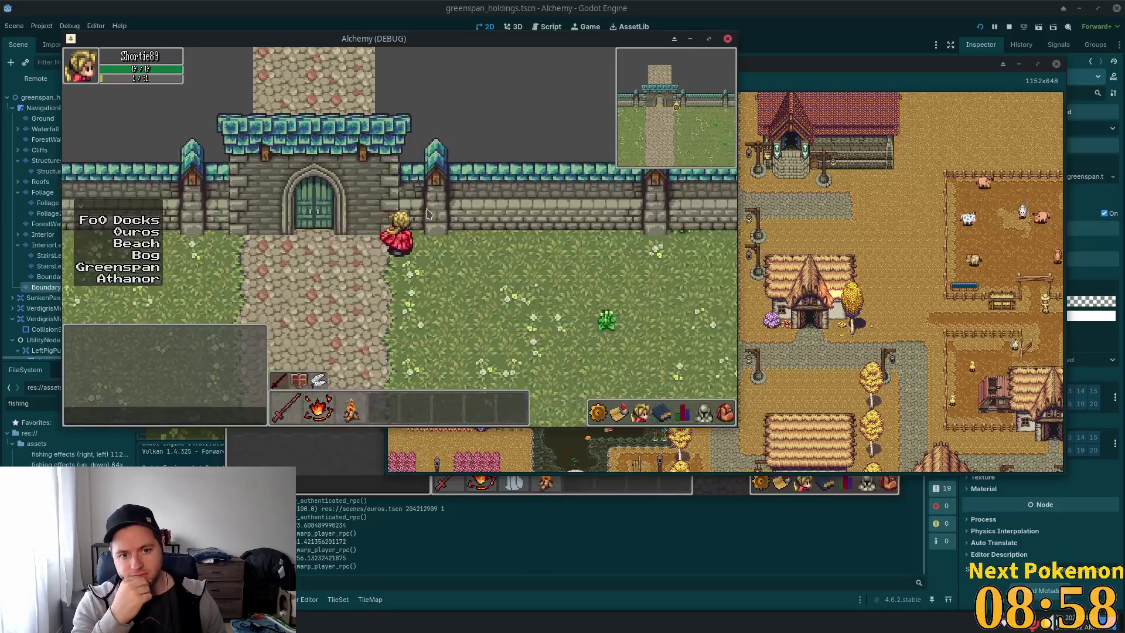
Walk west along the wall past the castle gate, then turn back east.
{"action": "key", "text": "Left"}
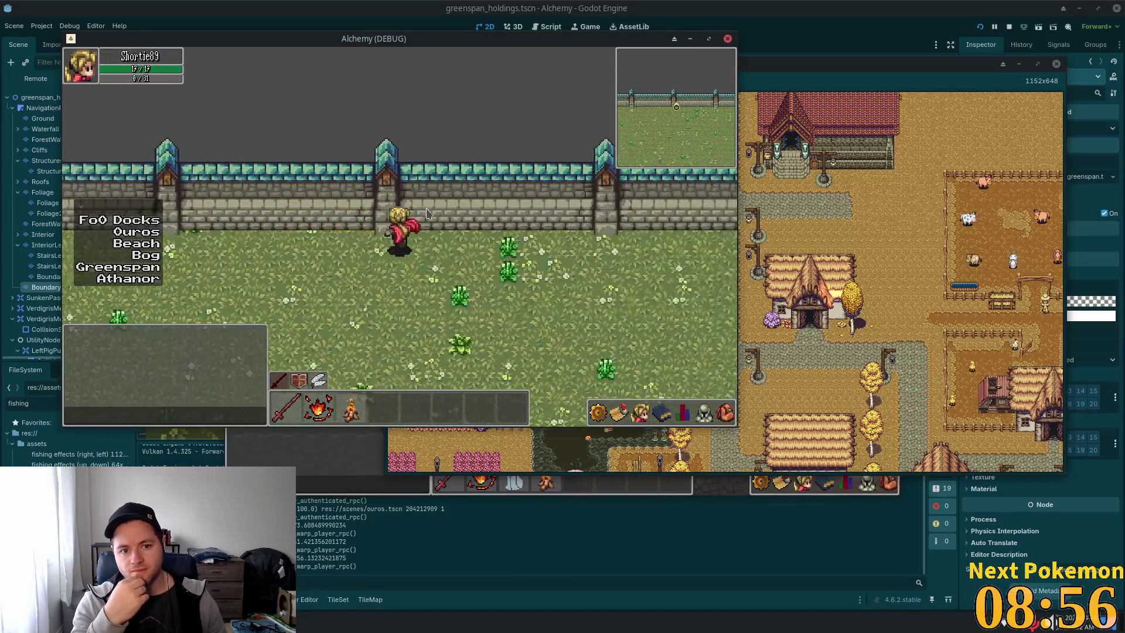
{"action": "key", "text": "Down"}
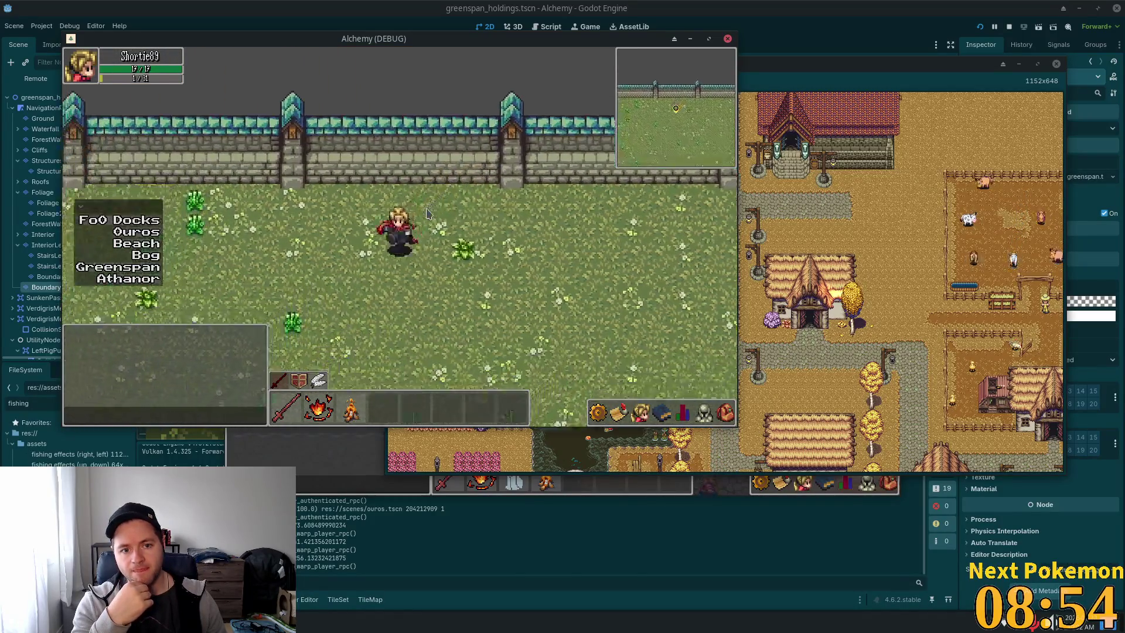
{"action": "key", "text": "Left"}
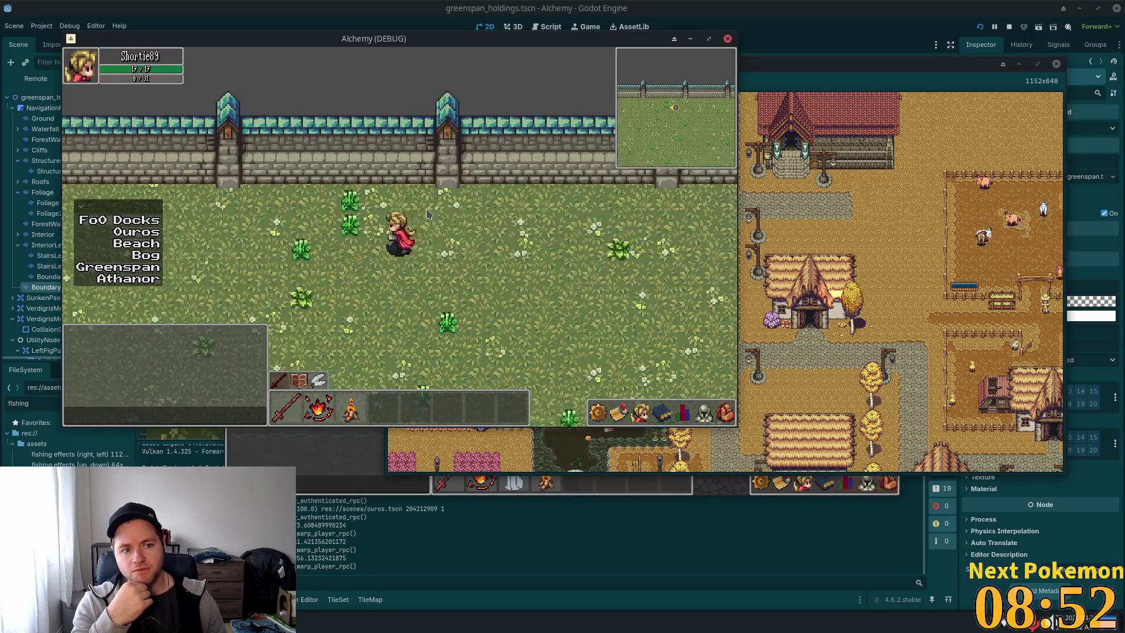
{"action": "key", "text": "Left"}
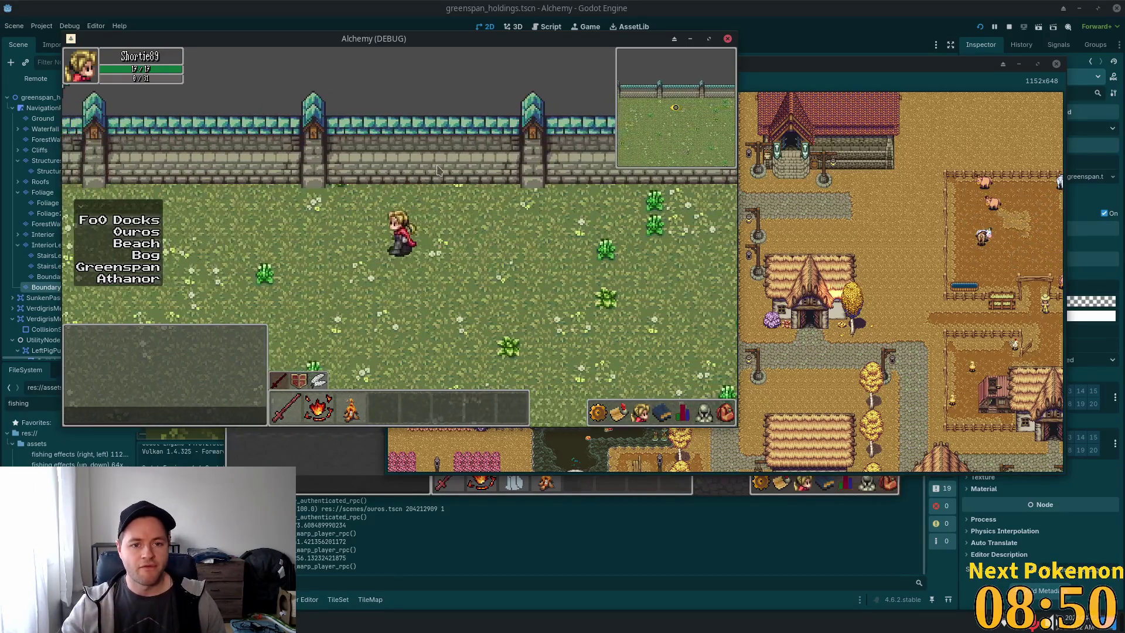
{"action": "key", "text": "Left"}
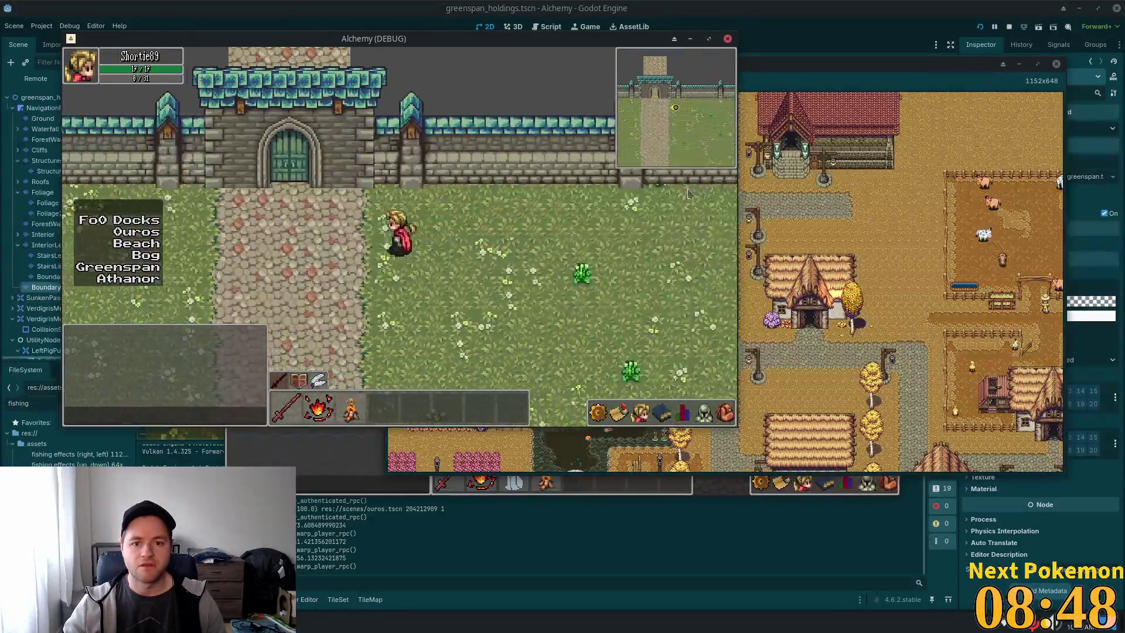
{"action": "key", "text": "Left"}
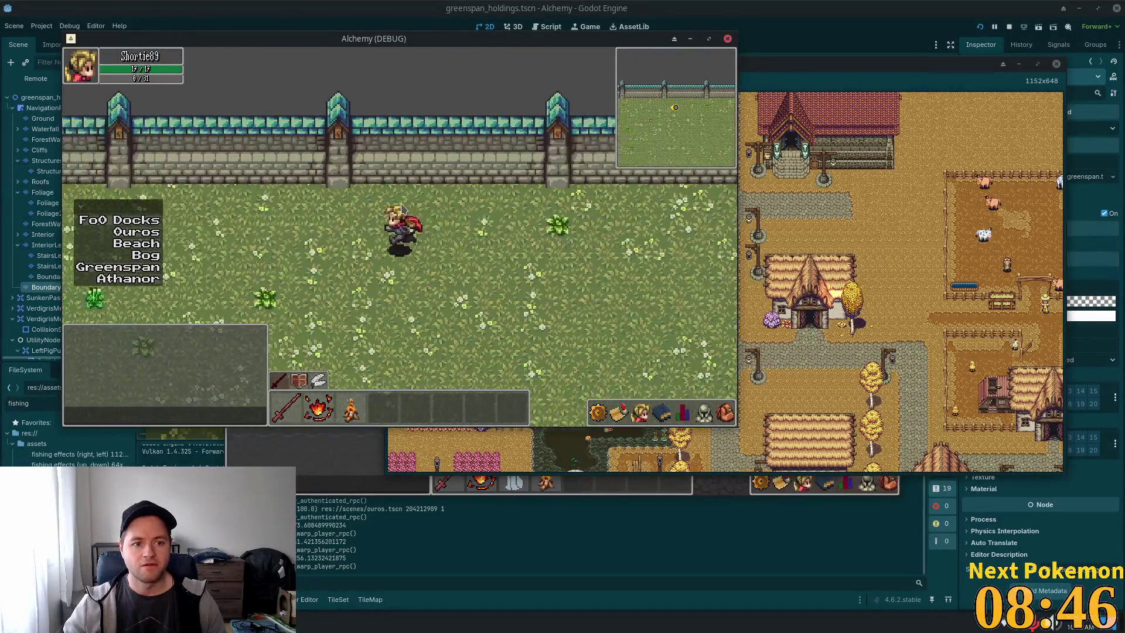
{"action": "key", "text": "Left"}
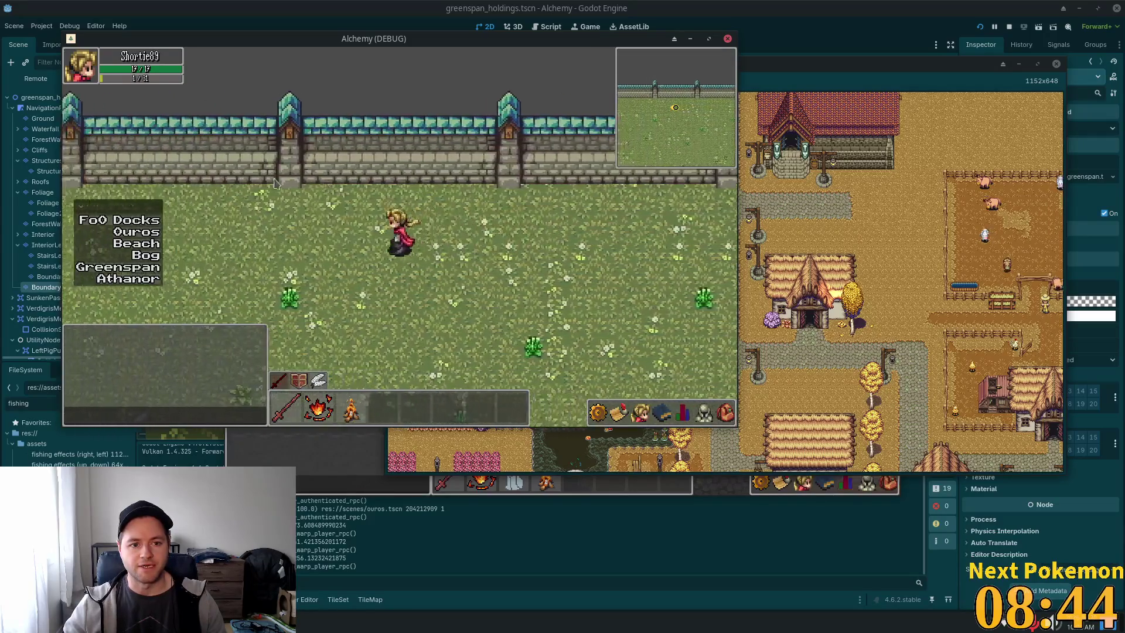
{"action": "key", "text": "Right"}
{"action": "key", "text": "Right"}
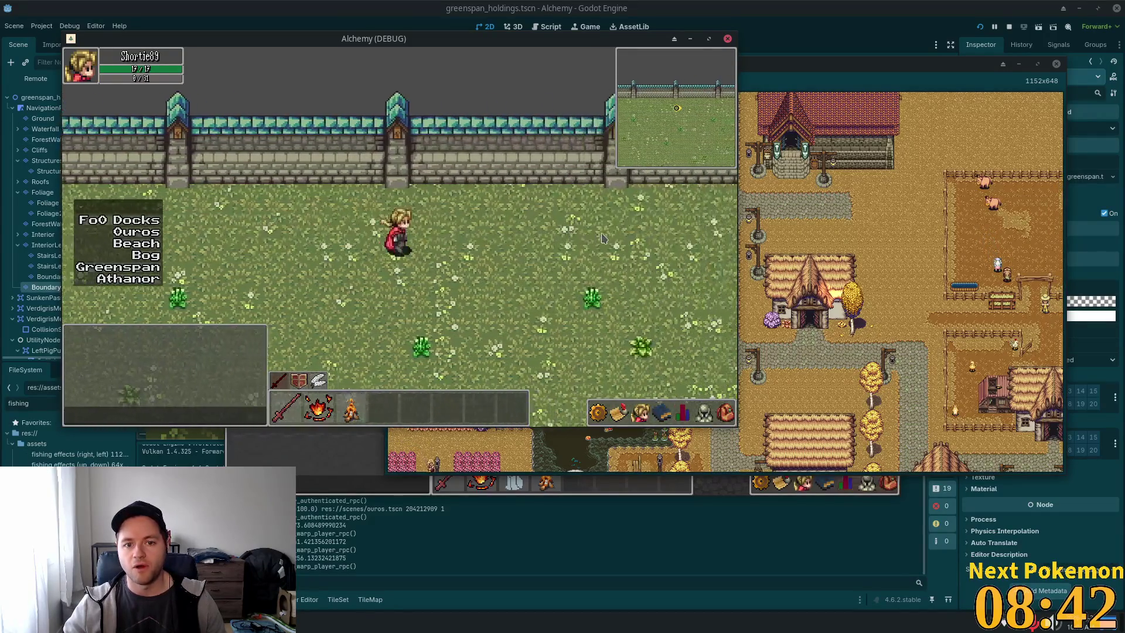
Walk back up to the wall by the gate path, then stop the game.
{"action": "key", "text": "Down"}
{"action": "key", "text": "Up"}
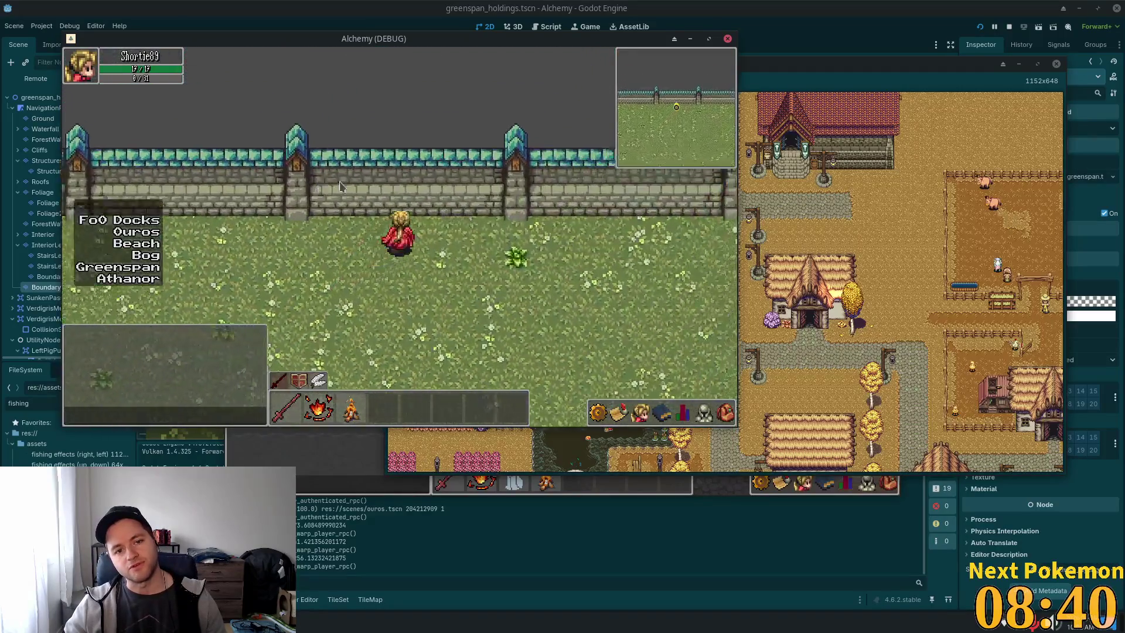
{"action": "key", "text": "Right"}
{"action": "key", "text": "Right"}
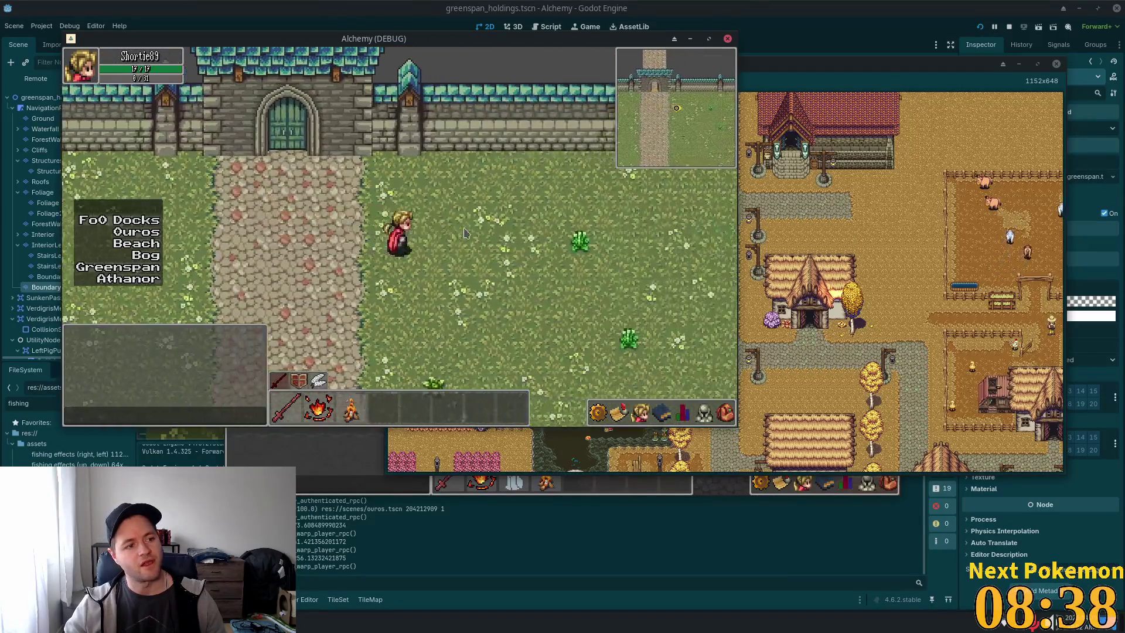
{"action": "key", "text": "Up"}
{"action": "key", "text": "Left"}
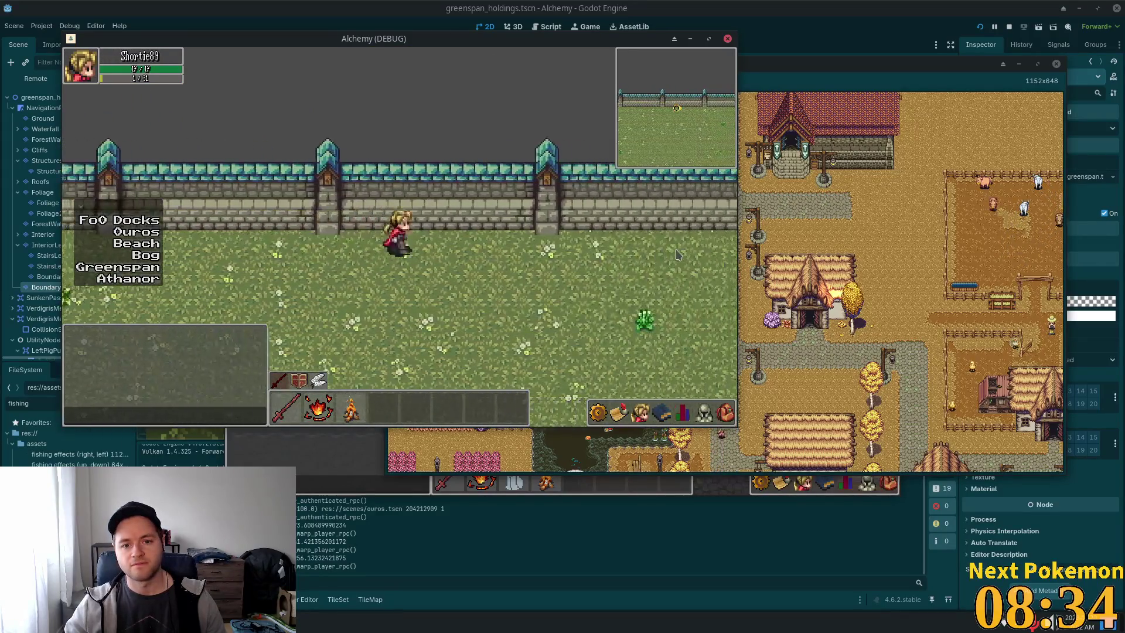
{"action": "key", "text": "Down"}
{"action": "key", "text": "F8"}
Frame the castle wall corner on the canvas and select the Ground tile layer for editing.
{"action": "scroll", "coordinate": [545, 229], "scroll_direction": "down", "scroll_amount": 8}
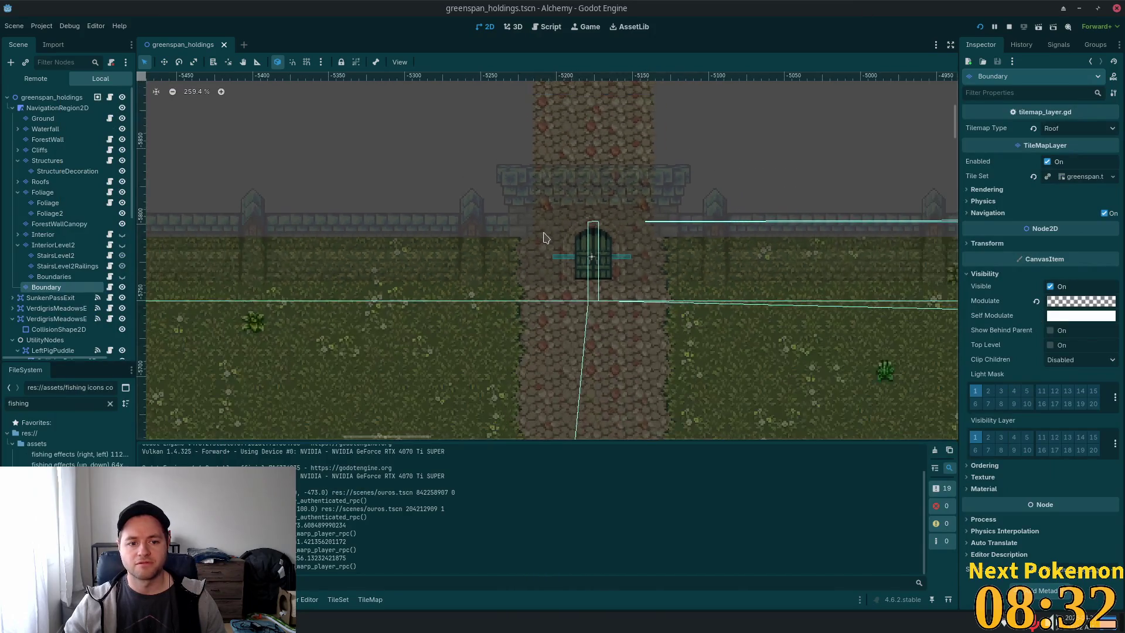
{"action": "scroll", "coordinate": [454, 303], "scroll_direction": "down", "scroll_amount": 1}
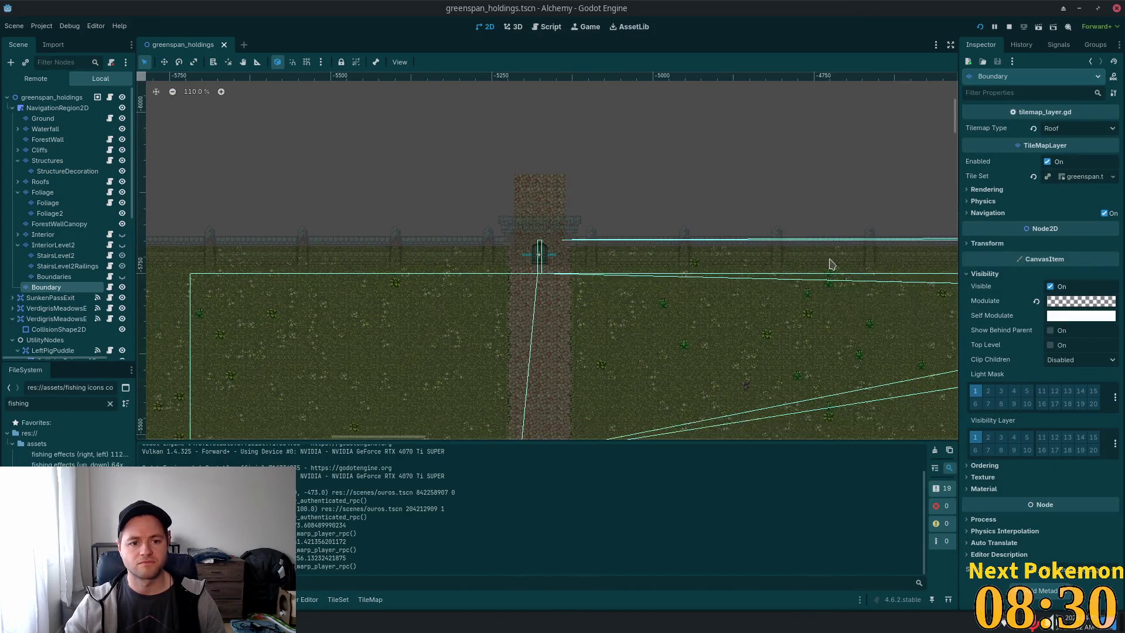
{"action": "scroll", "coordinate": [425, 301], "scroll_direction": "up", "scroll_amount": 1}
{"action": "scroll", "coordinate": [411, 282], "scroll_direction": "left", "scroll_amount": 10}
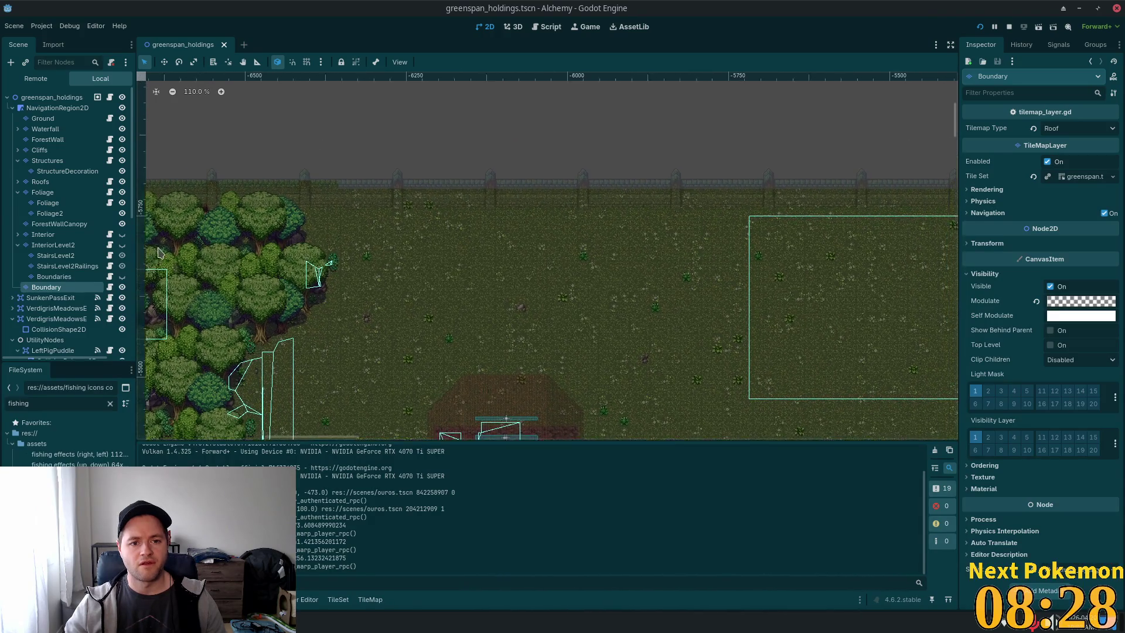
{"action": "scroll", "coordinate": [357, 234], "scroll_direction": "up", "scroll_amount": 6}
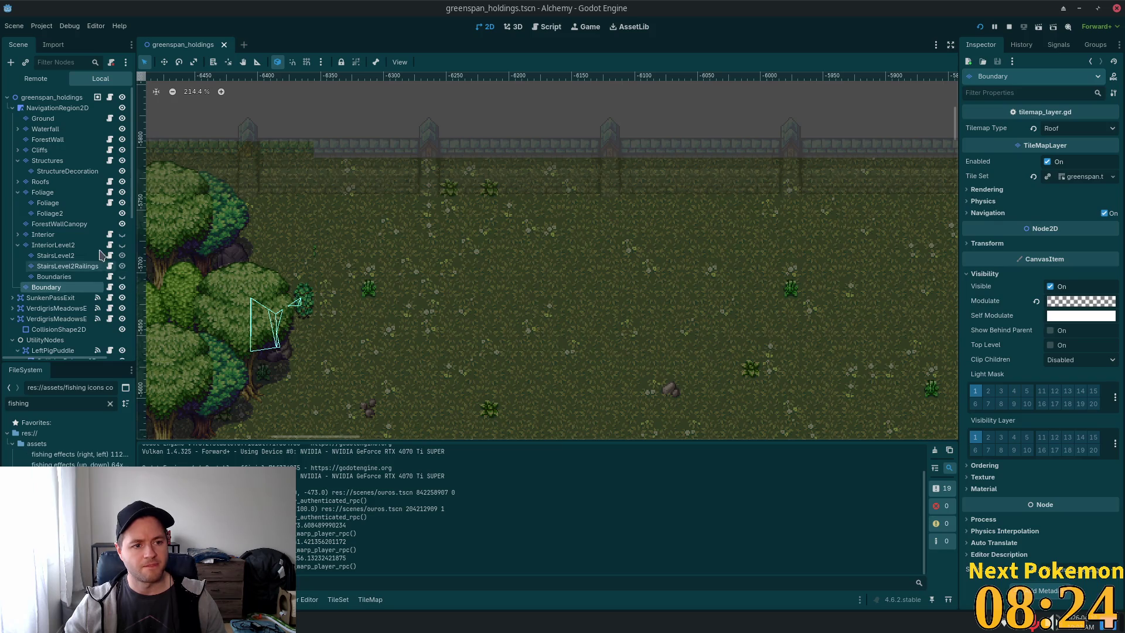
{"action": "left_click", "coordinate": [56, 119]}
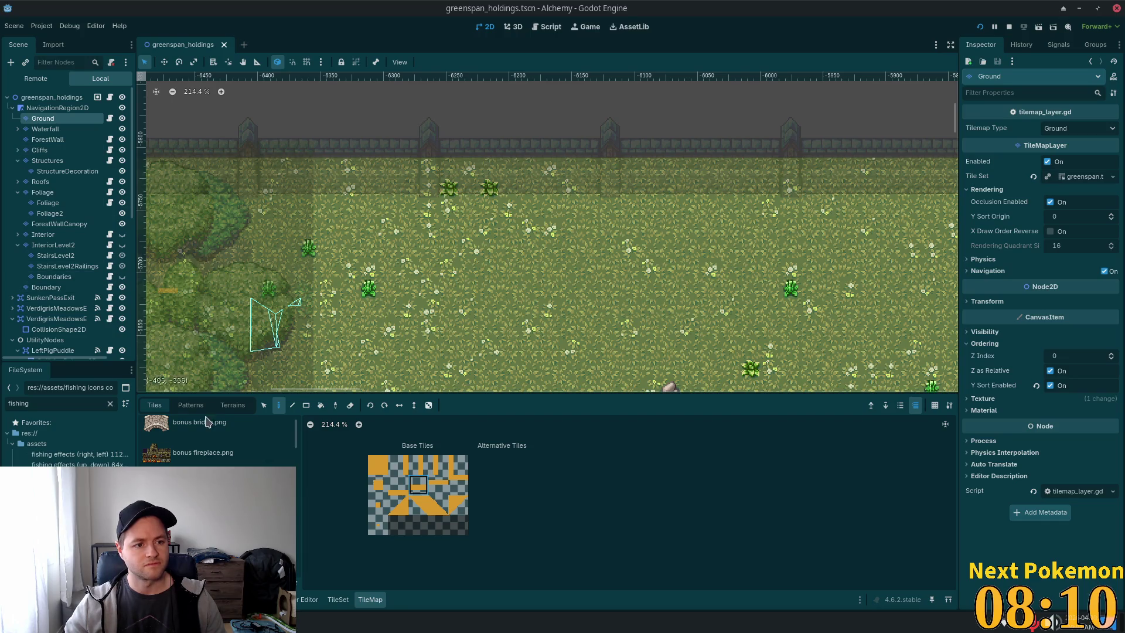
Browse the Ground tileset atlases, then choose the third saved pattern, the horizontal dirt path.
{"action": "left_click_drag", "start_coordinate": [297, 440], "coordinate": [296, 465]}
{"action": "scroll", "coordinate": [296, 465], "scroll_direction": "up", "scroll_amount": 5}
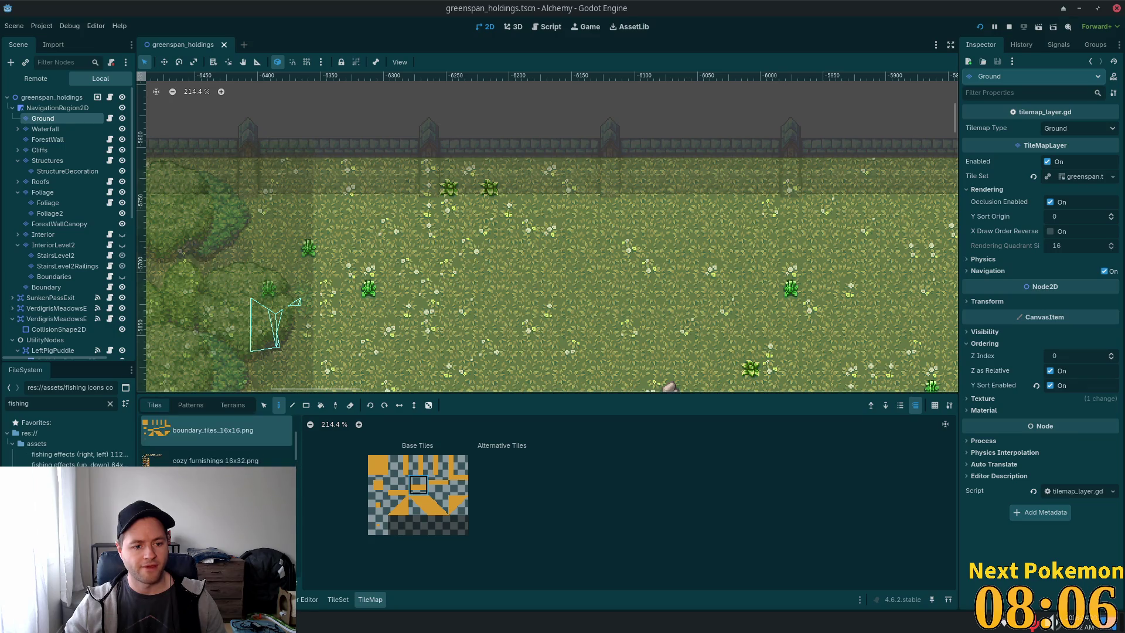
{"action": "scroll", "coordinate": [217, 446], "scroll_direction": "down", "scroll_amount": 5}
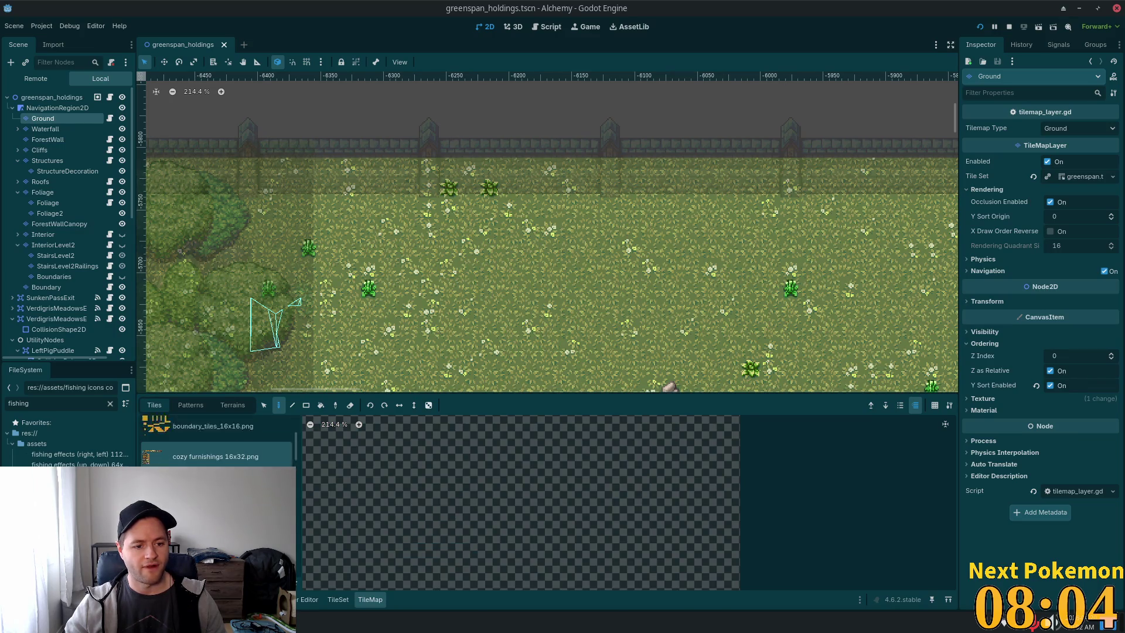
{"action": "scroll", "coordinate": [217, 445], "scroll_direction": "down", "scroll_amount": 2}
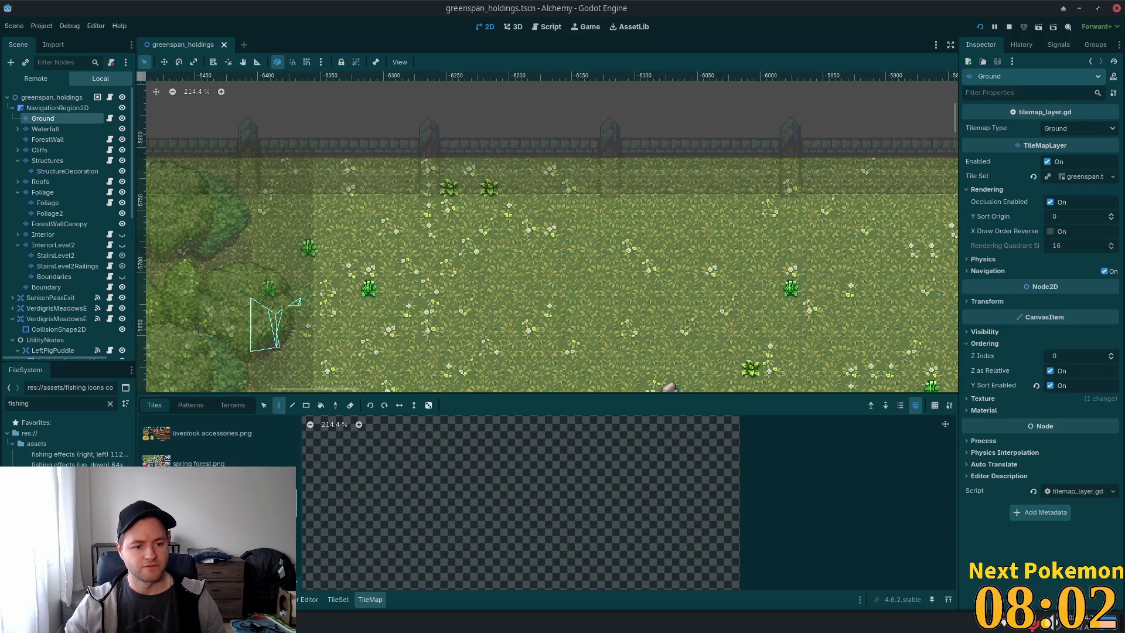
{"action": "scroll", "coordinate": [216, 445], "scroll_direction": "down", "scroll_amount": 3}
{"action": "left_click", "coordinate": [217, 472]}
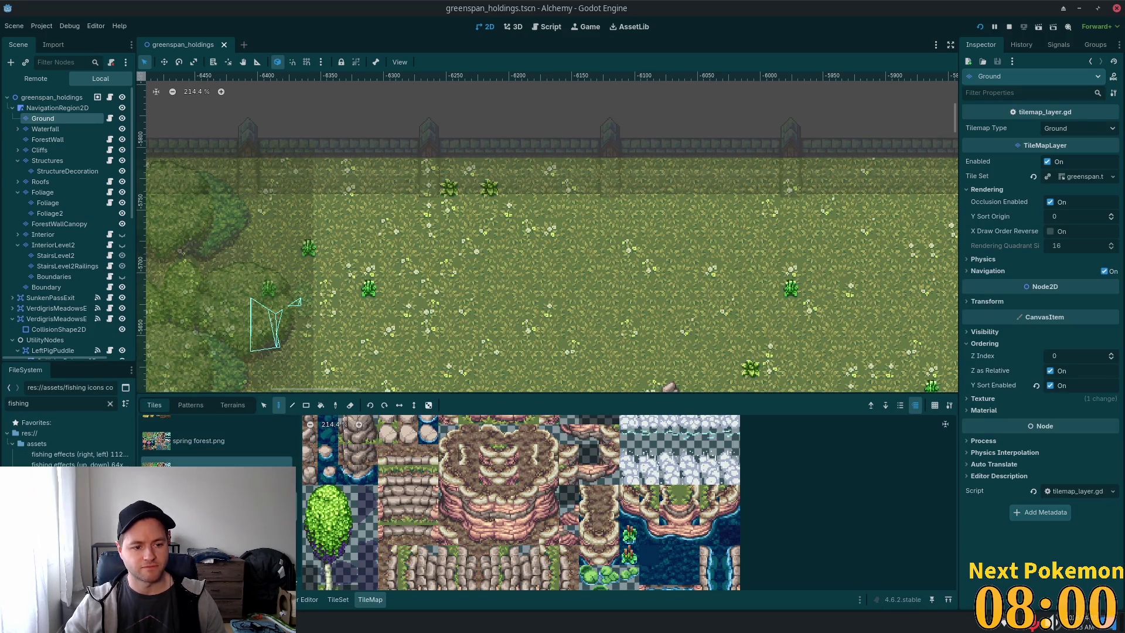
{"action": "scroll", "coordinate": [633, 545], "scroll_direction": "down", "scroll_amount": 5}
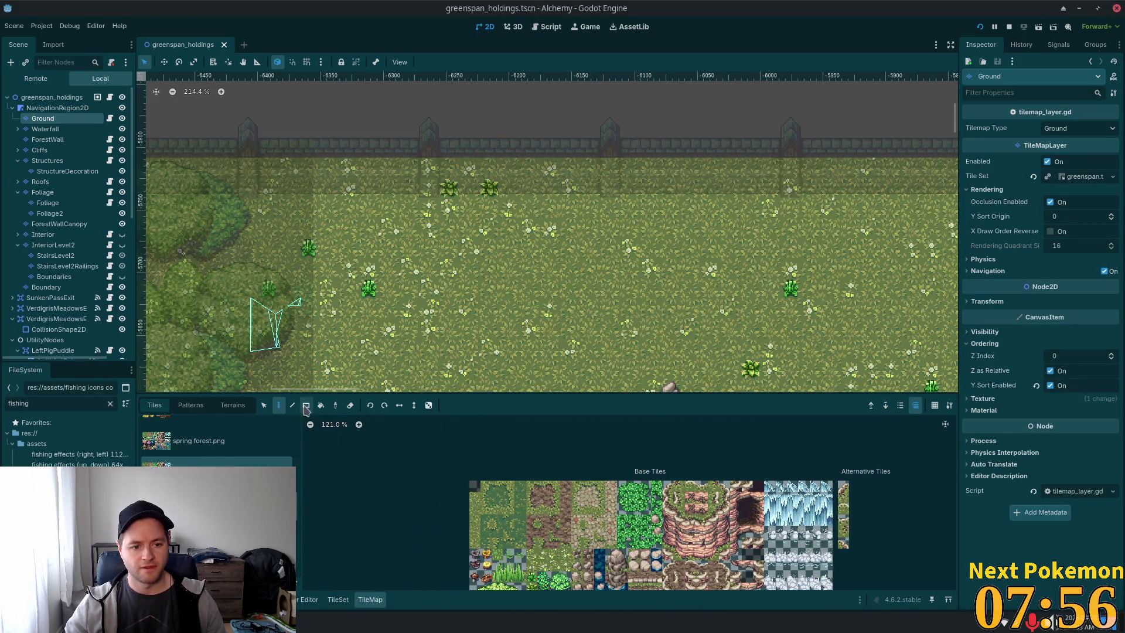
{"action": "left_click", "coordinate": [191, 405]}
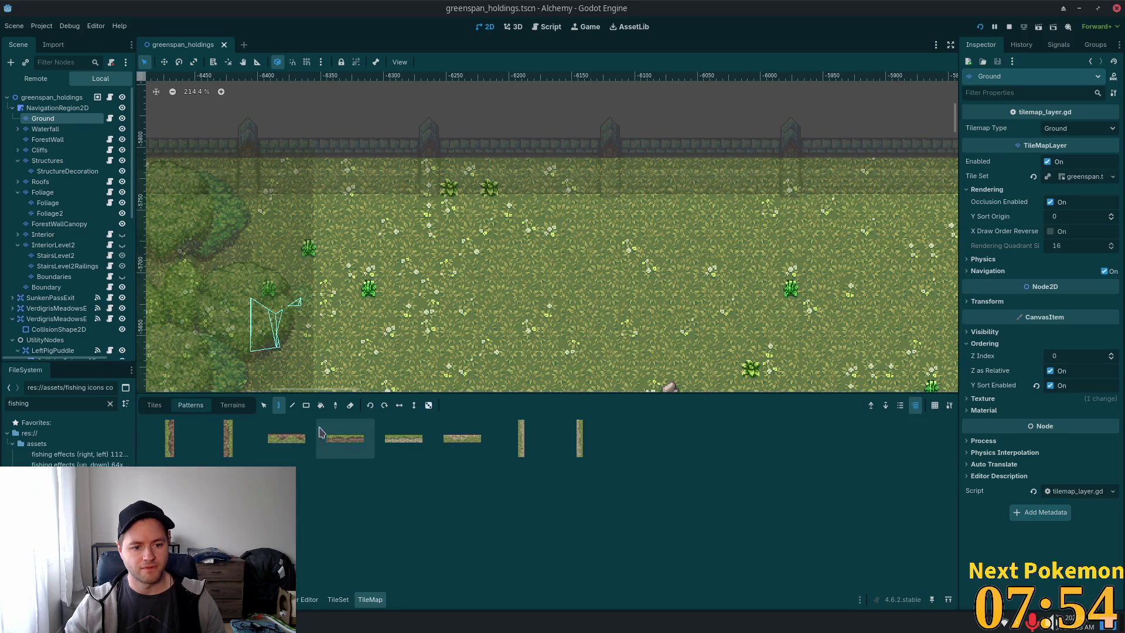
{"action": "left_click", "coordinate": [286, 439]}
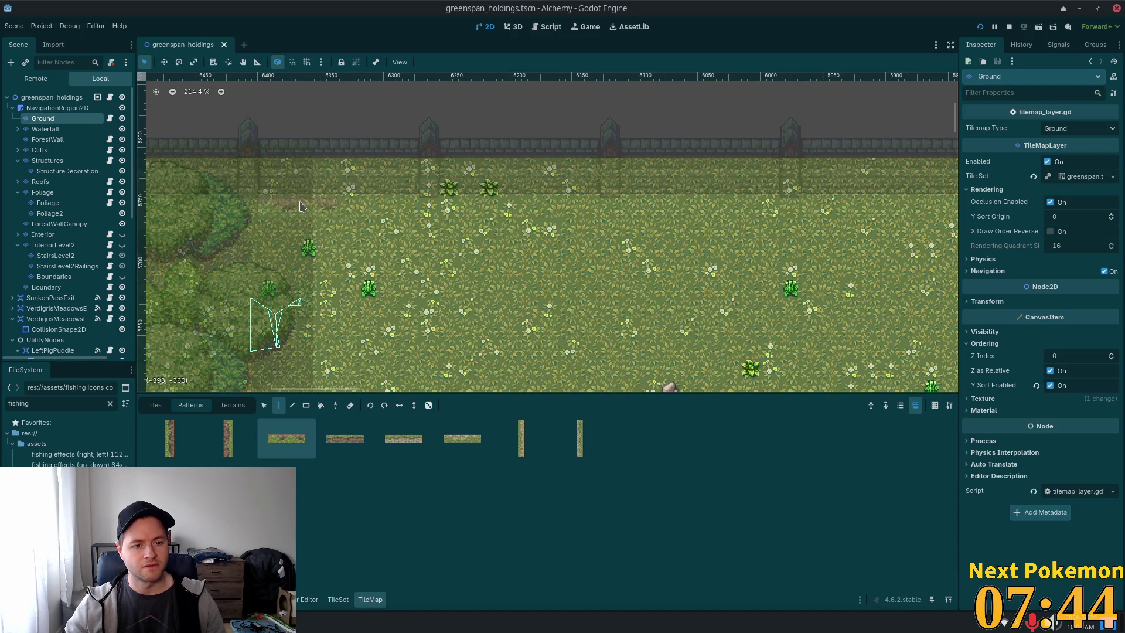
Use the Line tool to paint a row of the dirt path pattern beneath the northern fence.
{"action": "left_click", "coordinate": [292, 405]}
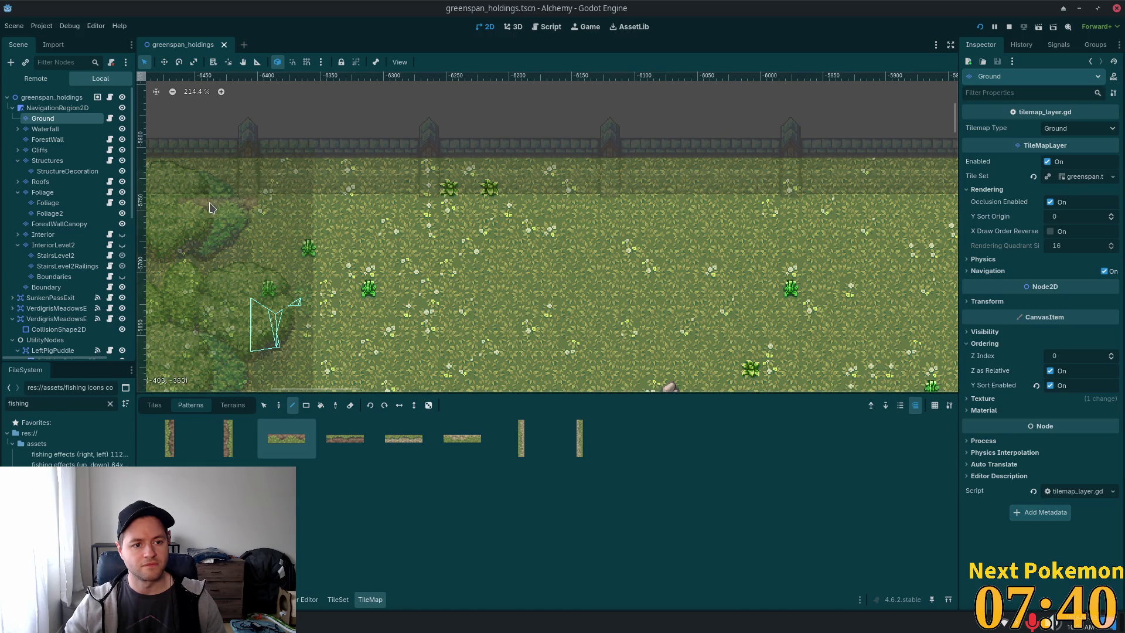
{"action": "scroll", "coordinate": [211, 205], "scroll_direction": "down", "scroll_amount": 4}
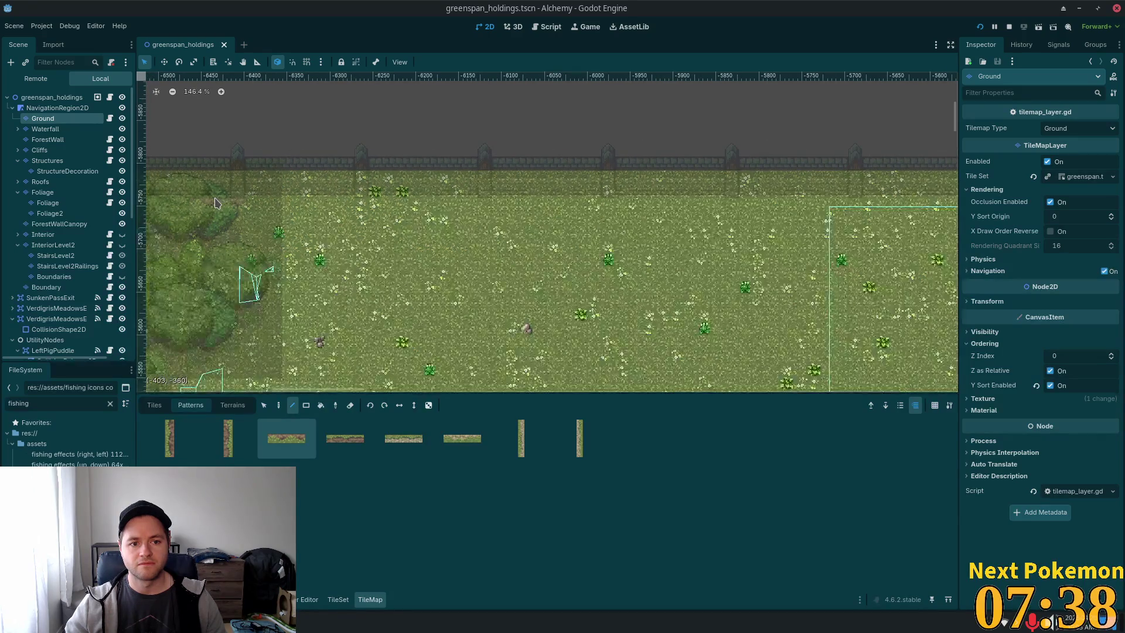
{"action": "scroll", "coordinate": [215, 203], "scroll_direction": "down", "scroll_amount": 4}
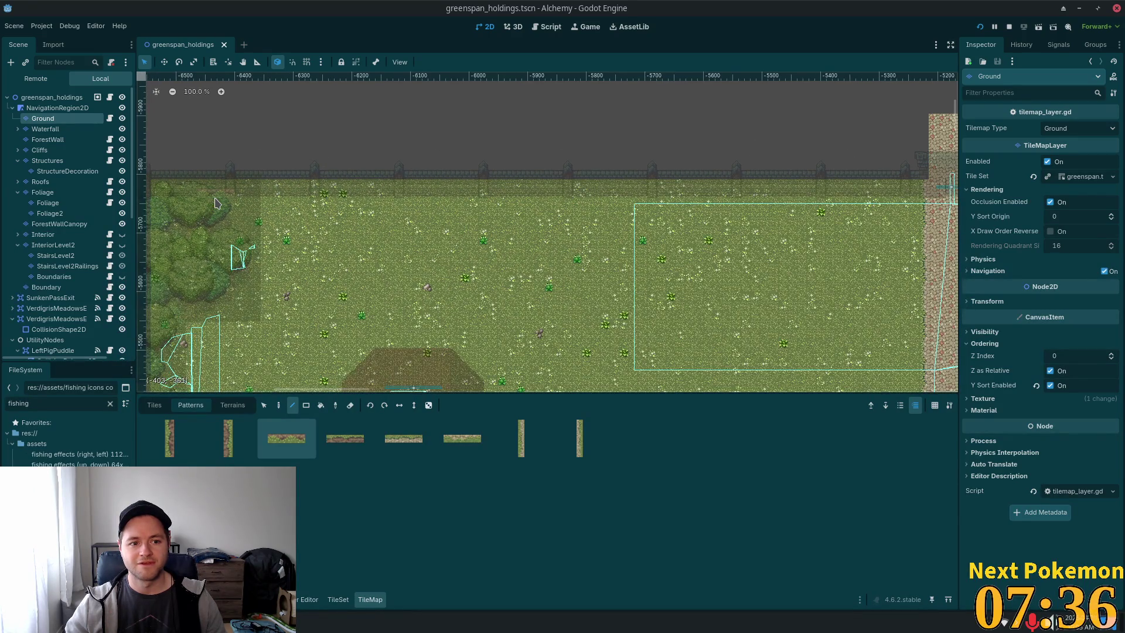
{"action": "left_click", "coordinate": [887, 203]}
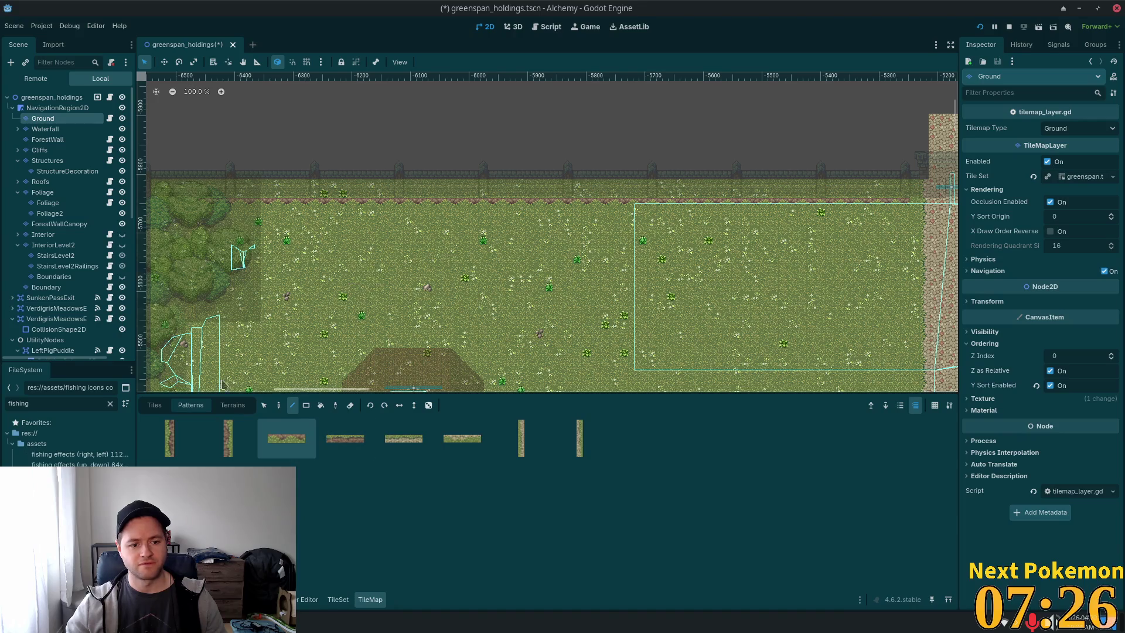
{"action": "left_click", "coordinate": [163, 407]}
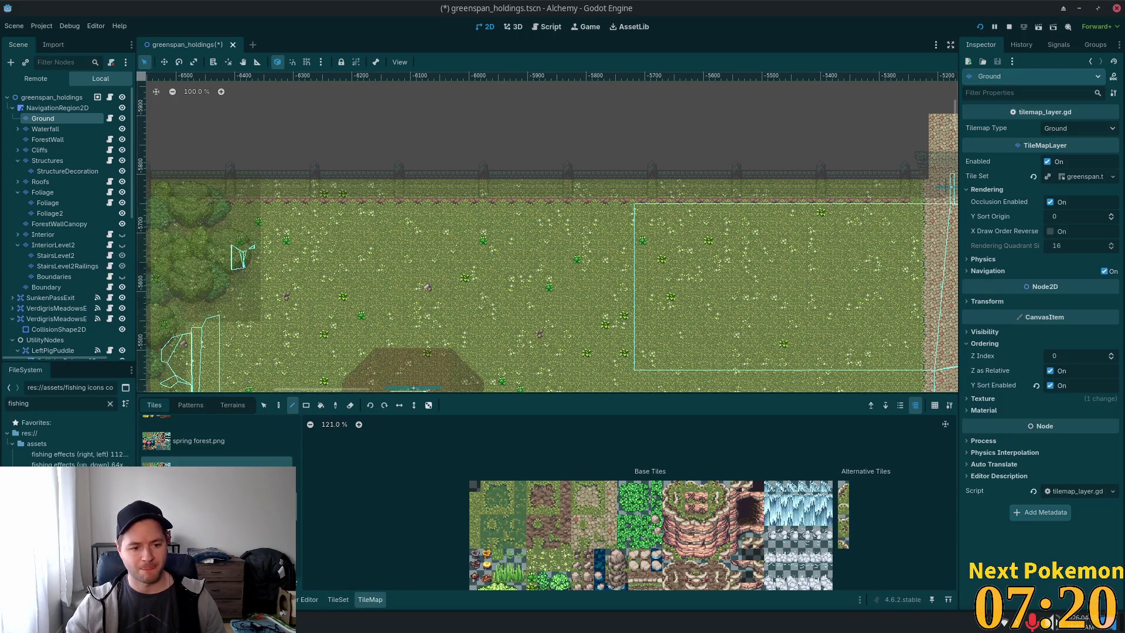
Try terrain and path-mode dirt lines below the fence, undoing each attempt with Ctrl+Z.
{"action": "left_click", "coordinate": [233, 405]}
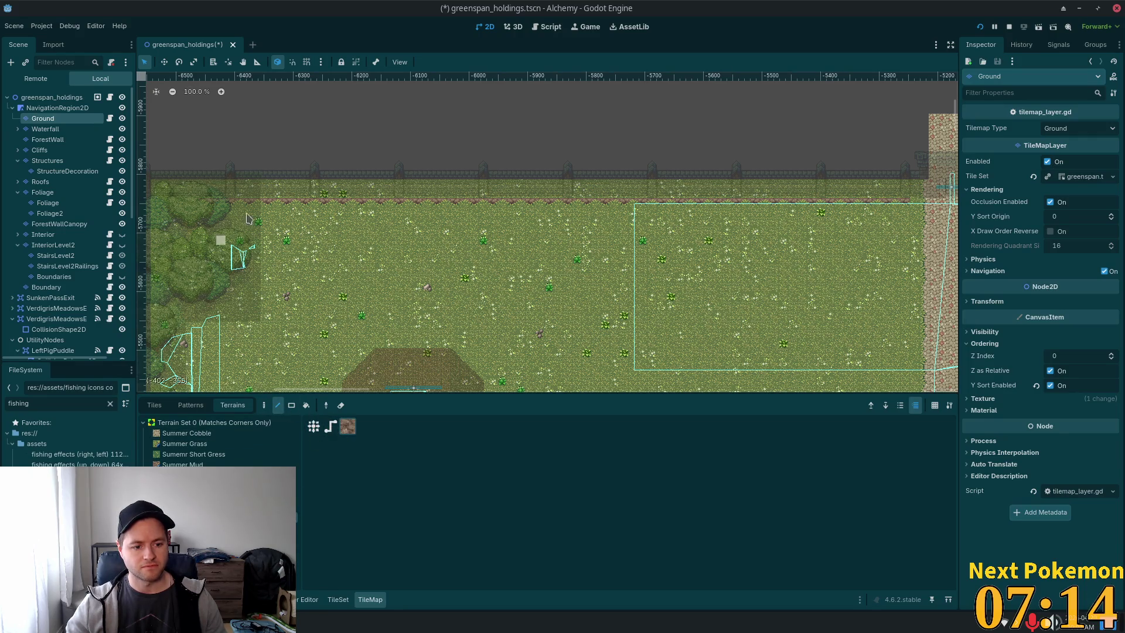
{"action": "mouse_move", "coordinate": [248, 197]}
{"action": "left_mouse_down"}
{"action": "mouse_move", "coordinate": [950, 197]}
{"action": "mouse_move", "coordinate": [895, 203]}
{"action": "left_mouse_up"}
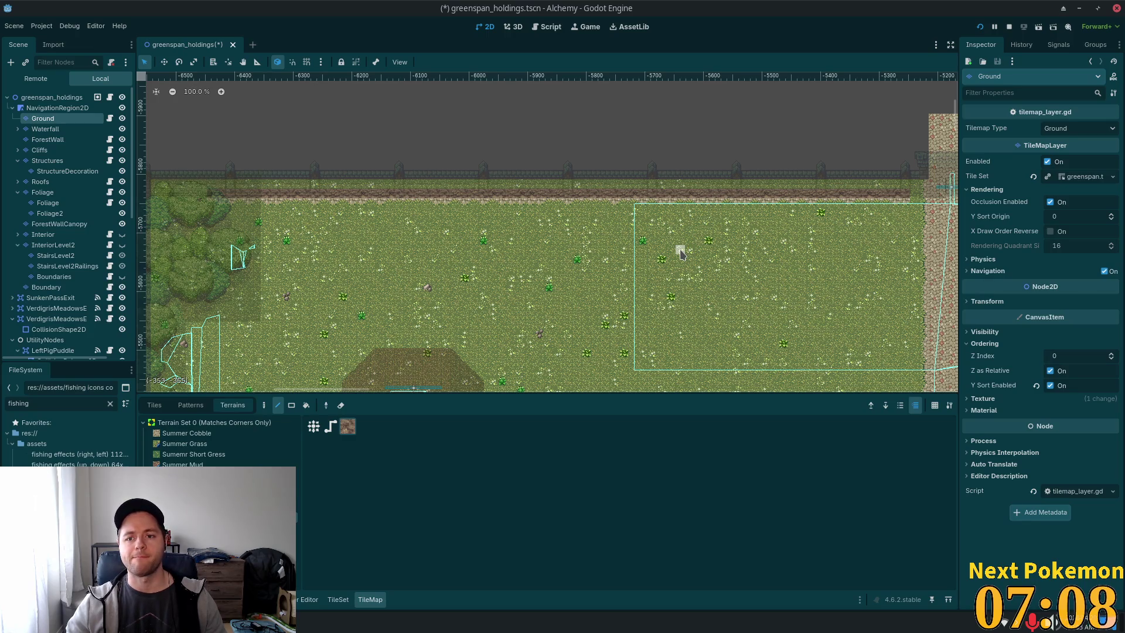
{"action": "key", "text": "ctrl+z"}
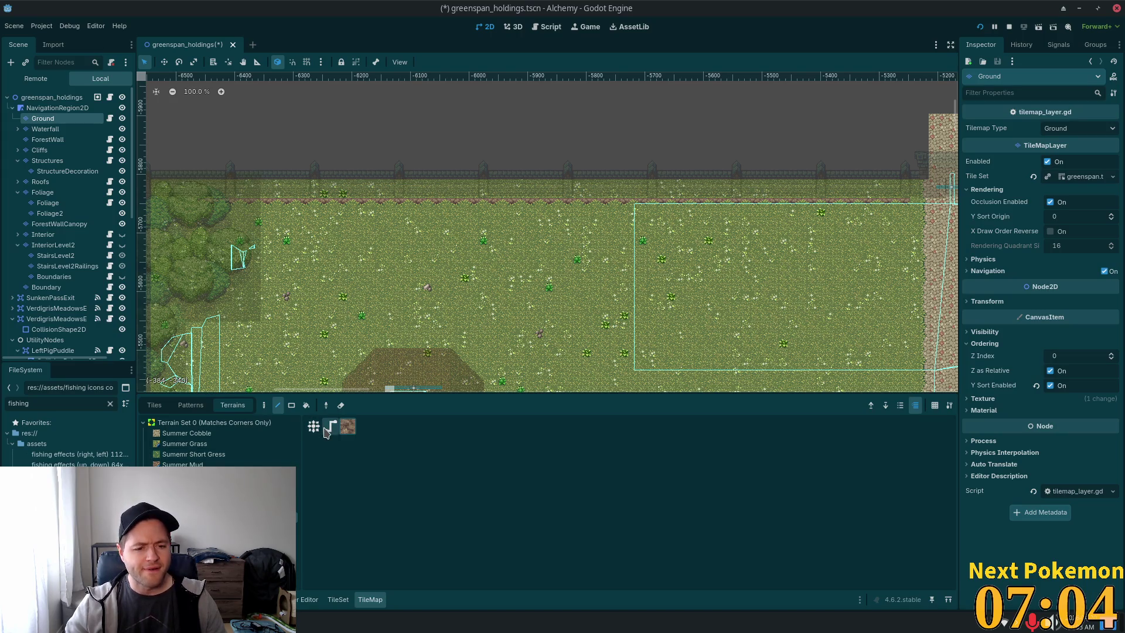
{"action": "left_click", "coordinate": [326, 431]}
{"action": "left_click_drag", "start_coordinate": [227, 200], "coordinate": [896, 200]}
{"action": "key", "text": "ctrl+z"}
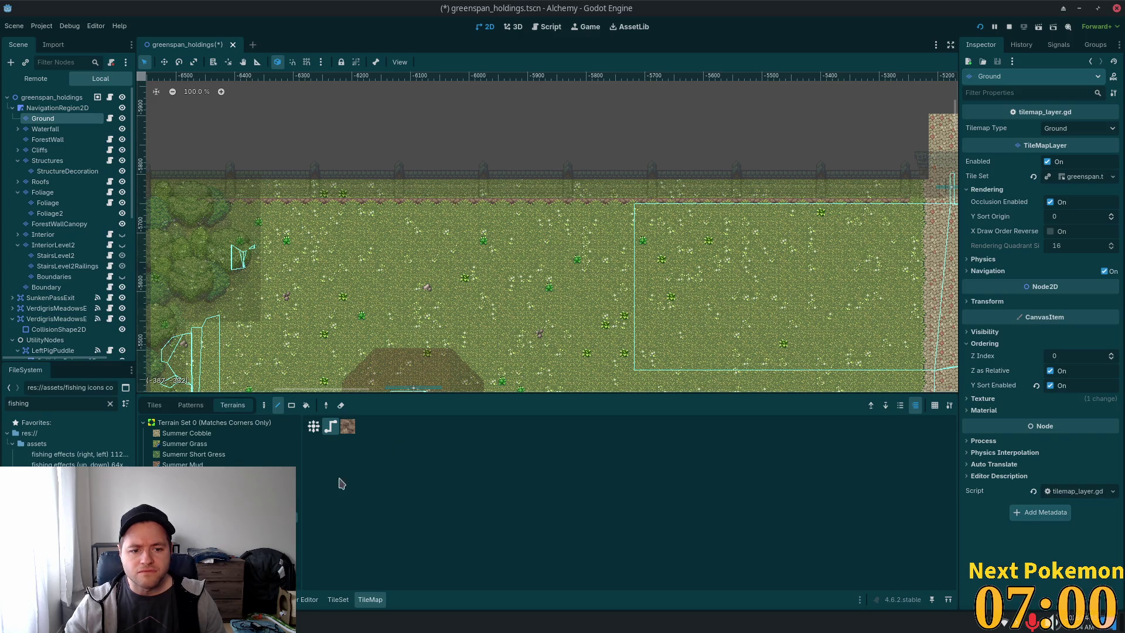
{"action": "left_click_drag", "start_coordinate": [297, 198], "coordinate": [394, 195]}
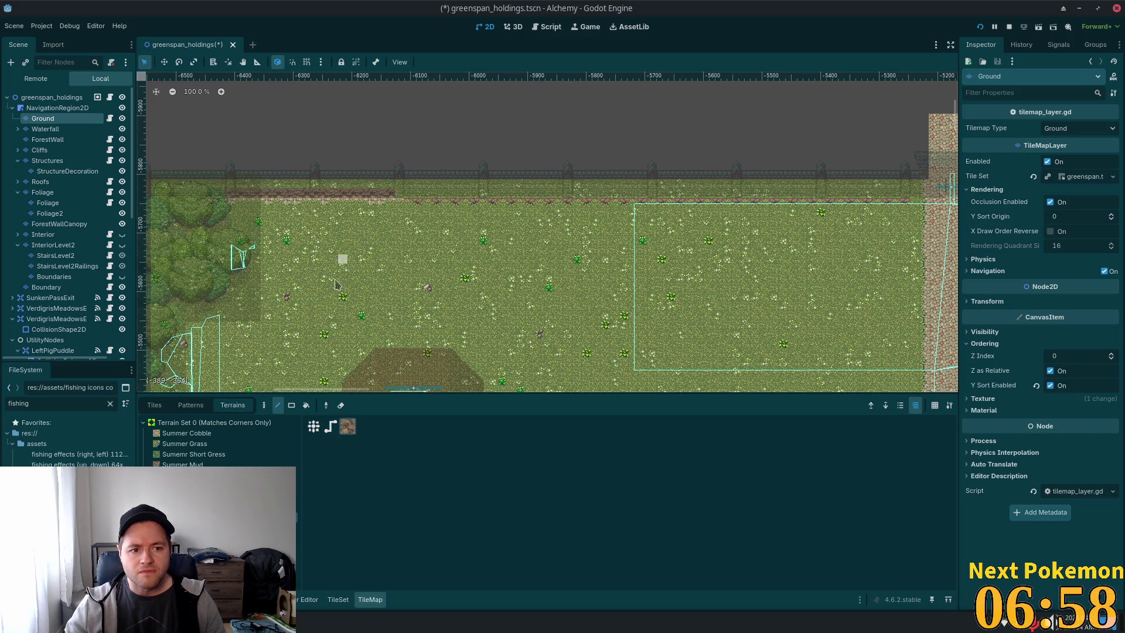
{"action": "key", "text": "ctrl+z"}
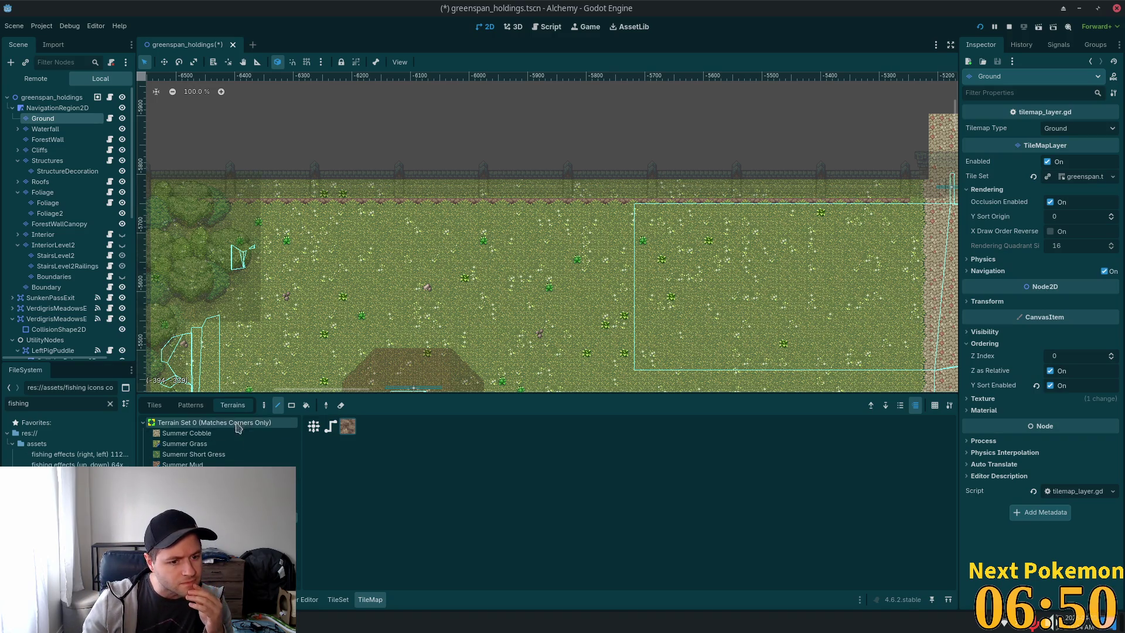
Show the saved tile patterns and zoom in on the canvas.
{"action": "left_click", "coordinate": [191, 405]}
{"action": "scroll", "coordinate": [212, 177], "scroll_direction": "up", "scroll_amount": 2}
{"action": "scroll", "coordinate": [295, 238], "scroll_direction": "up", "scroll_amount": 3}
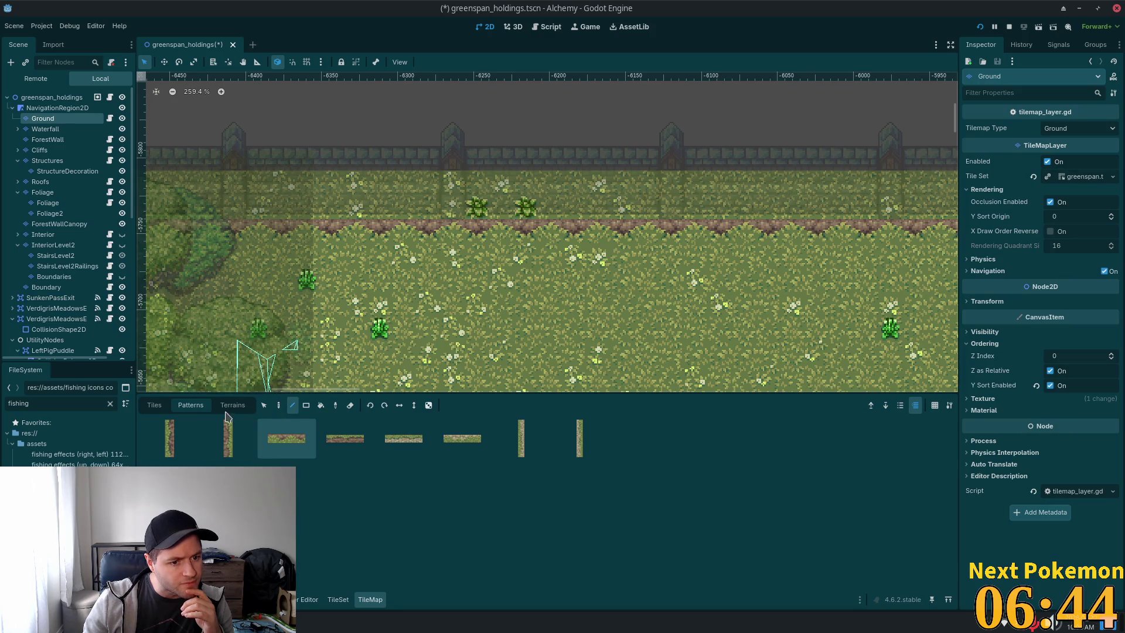
Pick a plain dirt tile from the tileset atlas and place it in the strip below the fence.
{"action": "left_click", "coordinate": [152, 405]}
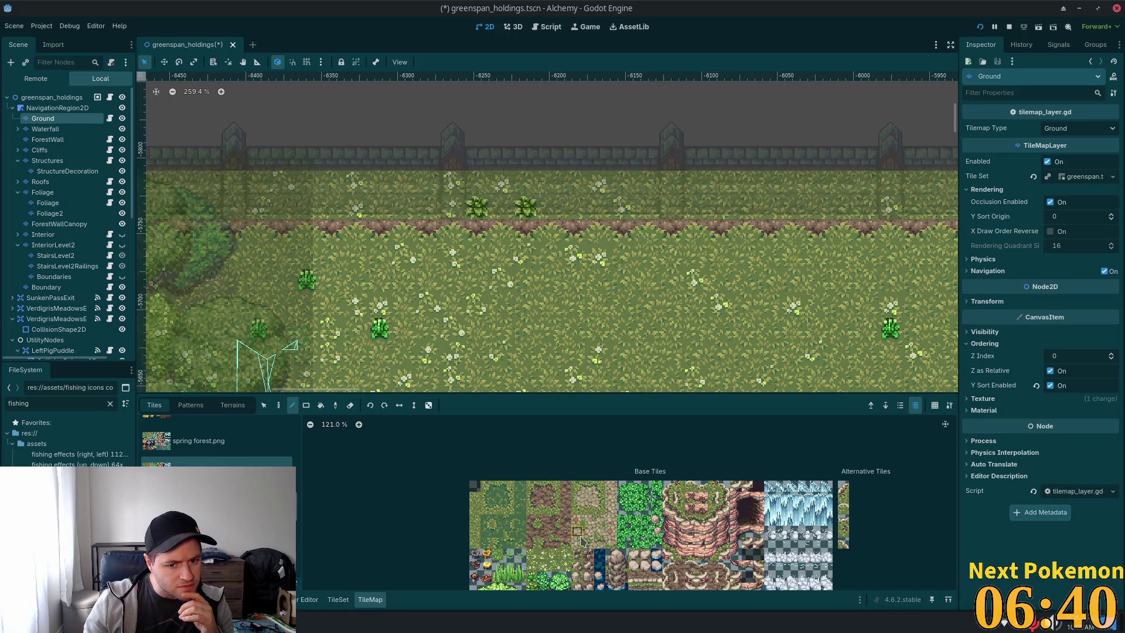
{"action": "scroll", "coordinate": [575, 530], "scroll_direction": "up", "scroll_amount": 3}
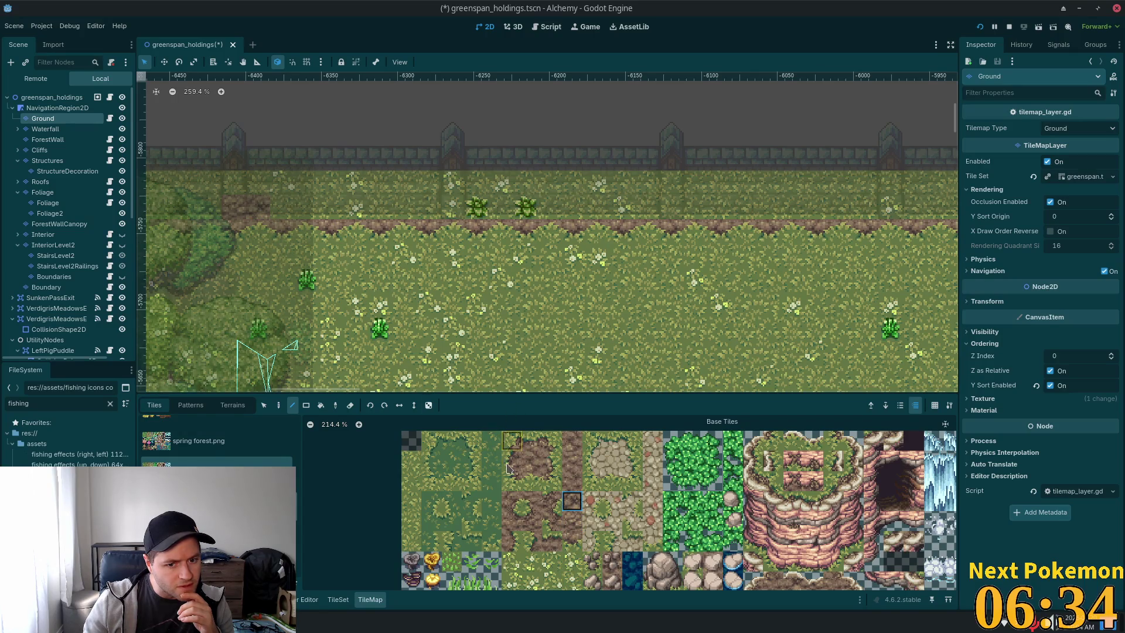
{"action": "left_click", "coordinate": [572, 481]}
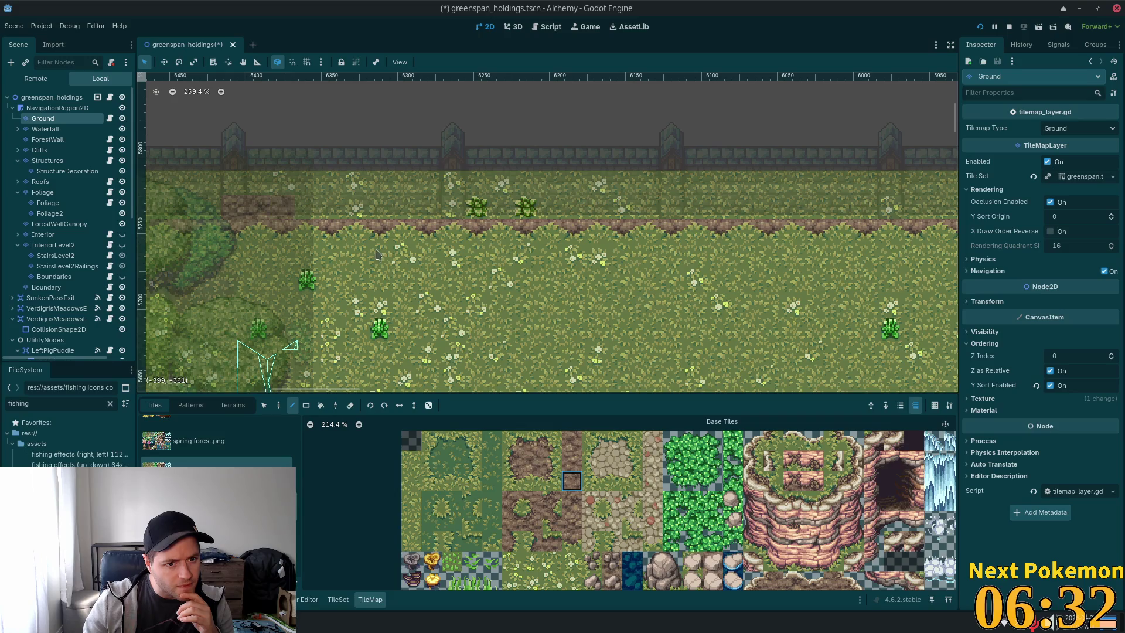
{"action": "left_click", "coordinate": [572, 461]}
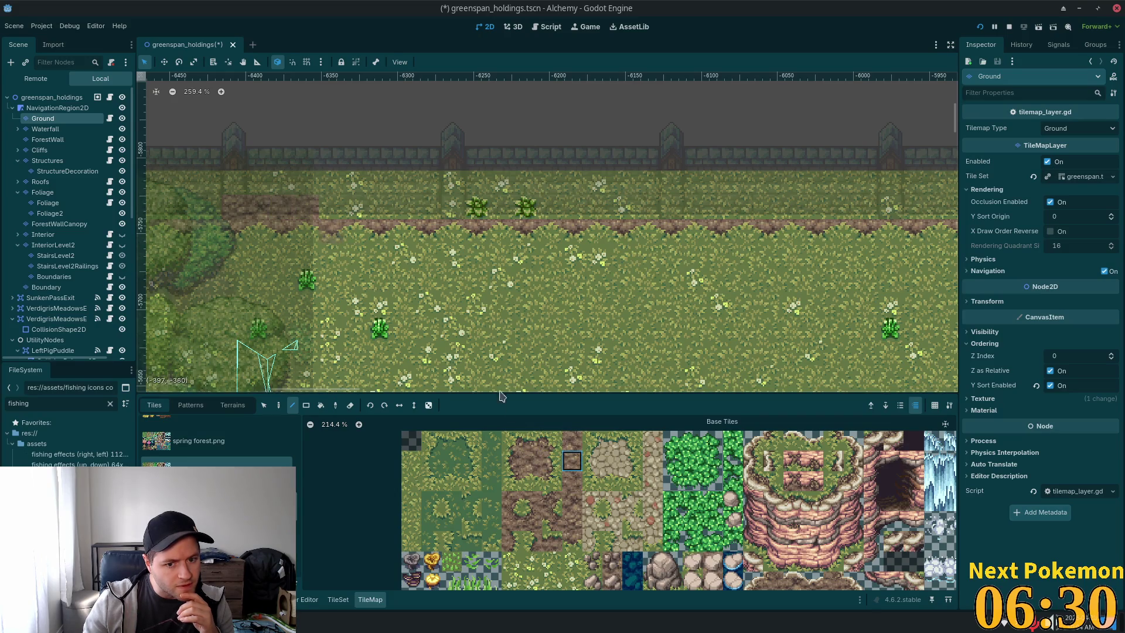
{"action": "left_click", "coordinate": [572, 441]}
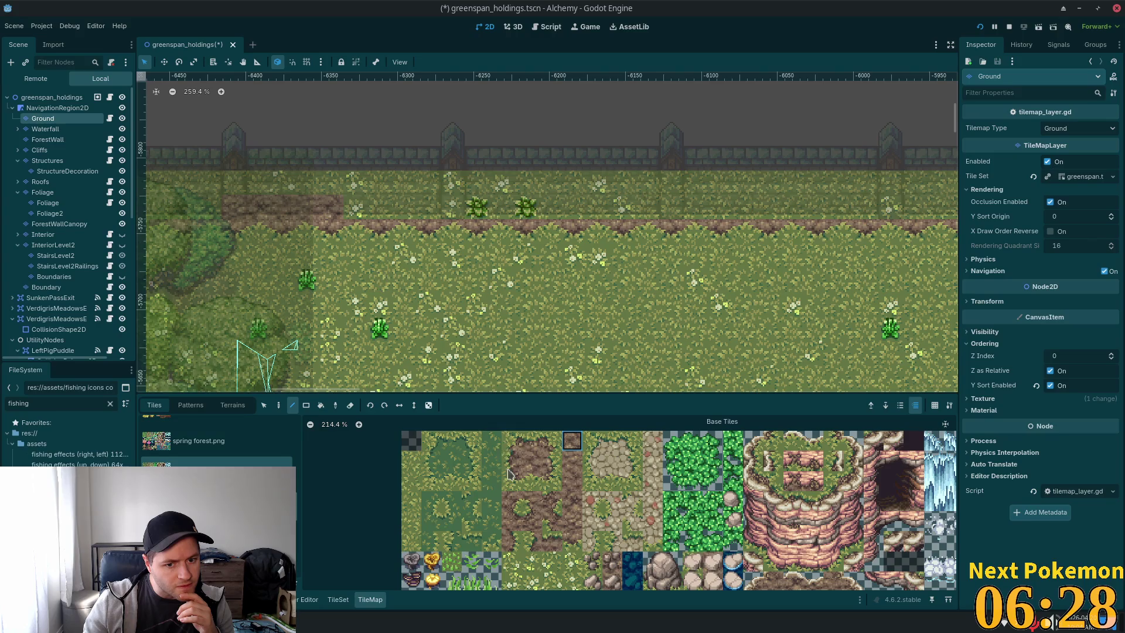
{"action": "left_click", "coordinate": [529, 463]}
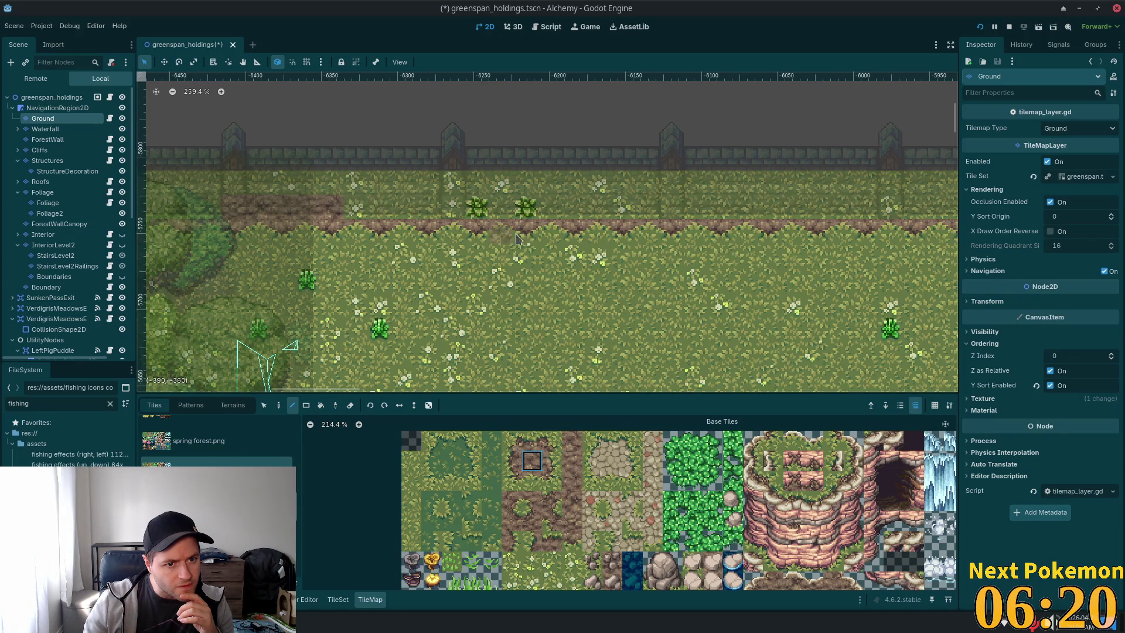
{"action": "left_click", "coordinate": [360, 211]}
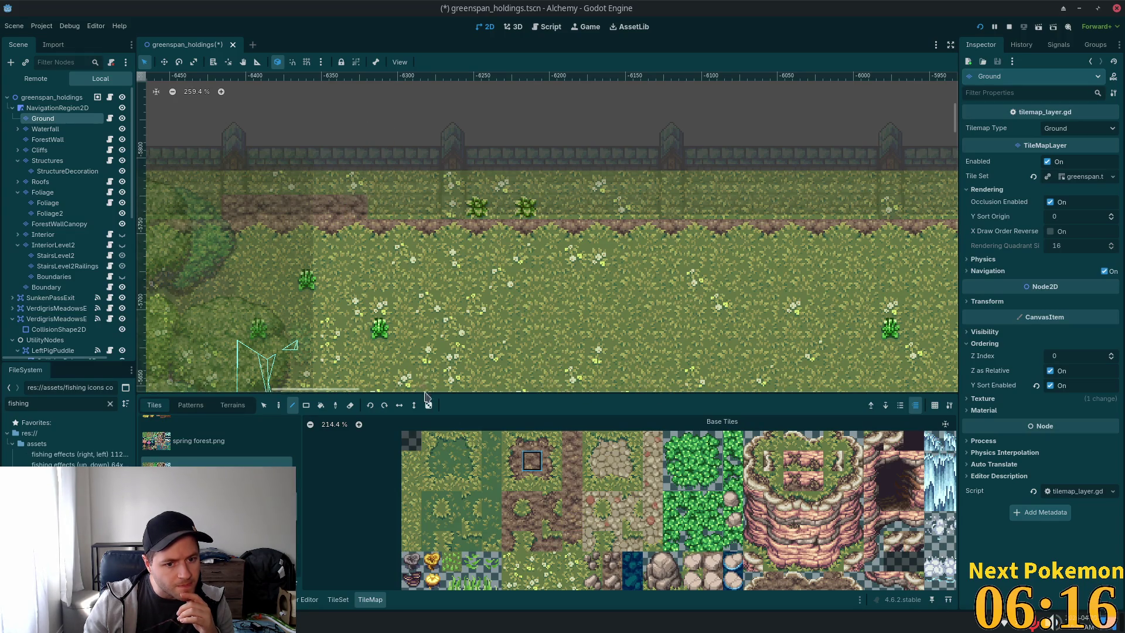
{"action": "left_click", "coordinate": [265, 405]}
Select the dirt row below the fence and save it as a new tile pattern.
{"action": "left_click_drag", "start_coordinate": [235, 206], "coordinate": [354, 212]}
{"action": "left_click", "coordinate": [193, 405]}
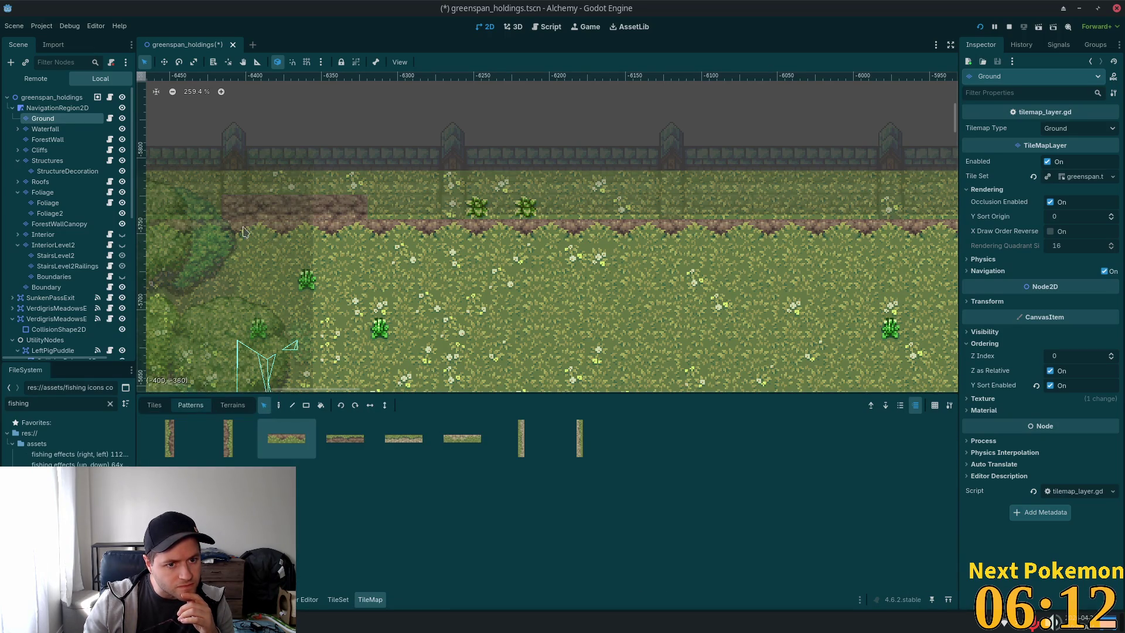
{"action": "left_click_drag", "start_coordinate": [250, 210], "coordinate": [359, 210]}
{"action": "mouse_move", "coordinate": [293, 208]}
{"action": "left_mouse_down"}
{"action": "mouse_move", "coordinate": [603, 478]}
{"action": "mouse_move", "coordinate": [622, 523]}
{"action": "left_mouse_up"}
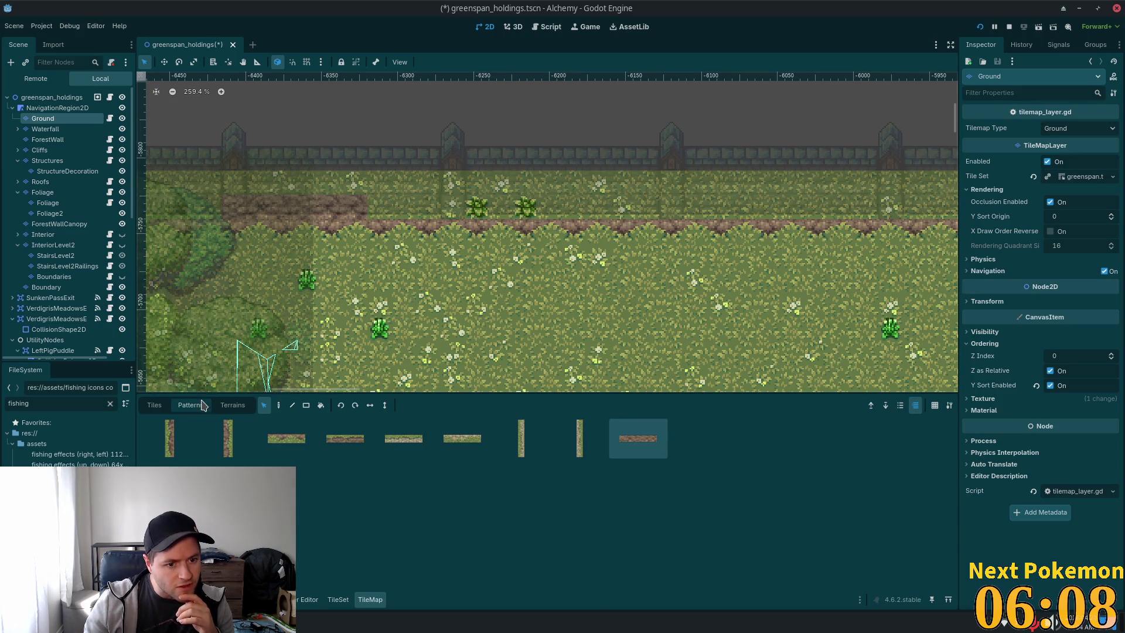
Paint the new dirt pattern along the whole castle wall and save the scene.
{"action": "left_click", "coordinate": [292, 405]}
{"action": "scroll", "coordinate": [599, 273], "scroll_direction": "down", "scroll_amount": 1}
{"action": "scroll", "coordinate": [599, 274], "scroll_direction": "down", "scroll_amount": 5}
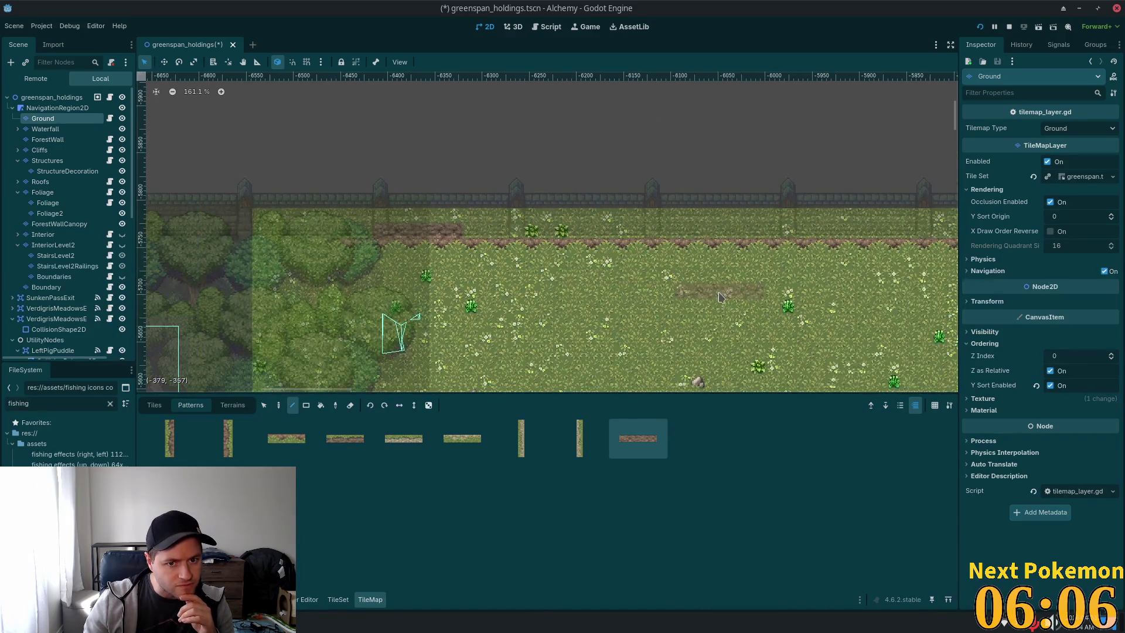
{"action": "scroll", "coordinate": [392, 288], "scroll_direction": "down", "scroll_amount": 3}
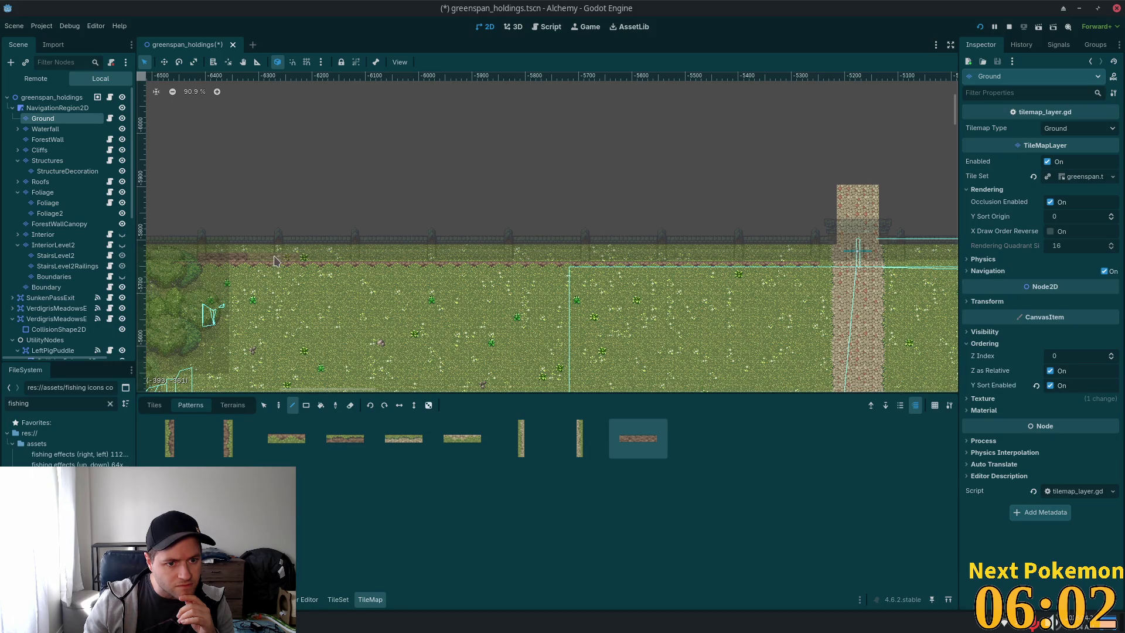
{"action": "left_click_drag", "start_coordinate": [768, 260], "coordinate": [767, 259]}
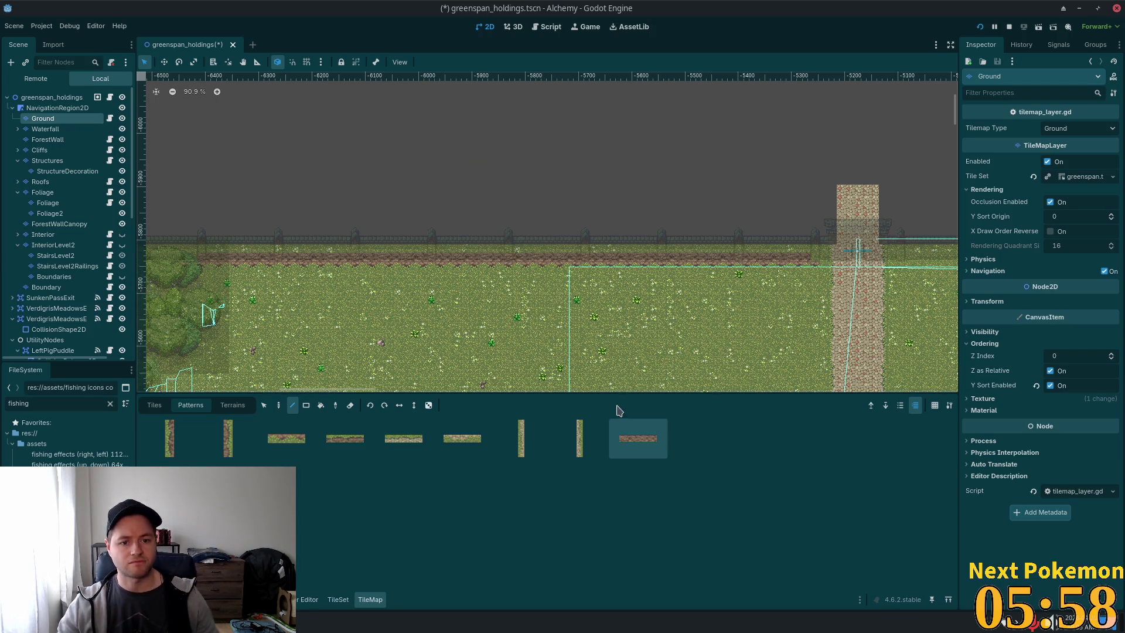
{"action": "key", "text": "ctrl+s"}
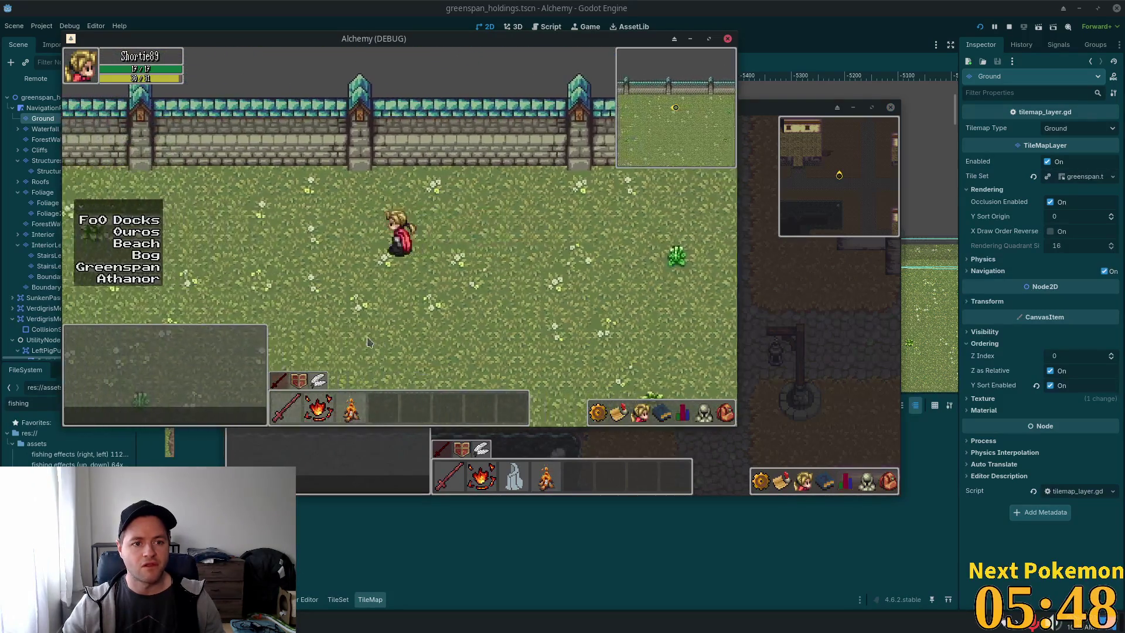
{"action": "key", "text": "Right"}
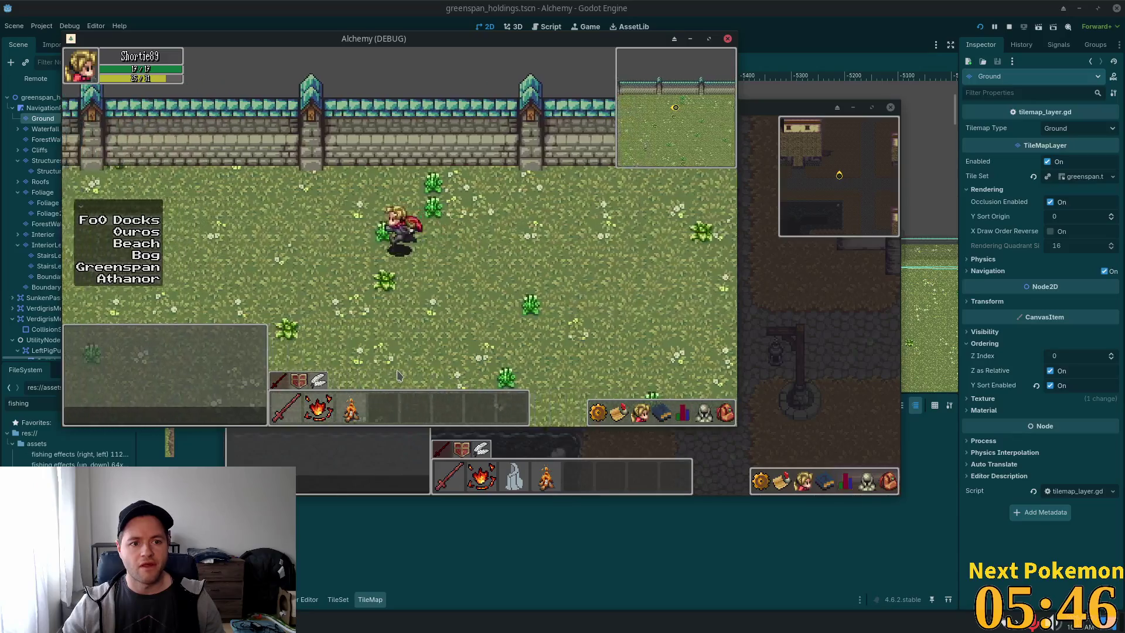
{"action": "key", "text": "Left"}
{"action": "key", "text": "Up"}
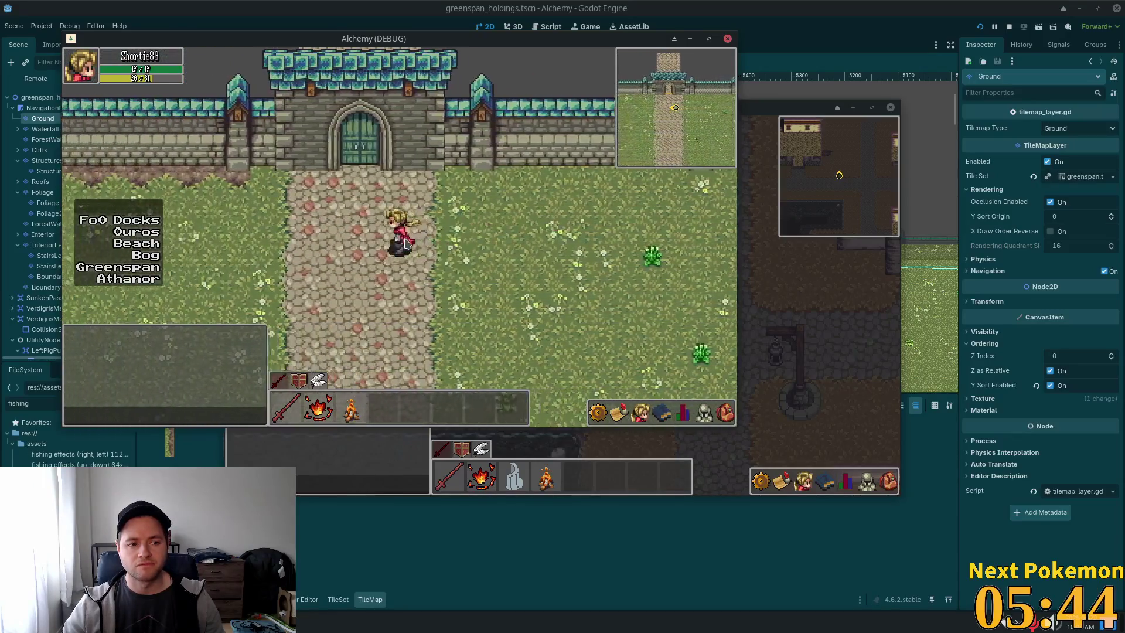
{"action": "key", "text": "Left"}
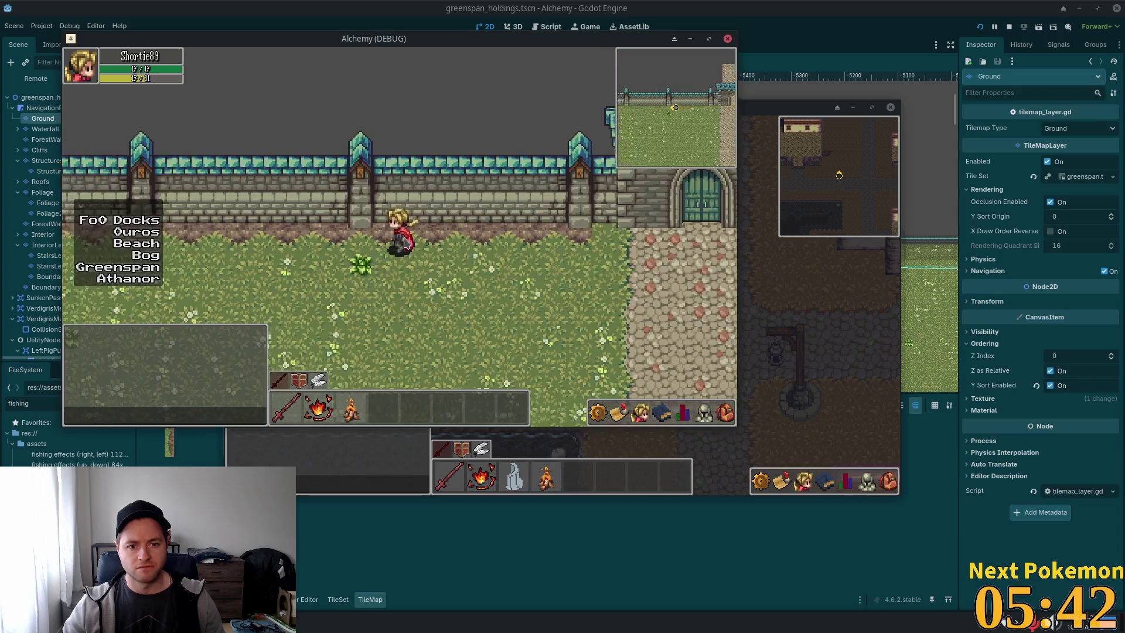
{"action": "key", "text": "Right"}
{"action": "key", "text": "Left"}
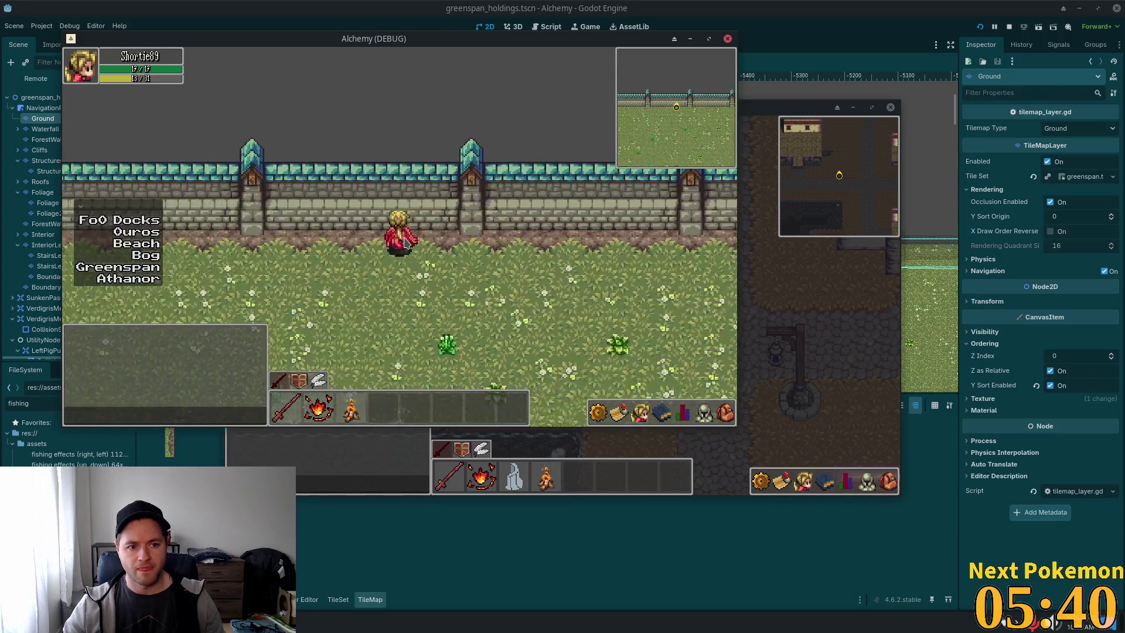
{"action": "key", "text": "Left"}
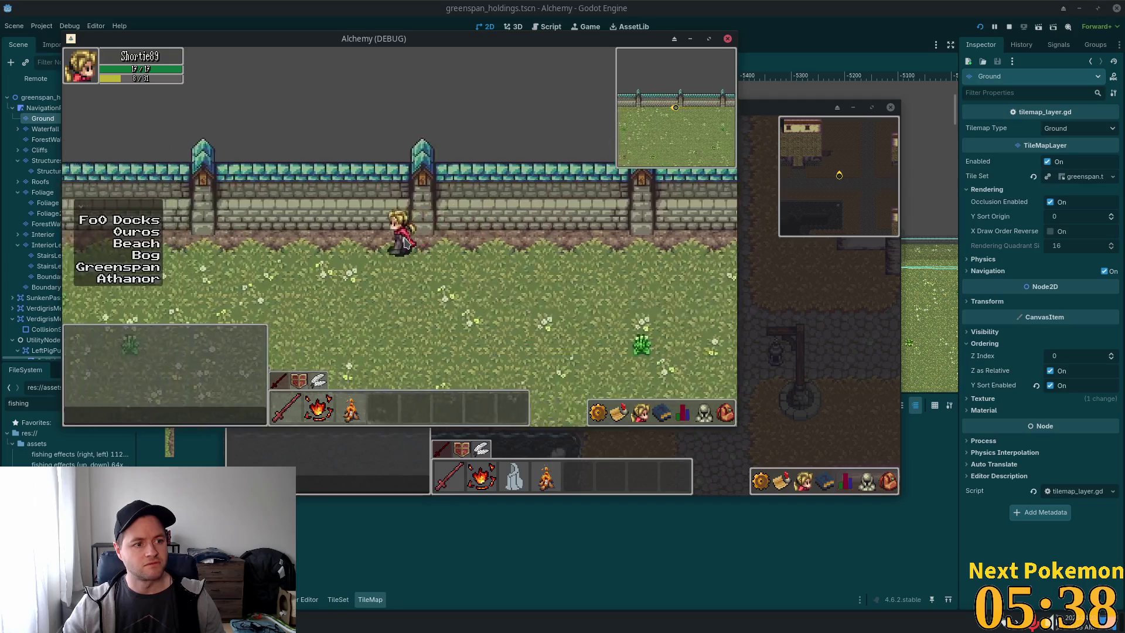
{"action": "key", "text": "Right"}
{"action": "key", "text": "Right"}
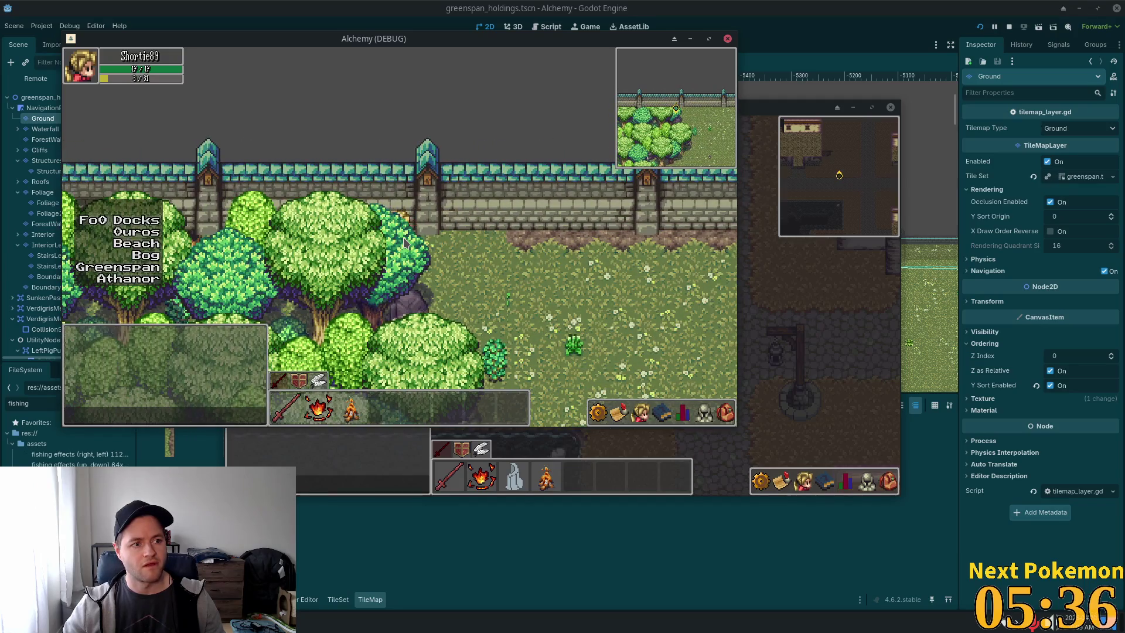
{"action": "key", "text": "Left"}
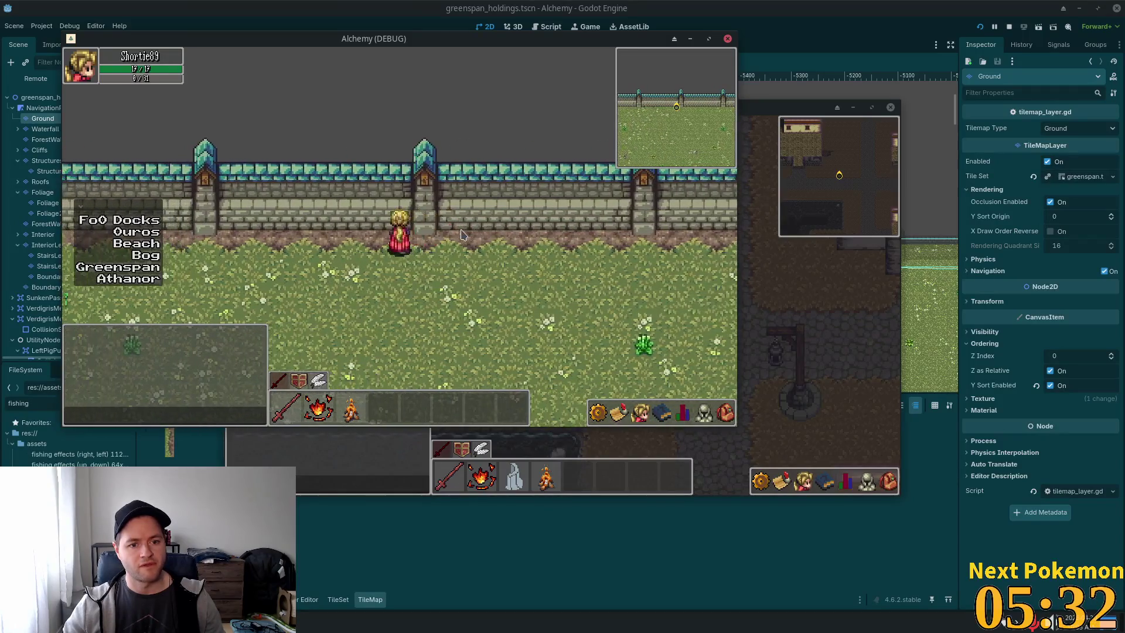
{"action": "key", "text": "Down"}
{"action": "key", "text": "Left"}
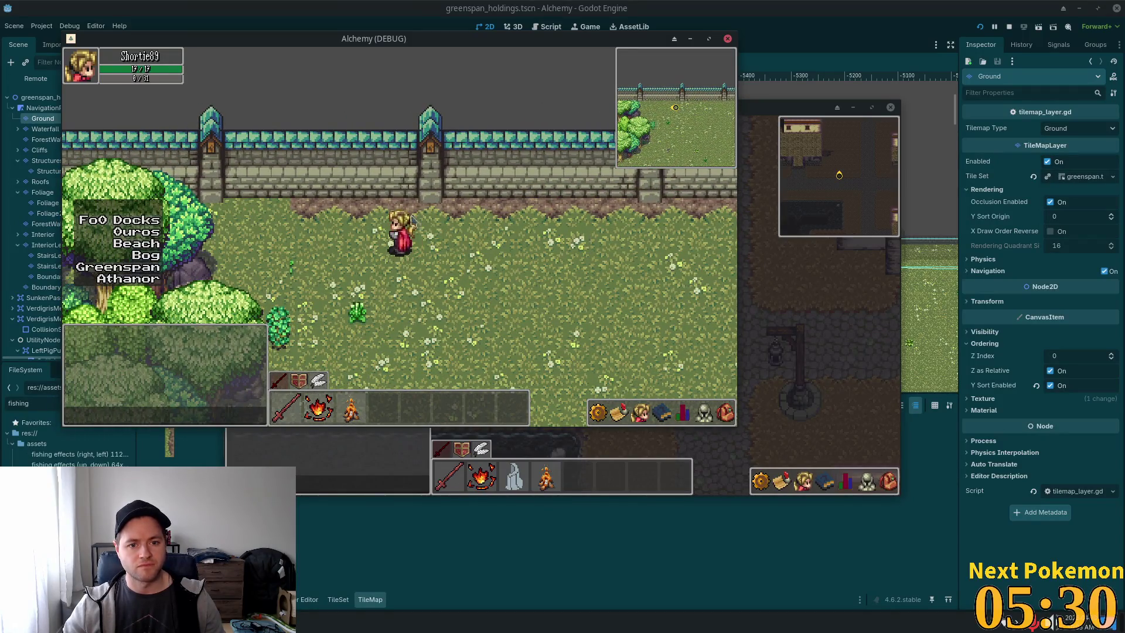
Close the game, choose a ground tile from the atlas, and paint it on the dirt path edge.
{"action": "key", "text": "F8"}
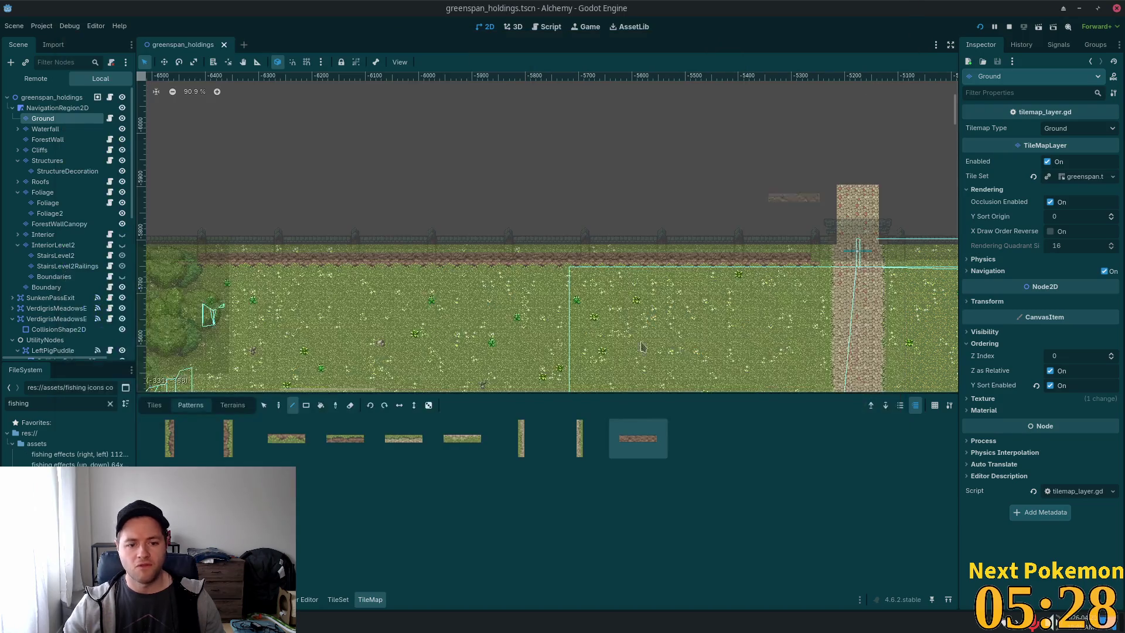
{"action": "left_click", "coordinate": [295, 447]}
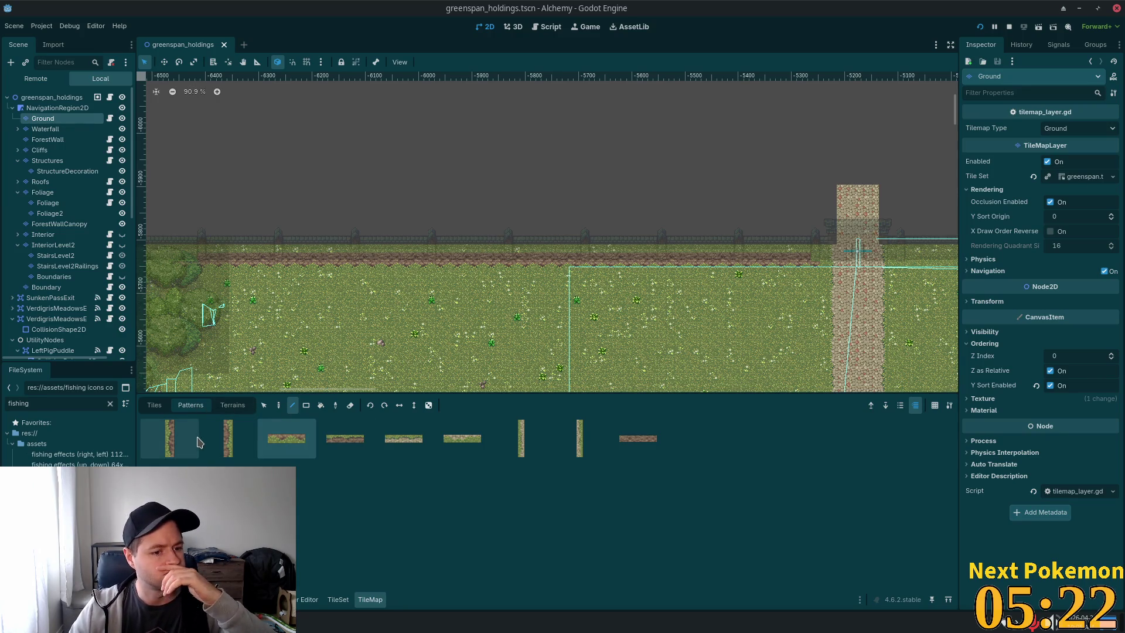
{"action": "left_click", "coordinate": [160, 412]}
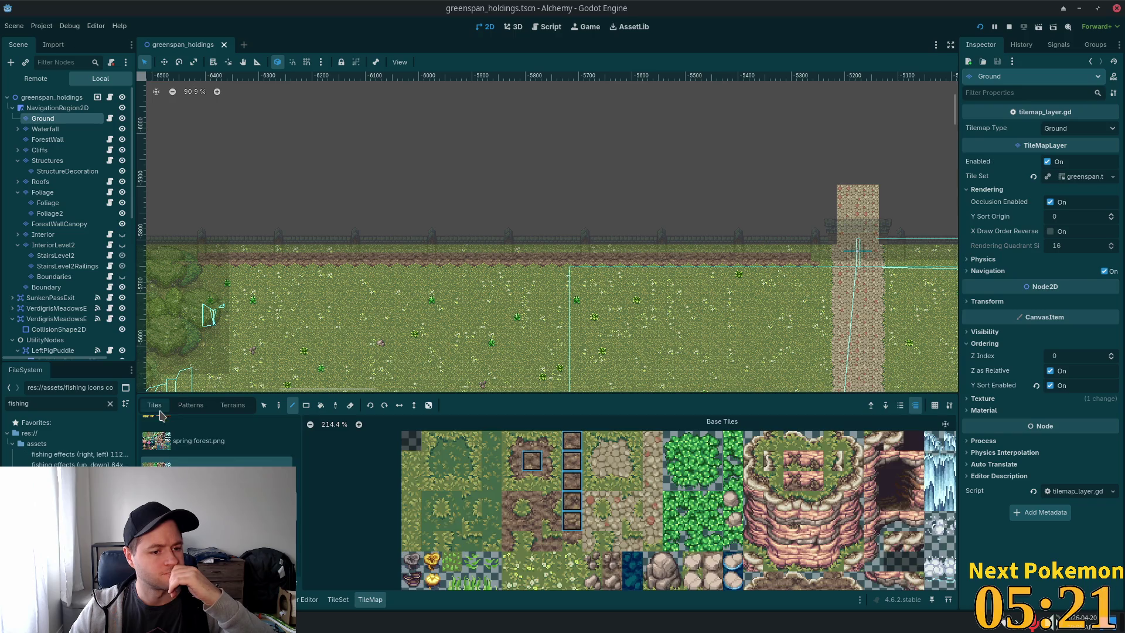
{"action": "left_click", "coordinate": [534, 489]}
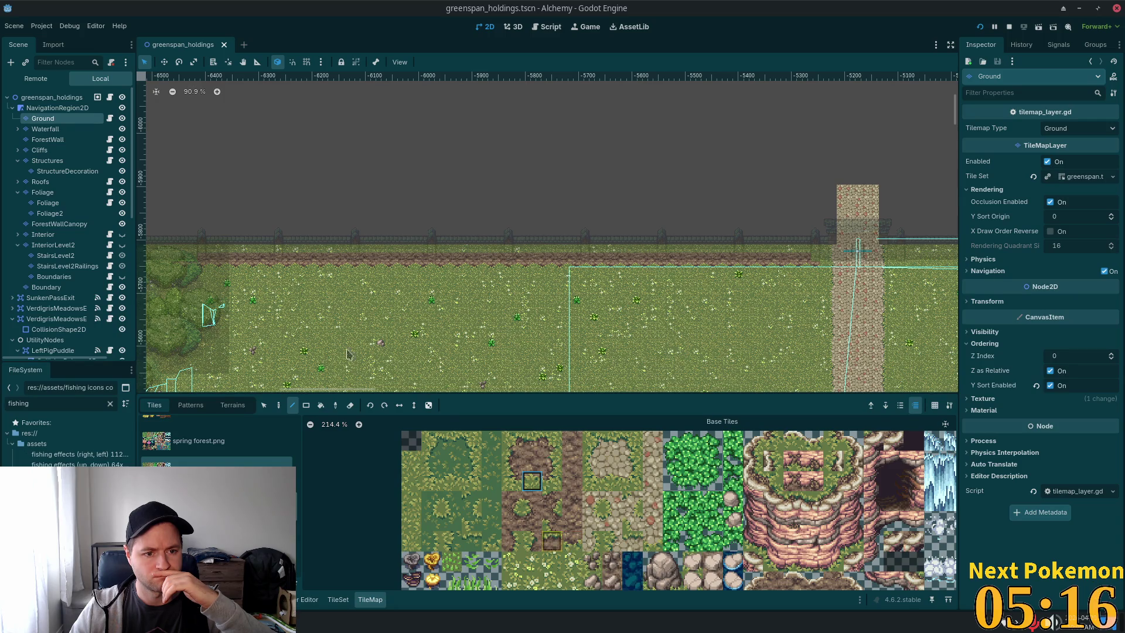
{"action": "left_click", "coordinate": [569, 547]}
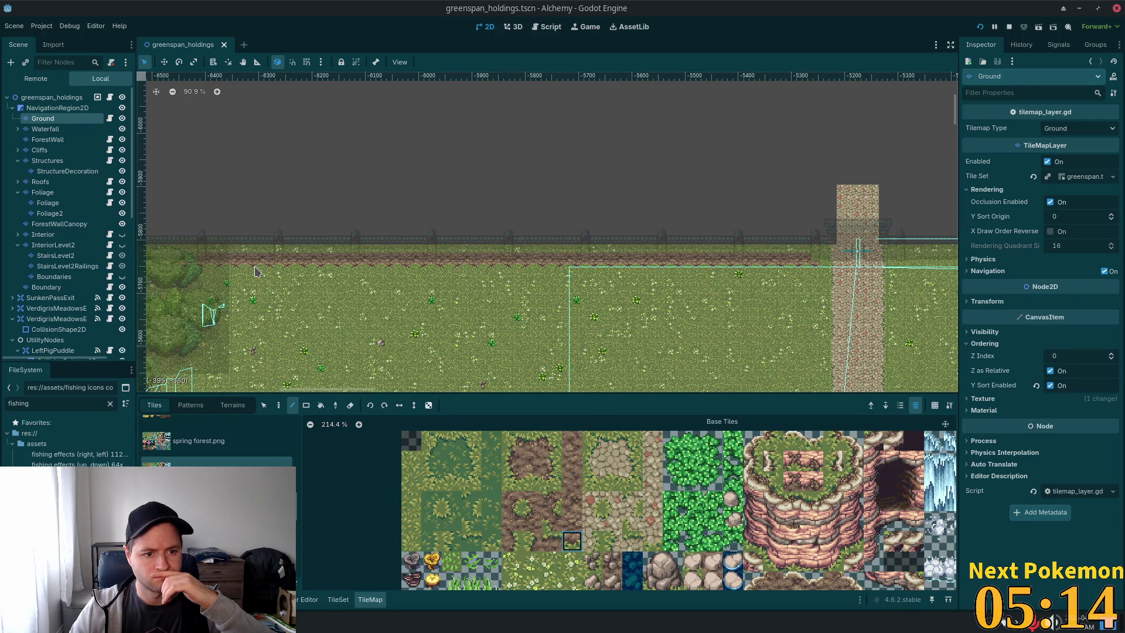
{"action": "scroll", "coordinate": [262, 272], "scroll_direction": "up", "scroll_amount": 5}
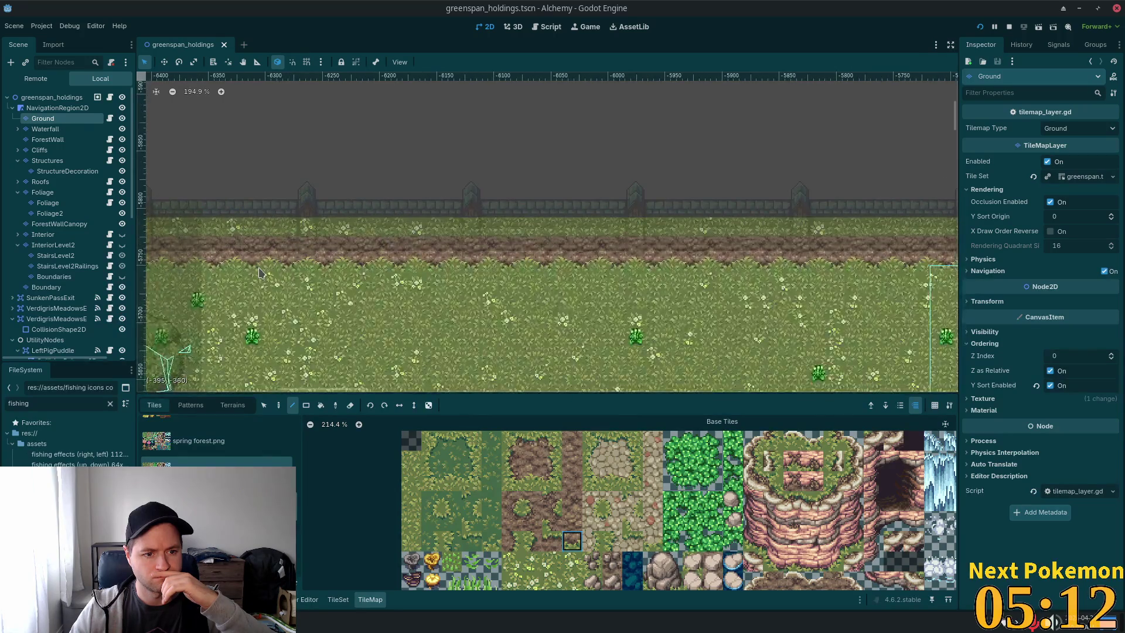
{"action": "scroll", "coordinate": [264, 273], "scroll_direction": "up", "scroll_amount": 1}
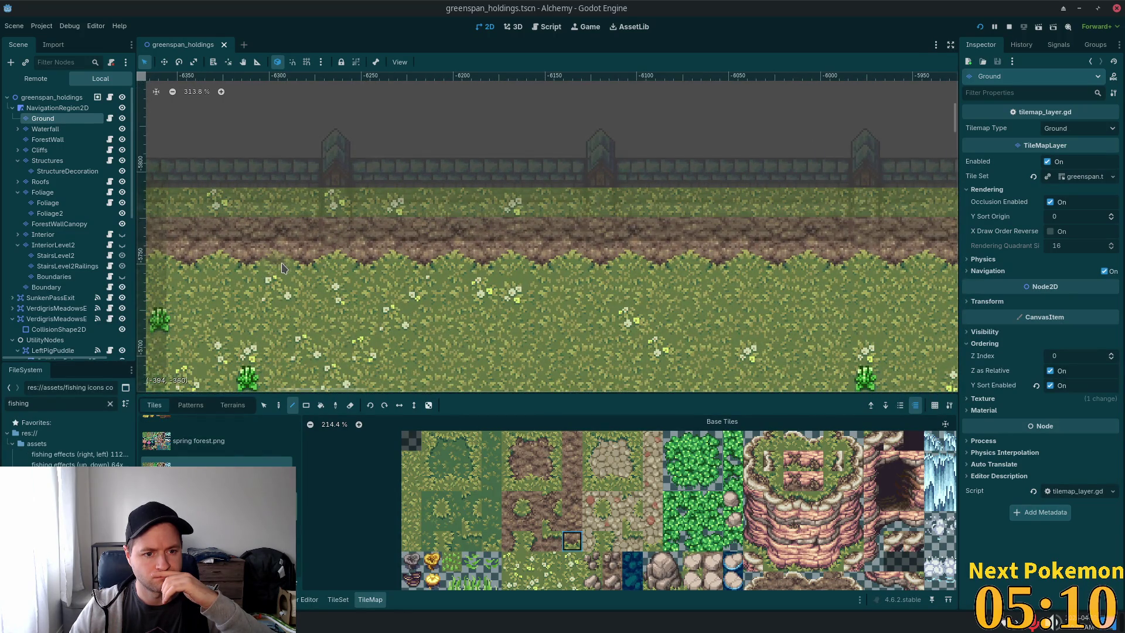
{"action": "left_click", "coordinate": [279, 263]}
{"action": "scroll", "coordinate": [411, 349], "scroll_direction": "left", "scroll_amount": 5}
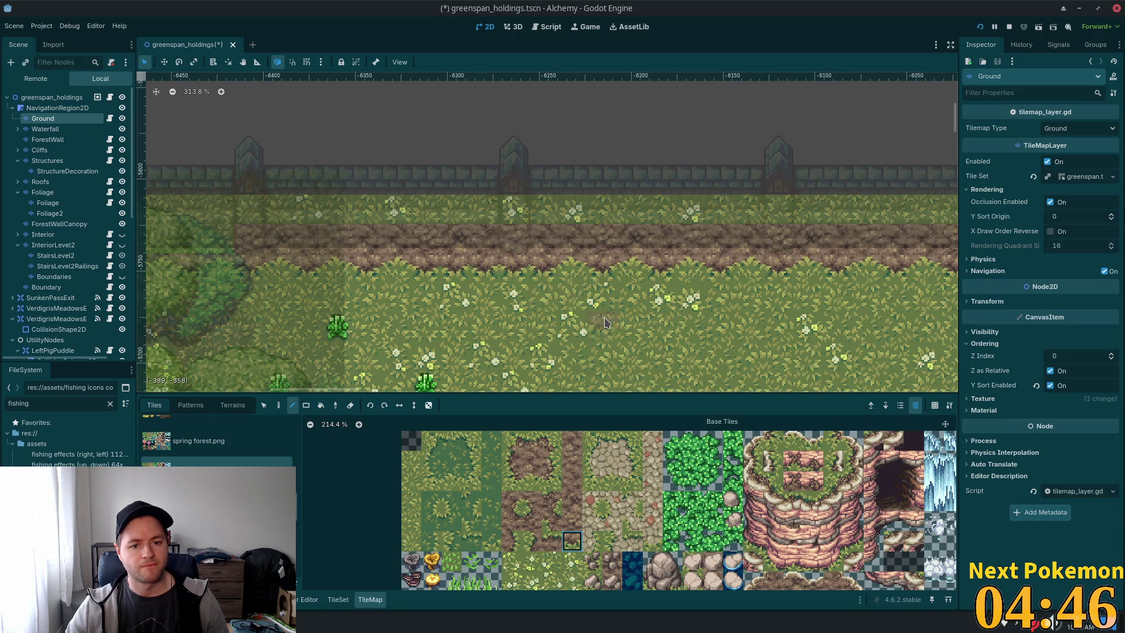
Select a three-tile stretch of the dirt path and store it as a new pattern.
{"action": "scroll", "coordinate": [516, 297], "scroll_direction": "down", "scroll_amount": 3}
{"action": "left_click", "coordinate": [197, 407]}
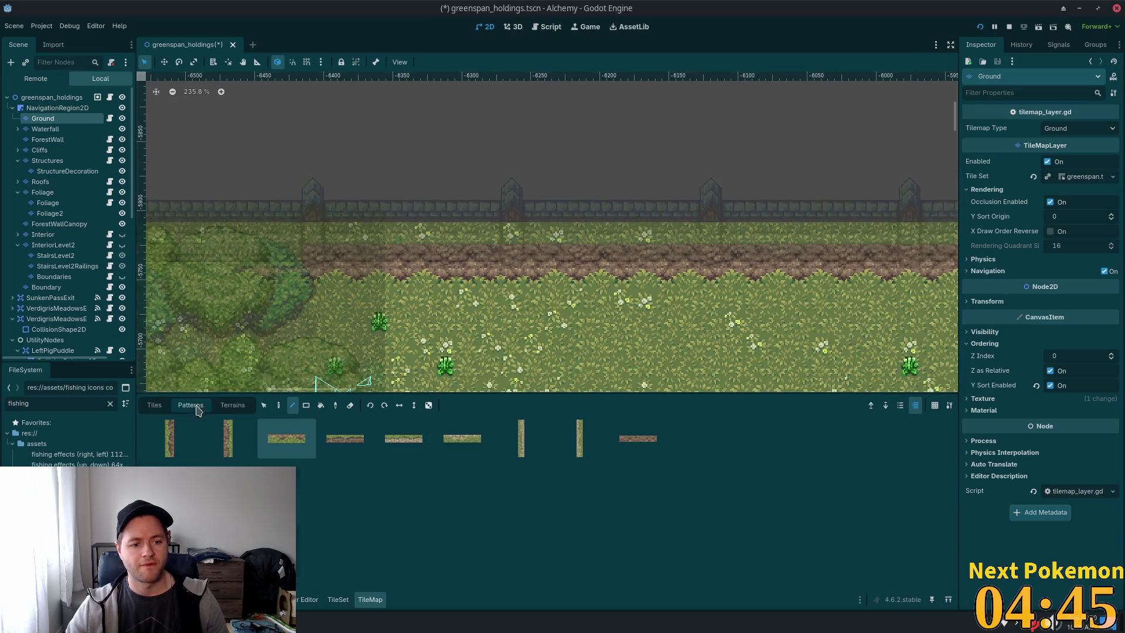
{"action": "left_click", "coordinate": [263, 405]}
{"action": "left_click_drag", "start_coordinate": [424, 275], "coordinate": [528, 293]}
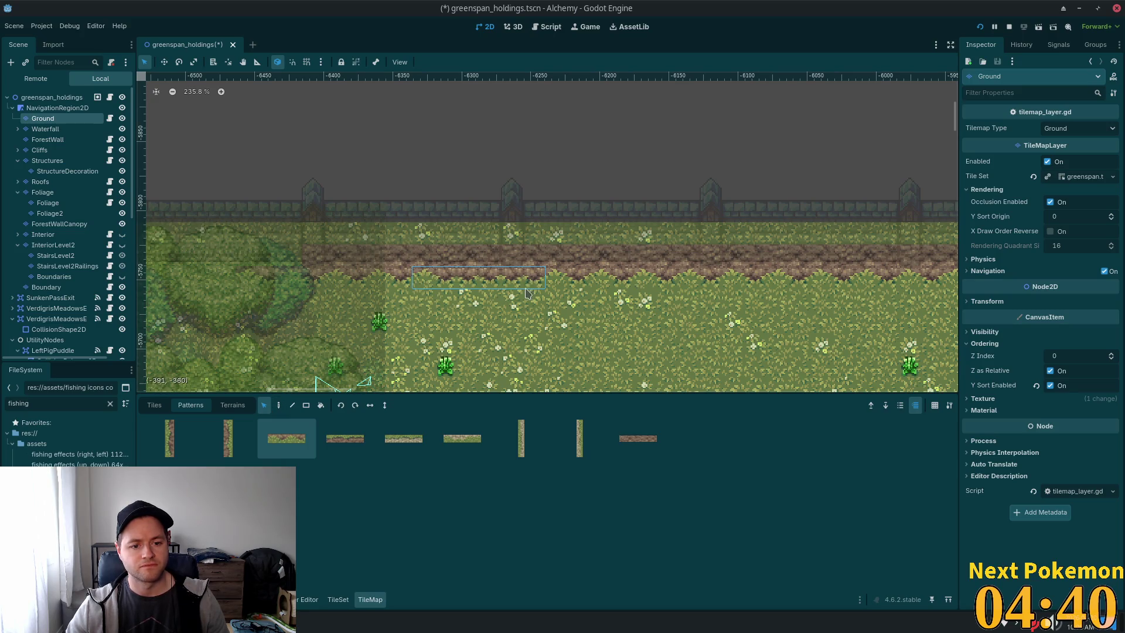
{"action": "mouse_move", "coordinate": [457, 273]}
{"action": "left_mouse_down"}
{"action": "mouse_move", "coordinate": [370, 405]}
{"action": "mouse_move", "coordinate": [300, 444]}
{"action": "mouse_move", "coordinate": [364, 463]}
{"action": "left_mouse_up"}
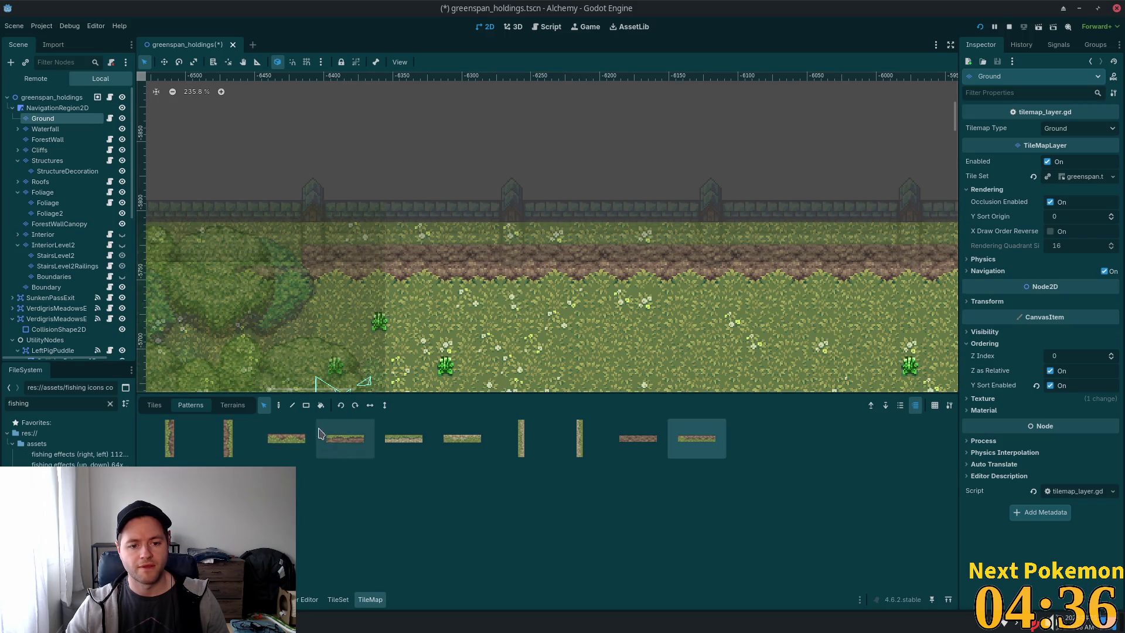
Select the Line tool, duplicate then delete the Ground layer copy, and save the scene.
{"action": "left_click", "coordinate": [278, 405]}
{"action": "left_click", "coordinate": [293, 405]}
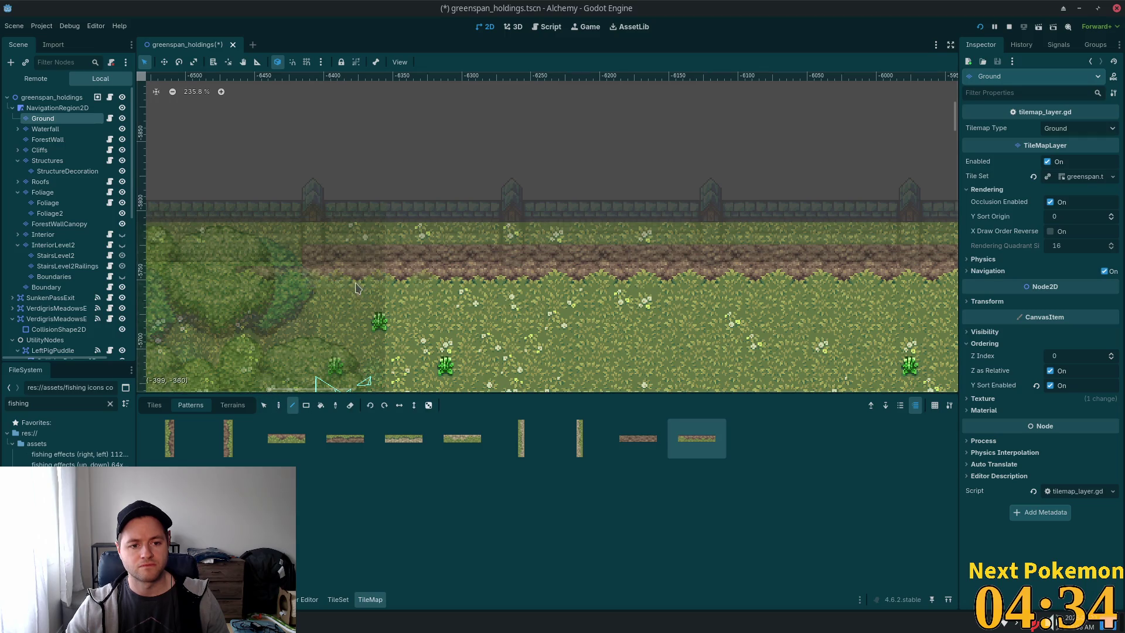
{"action": "scroll", "coordinate": [332, 283], "scroll_direction": "down", "scroll_amount": 5}
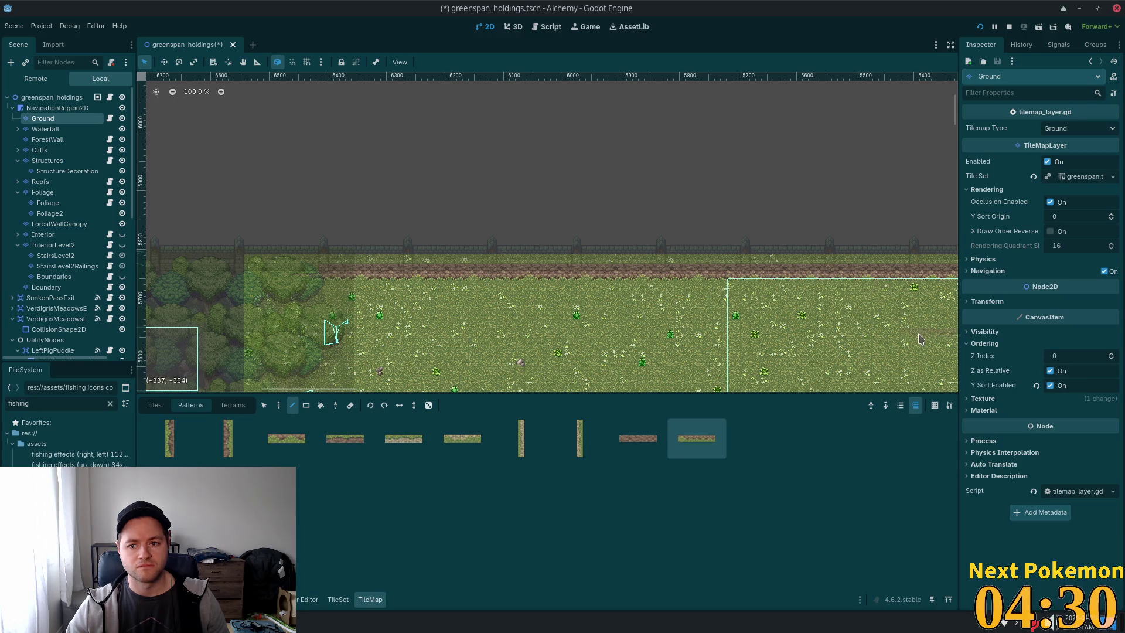
{"action": "scroll", "coordinate": [733, 290], "scroll_direction": "right", "scroll_amount": 5}
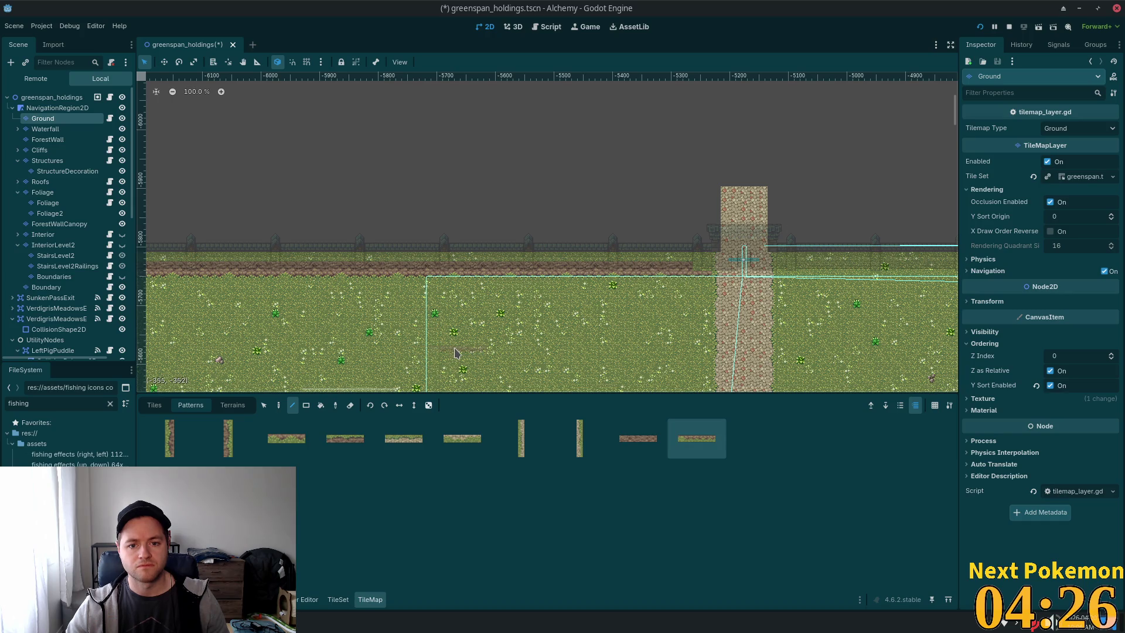
{"action": "key", "text": "ctrl+d"}
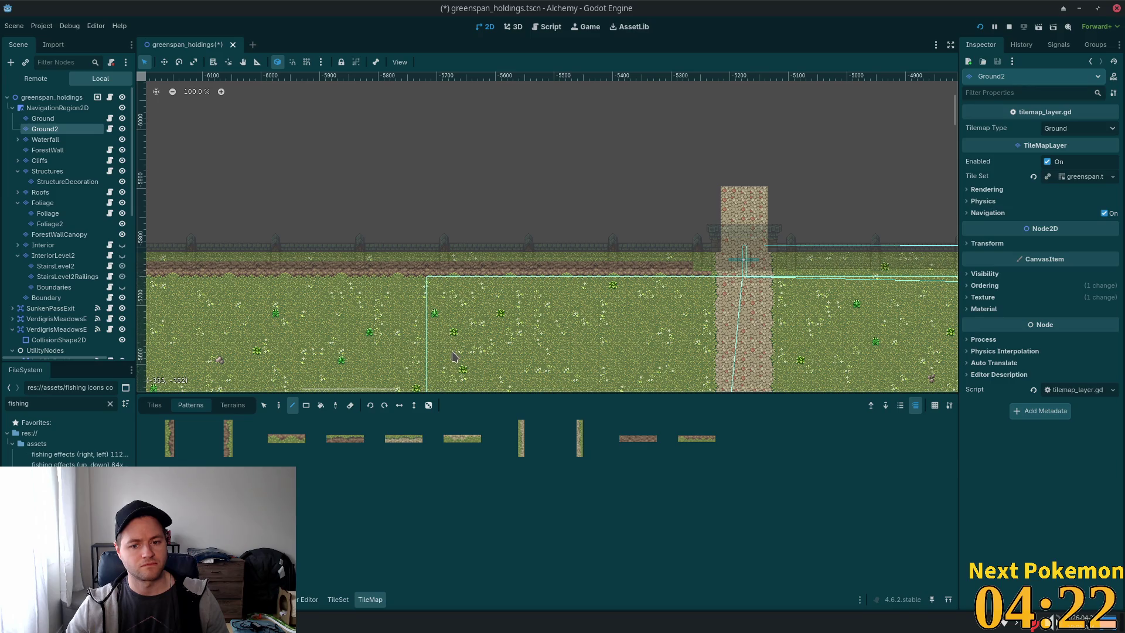
{"action": "key", "text": "Delete"}
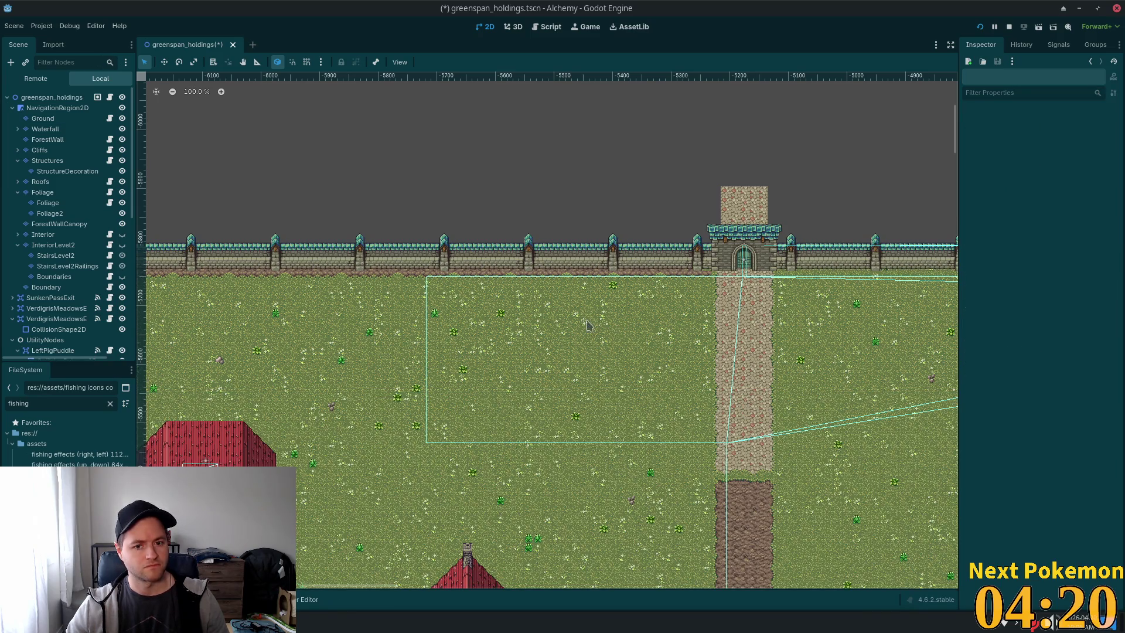
{"action": "key", "text": "ctrl+s"}
{"action": "left_click", "coordinate": [43, 118]}
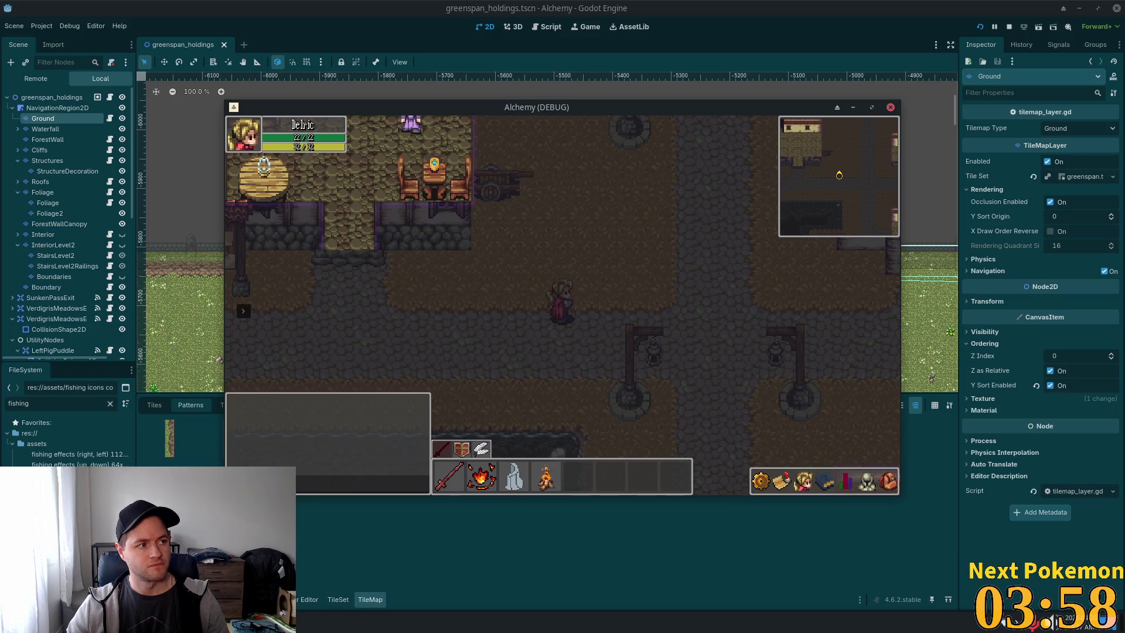
{"action": "key", "text": "Up"}
{"action": "key", "text": "Left"}
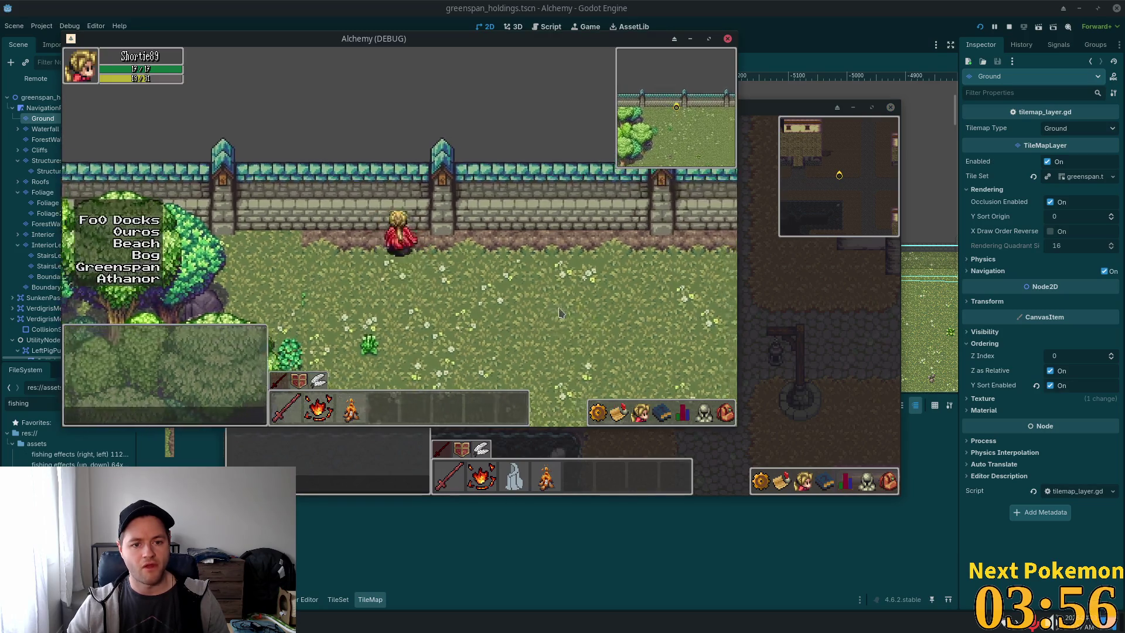
{"action": "key", "text": "Right"}
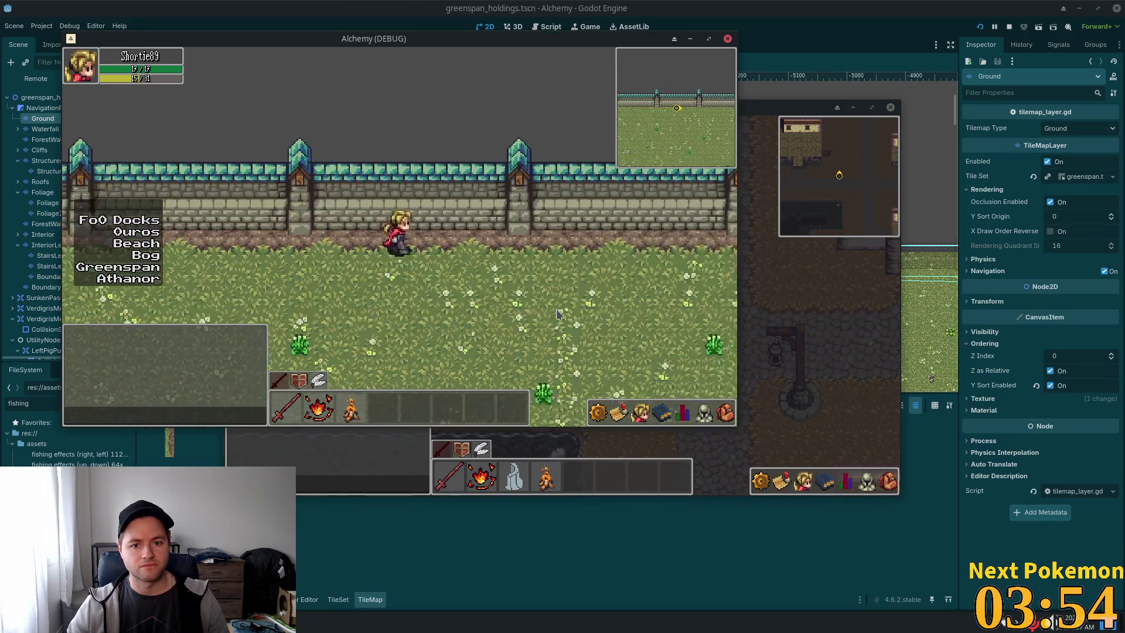
{"action": "key", "text": "Right"}
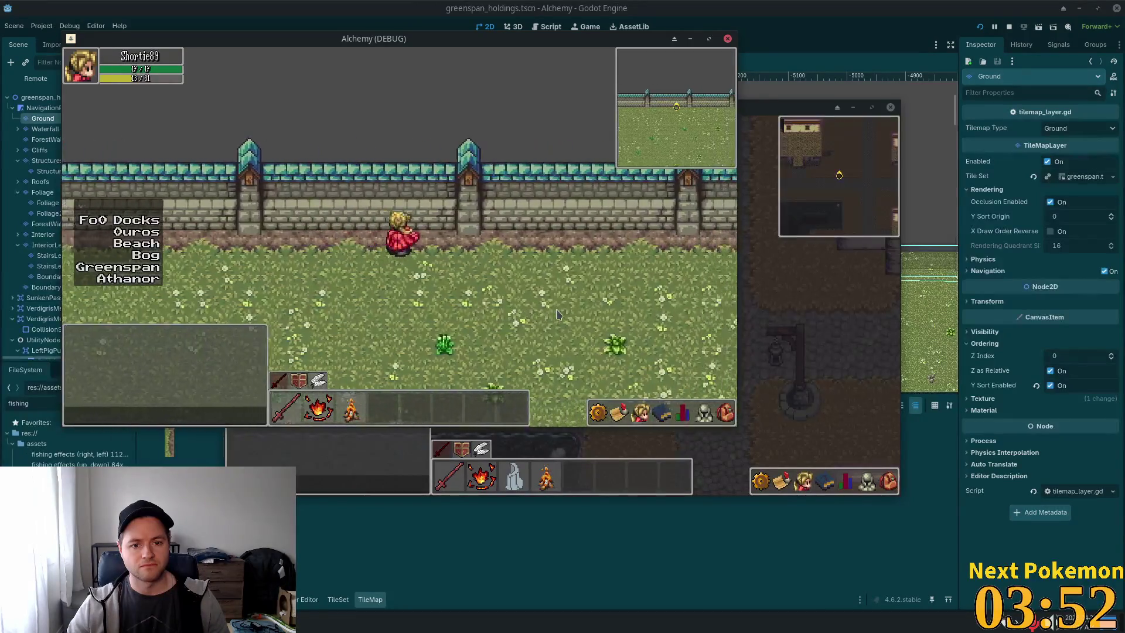
{"action": "key", "text": "Right"}
{"action": "key", "text": "Right"}
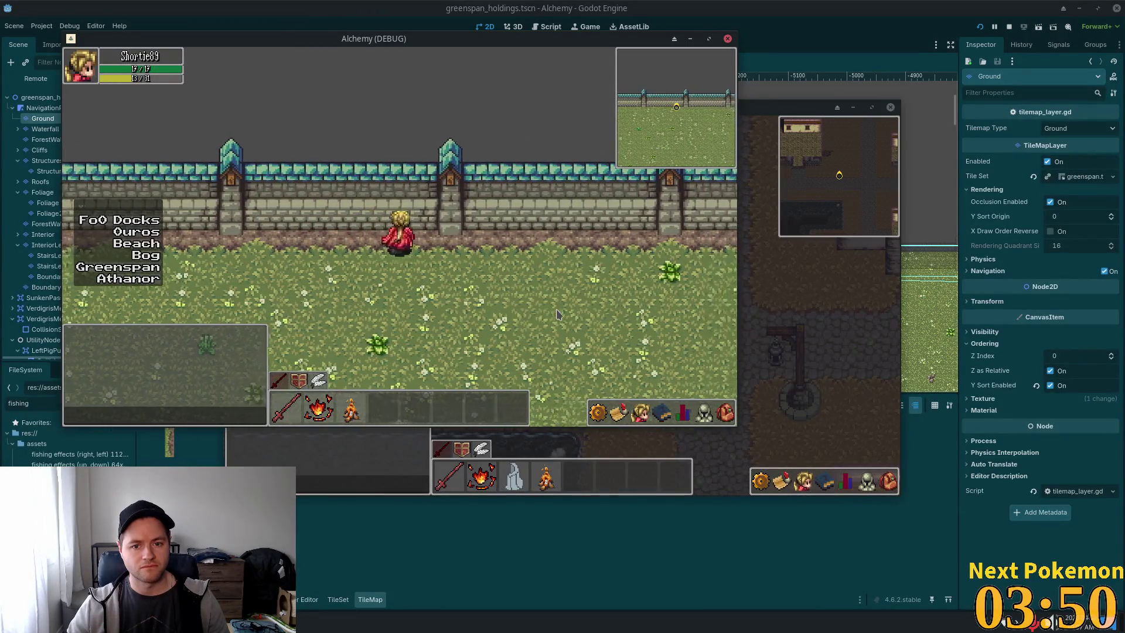
{"action": "key", "text": "Right"}
{"action": "key", "text": "Right"}
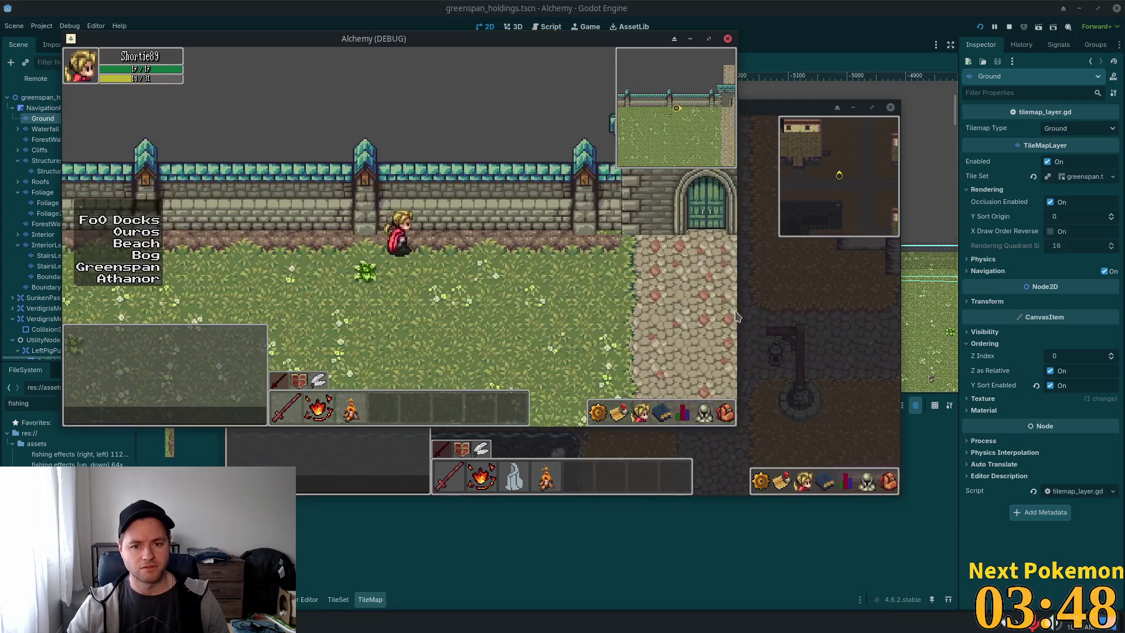
{"action": "key", "text": "Left"}
{"action": "key", "text": "Left"}
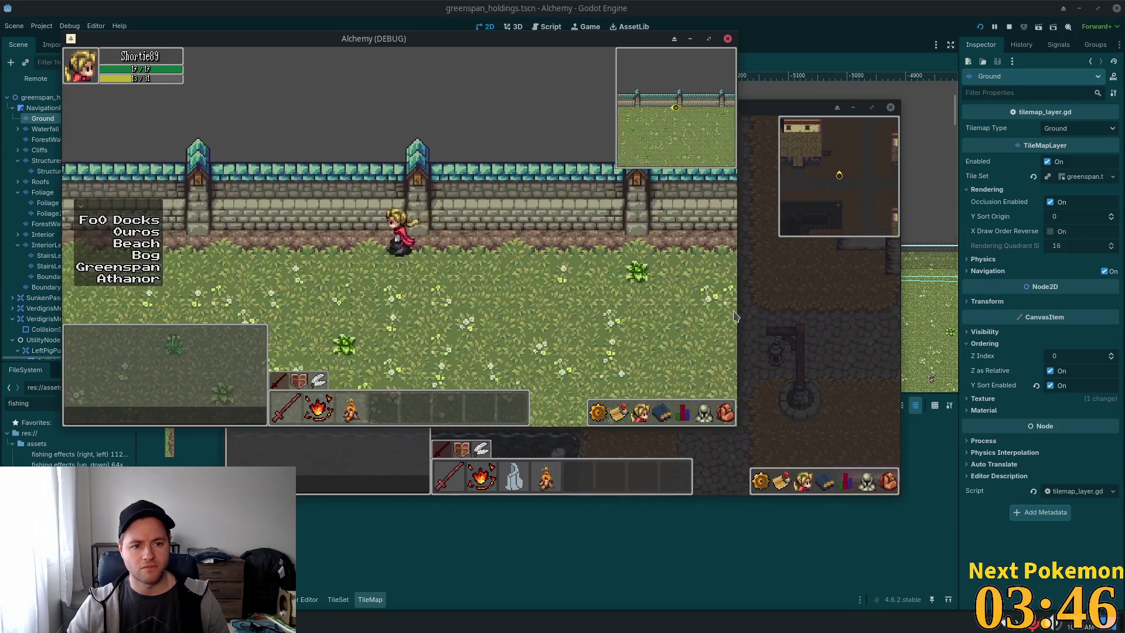
{"action": "key", "text": "Left"}
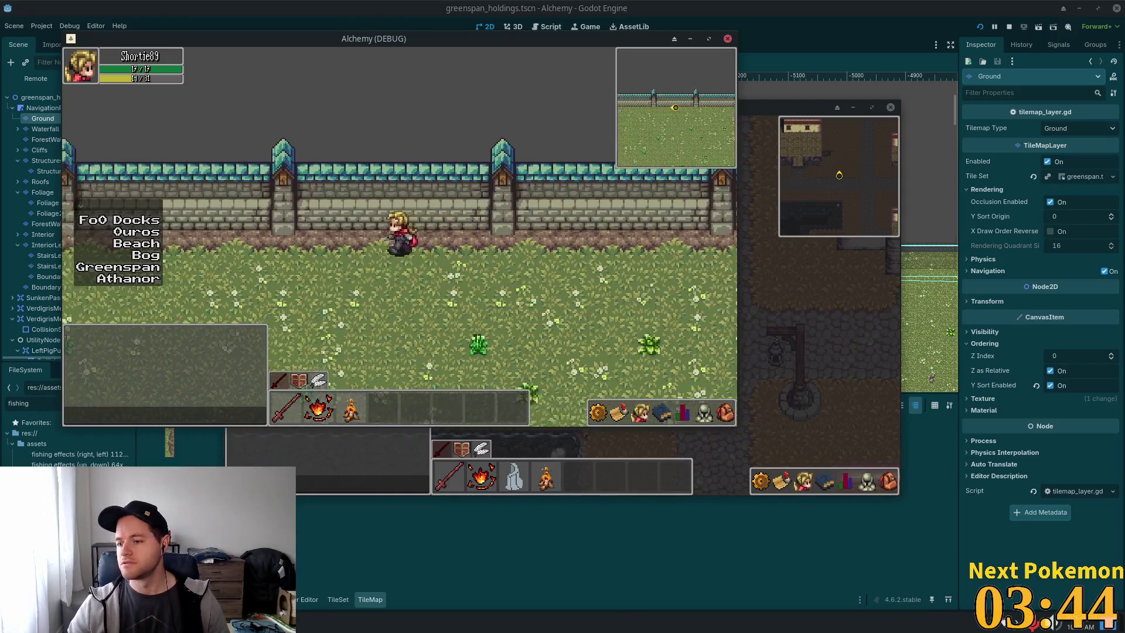
{"action": "key", "text": "Left"}
{"action": "key", "text": "Left"}
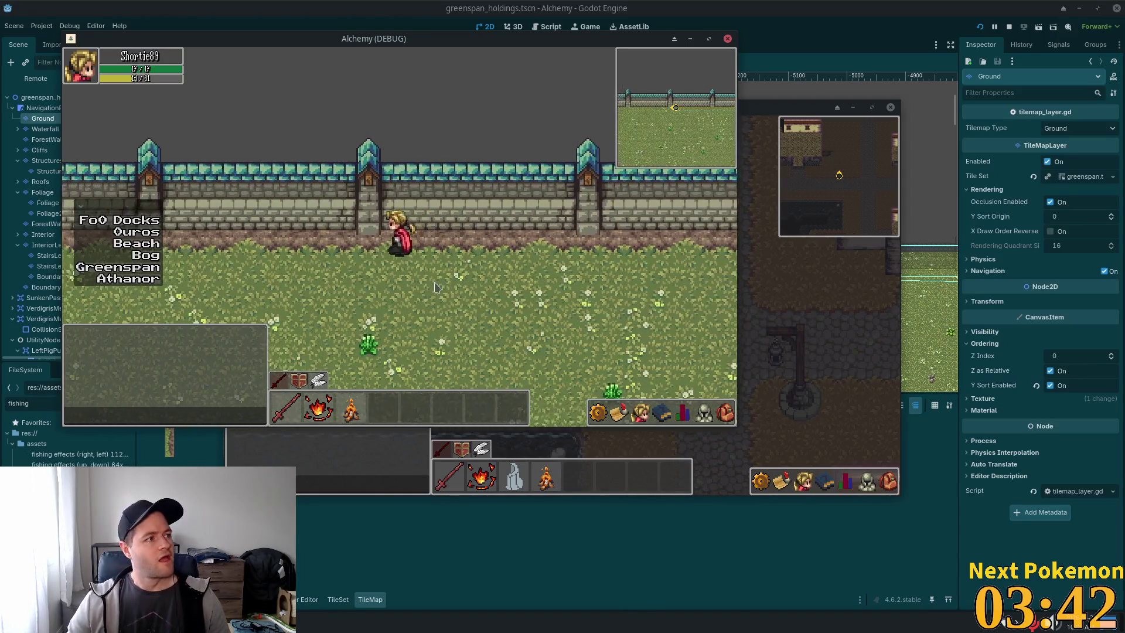
{"action": "key", "text": "Left"}
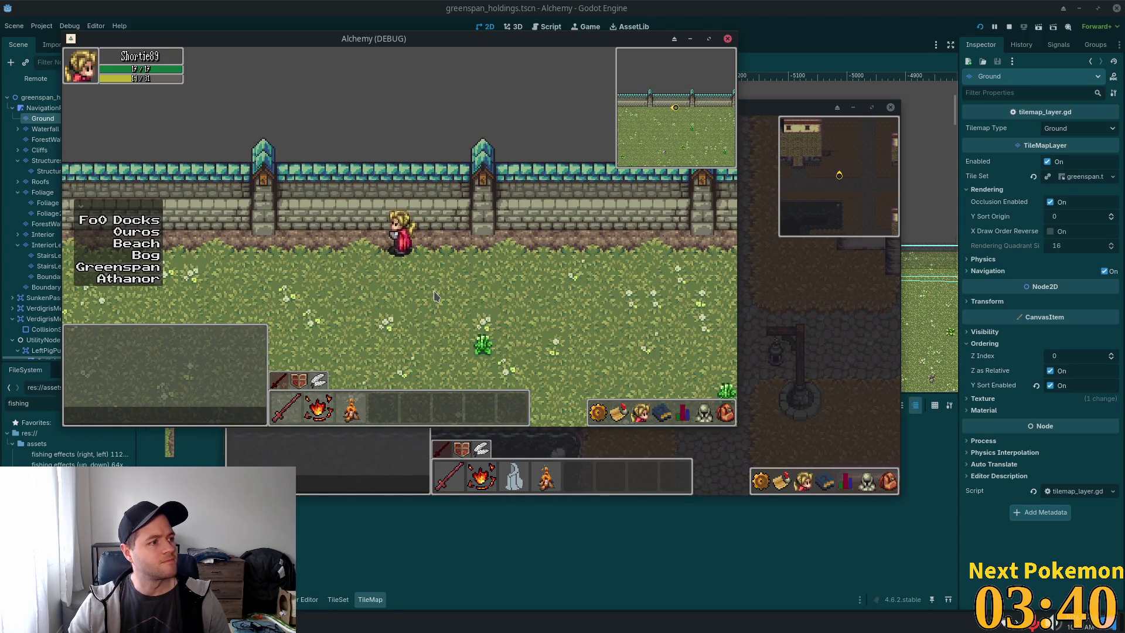
{"action": "key", "text": "Left"}
{"action": "key", "text": "Left"}
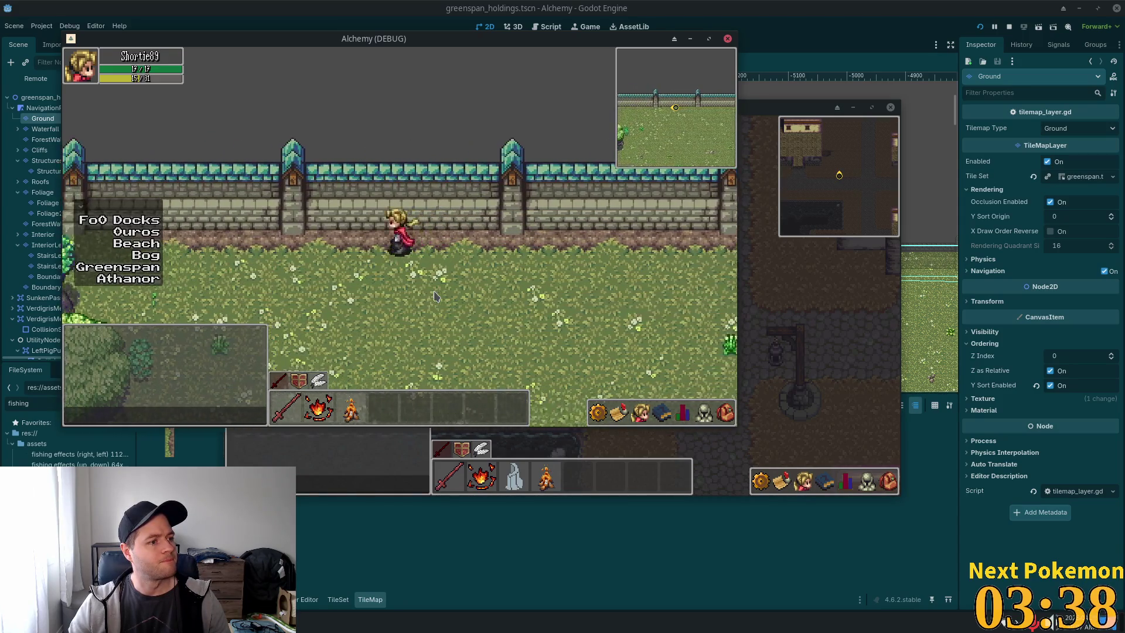
{"action": "key", "text": "Left"}
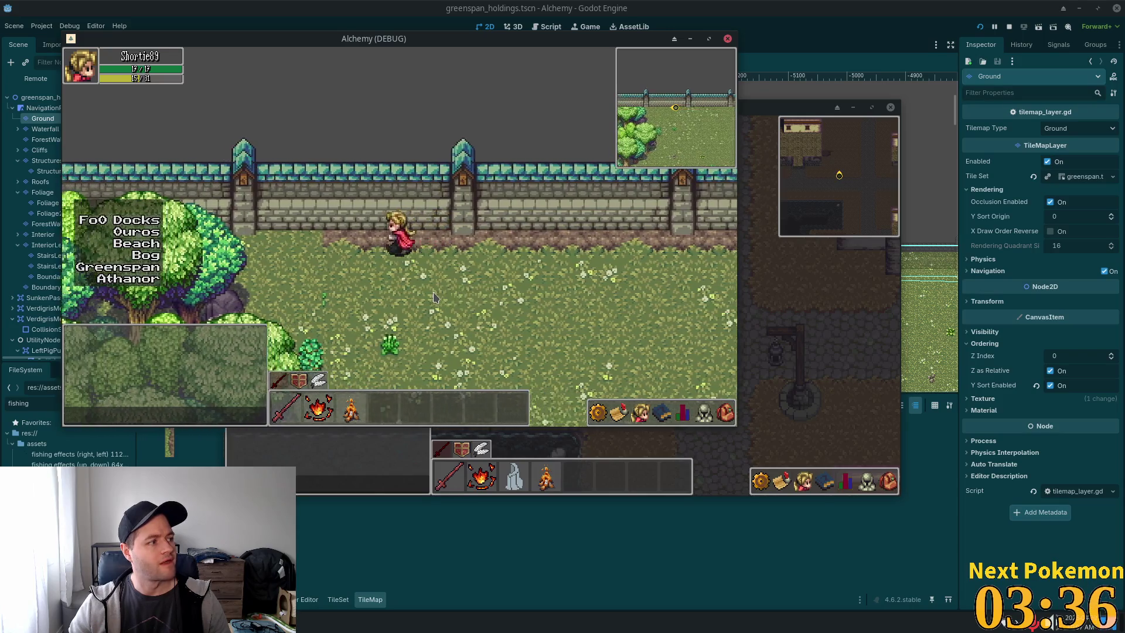
{"action": "key", "text": "Left"}
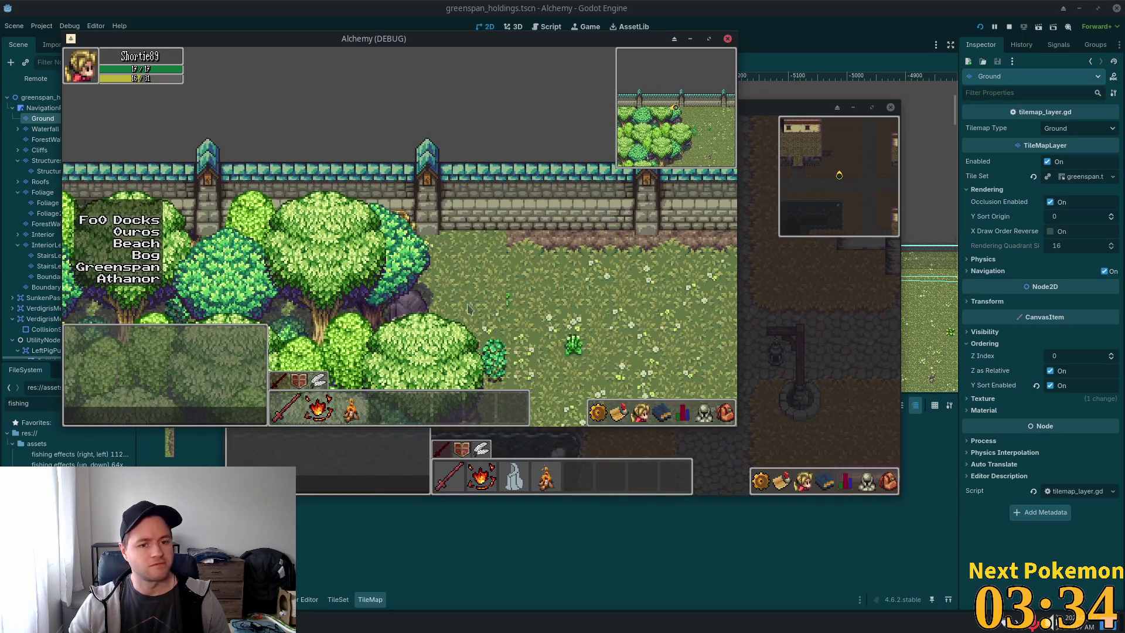
{"action": "key", "text": "F8"}
Select the ForestWall layer and erase the tree tiles beside the castle wall.
{"action": "scroll", "coordinate": [284, 231], "scroll_direction": "left", "scroll_amount": 5}
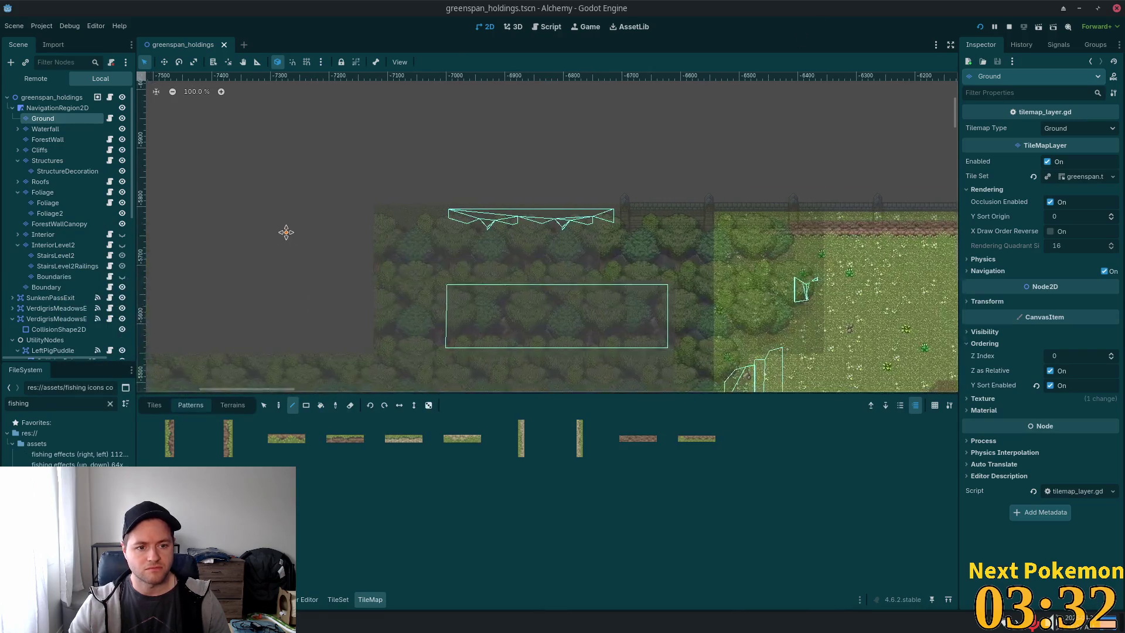
{"action": "scroll", "coordinate": [595, 324], "scroll_direction": "up", "scroll_amount": 2}
{"action": "scroll", "coordinate": [676, 273], "scroll_direction": "up", "scroll_amount": 2}
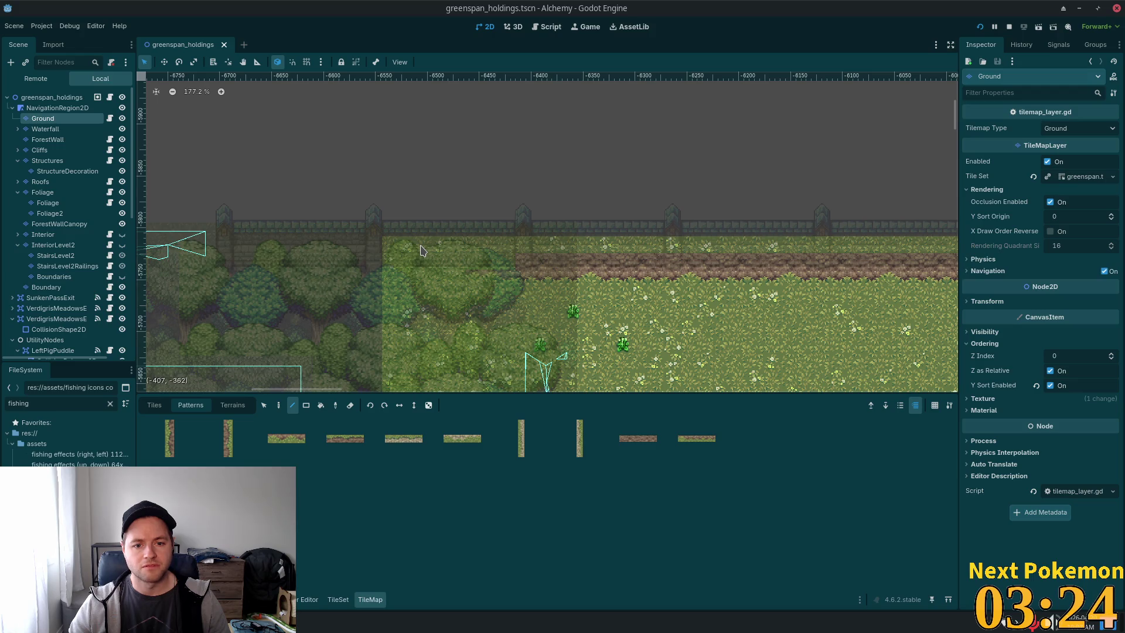
{"action": "left_click", "coordinate": [66, 133]}
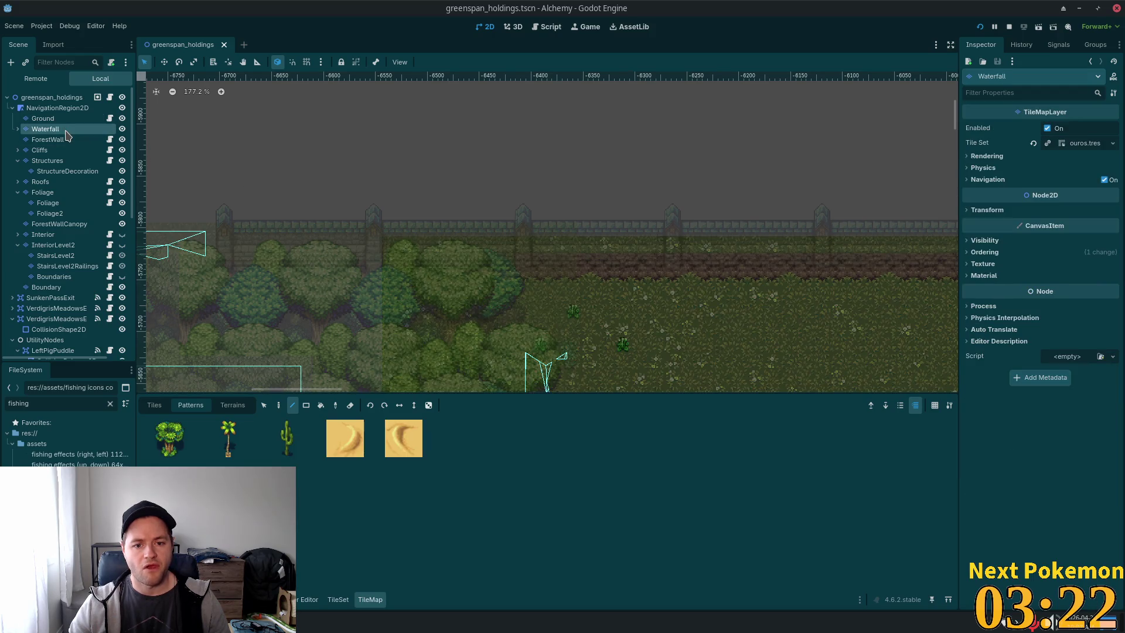
{"action": "scroll", "coordinate": [411, 214], "scroll_direction": "up", "scroll_amount": 1}
{"action": "scroll", "coordinate": [609, 290], "scroll_direction": "up", "scroll_amount": 1}
{"action": "scroll", "coordinate": [469, 258], "scroll_direction": "up", "scroll_amount": 1}
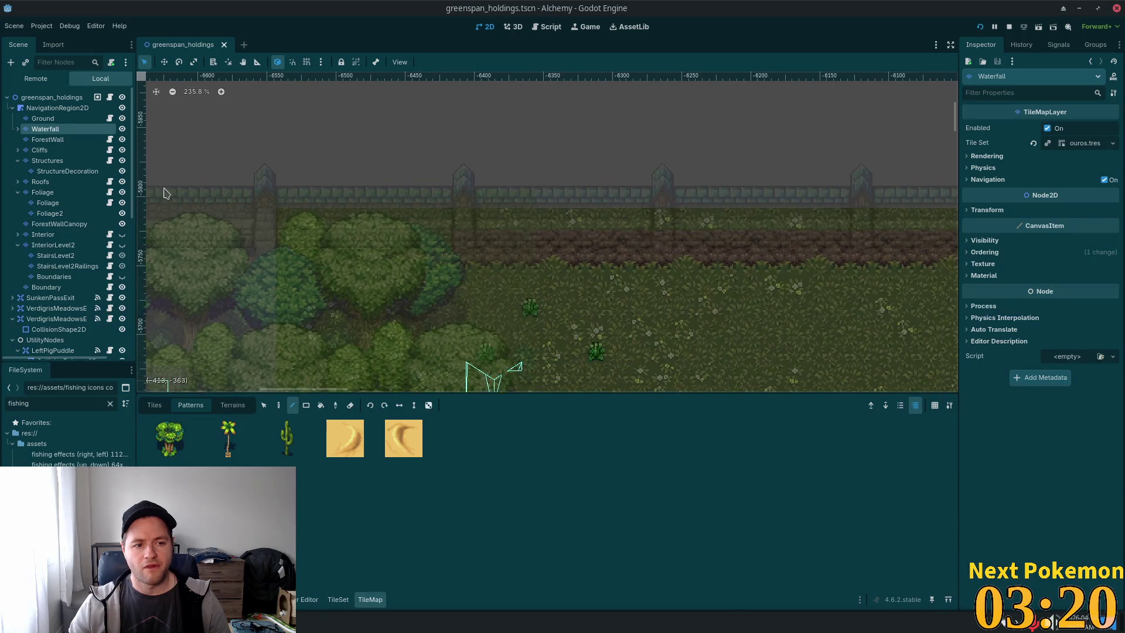
{"action": "left_click", "coordinate": [72, 145]}
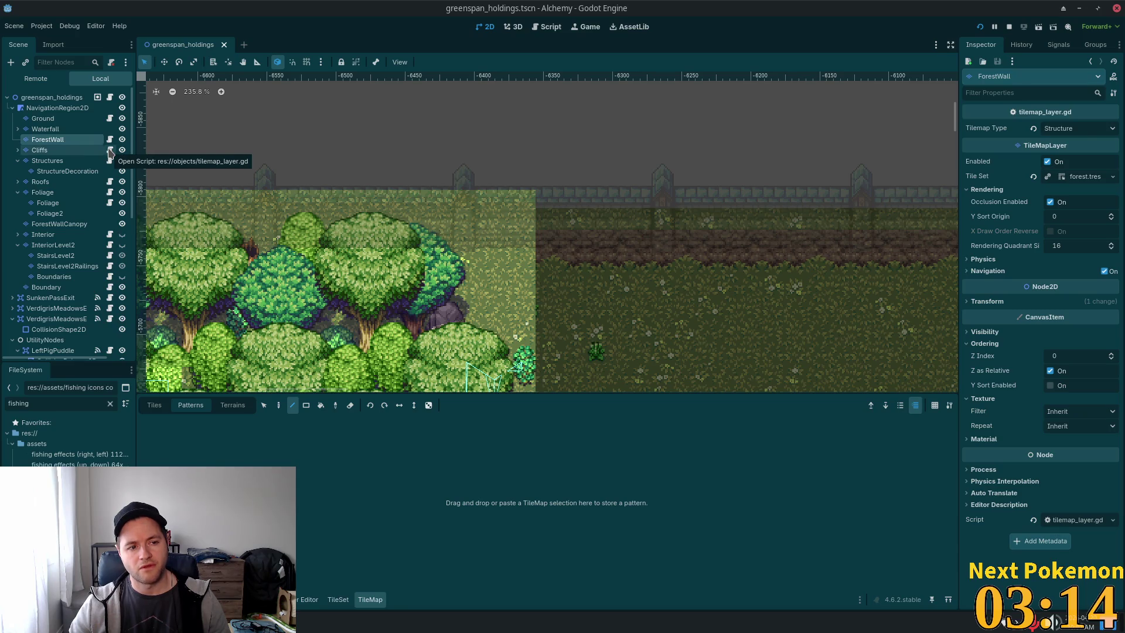
{"action": "right_click", "coordinate": [522, 280]}
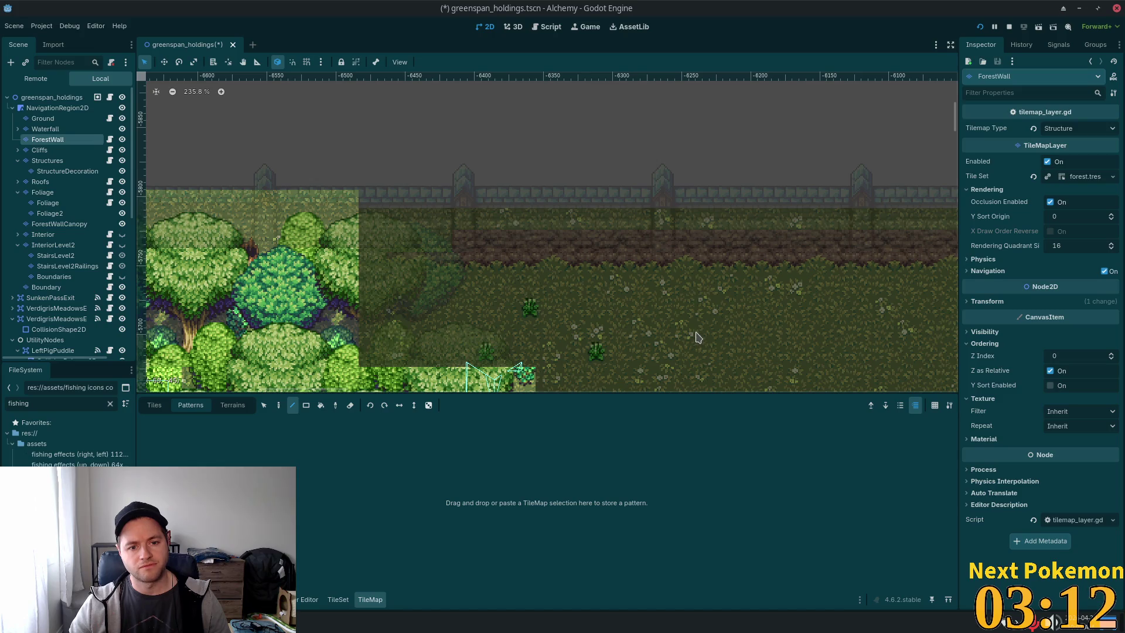
Run the game with F5, walk the character into the forest and along the wall, then close it.
{"action": "key", "text": "F5"}
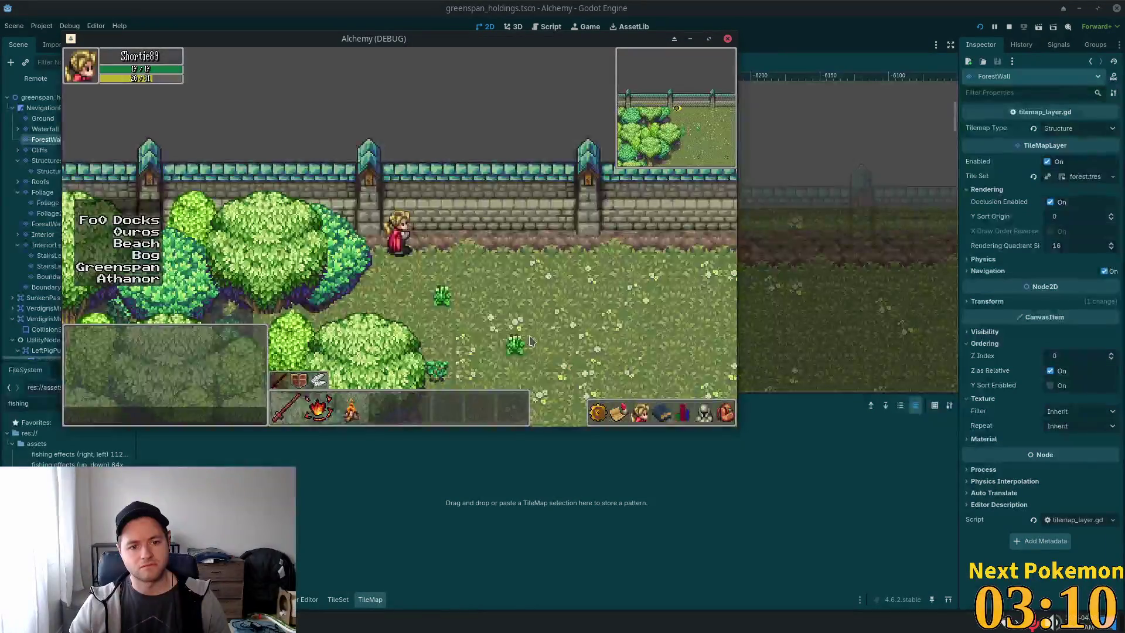
{"action": "key", "text": "Down"}
{"action": "key", "text": "Left"}
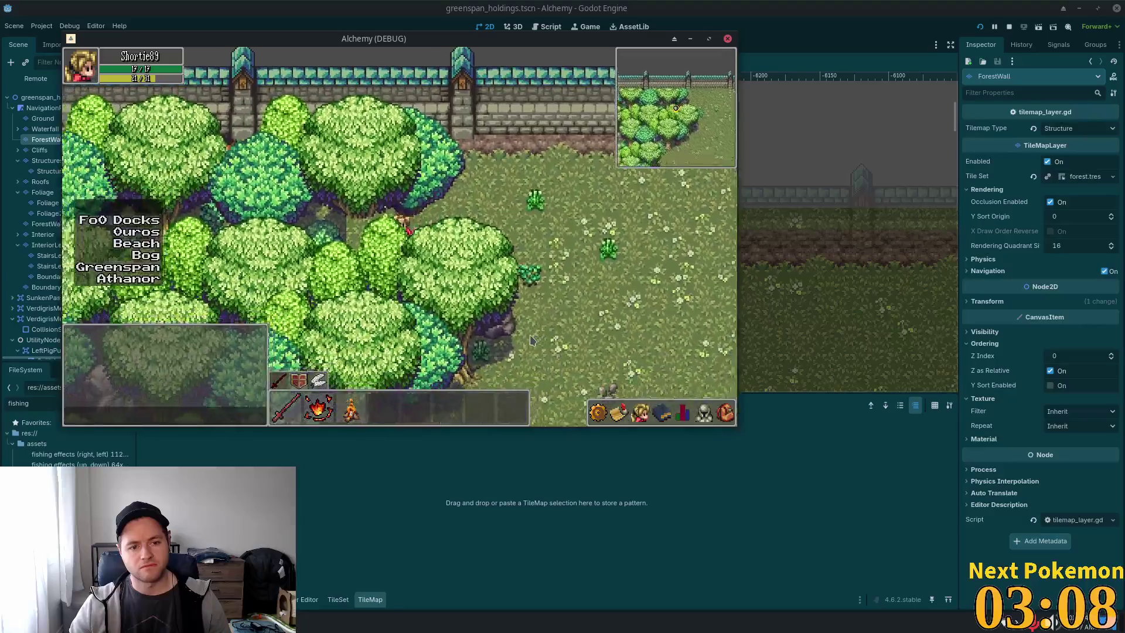
{"action": "key", "text": "Up"}
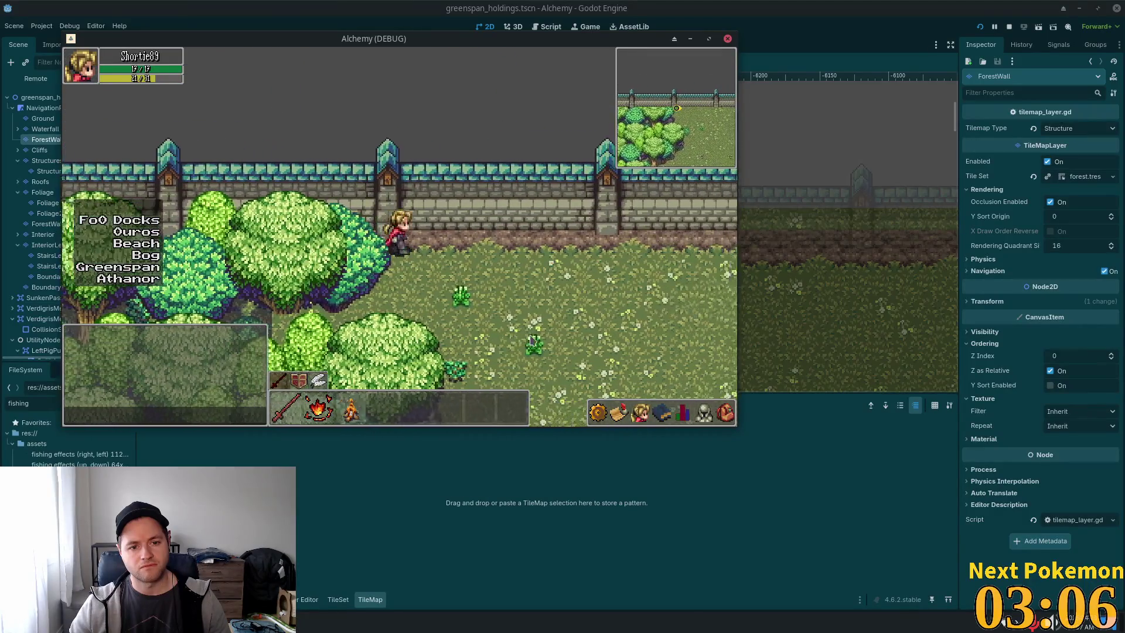
{"action": "key", "text": "Right"}
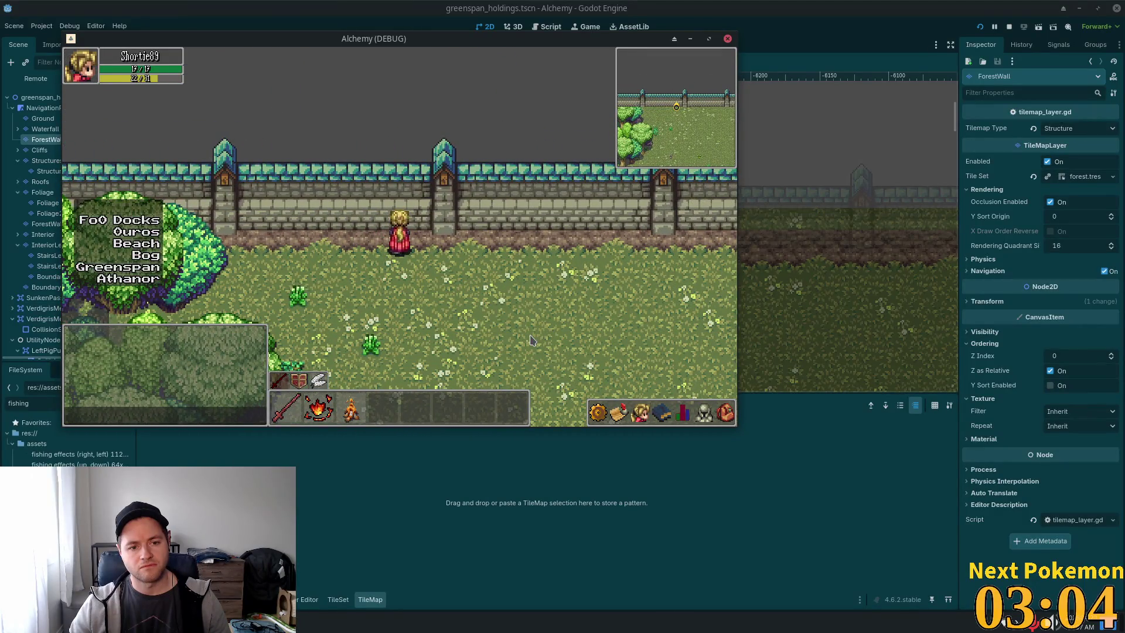
{"action": "key", "text": "Left"}
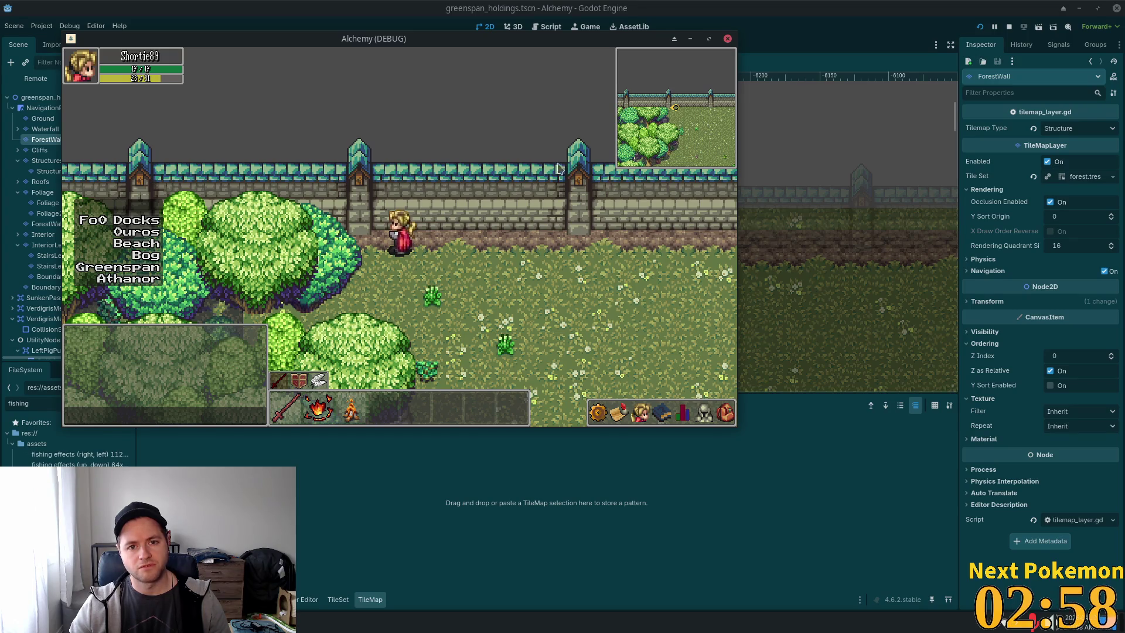
{"action": "key", "text": "F8"}
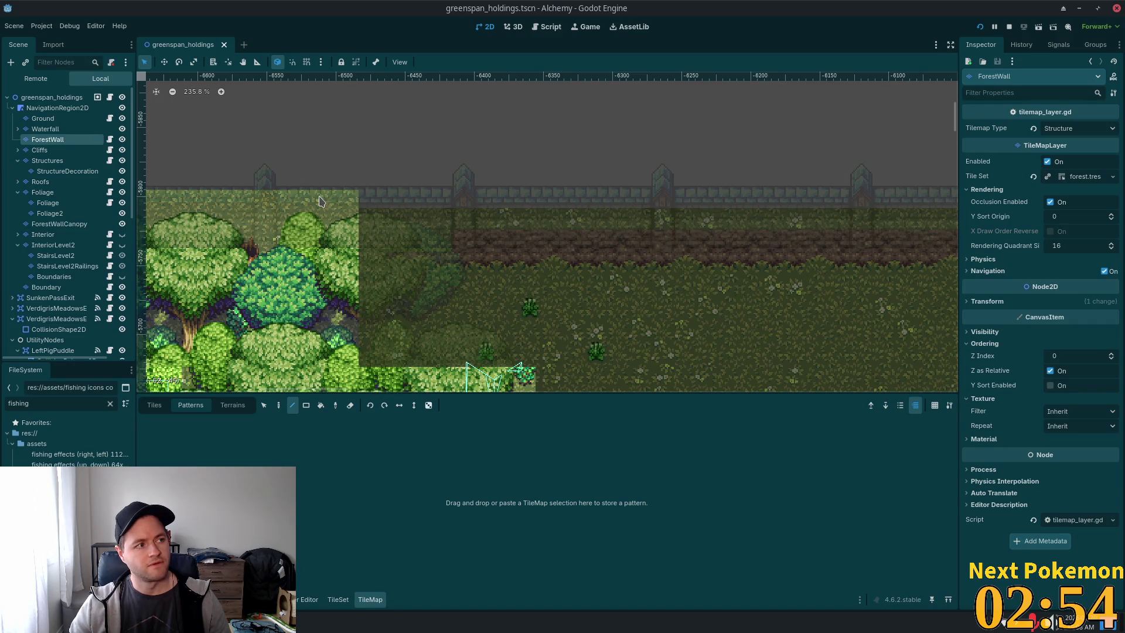
Collapse Structures, compare Foliage2 with Foliage in the Inspector, settle on Foliage, and run the game.
{"action": "left_click", "coordinate": [19, 162]}
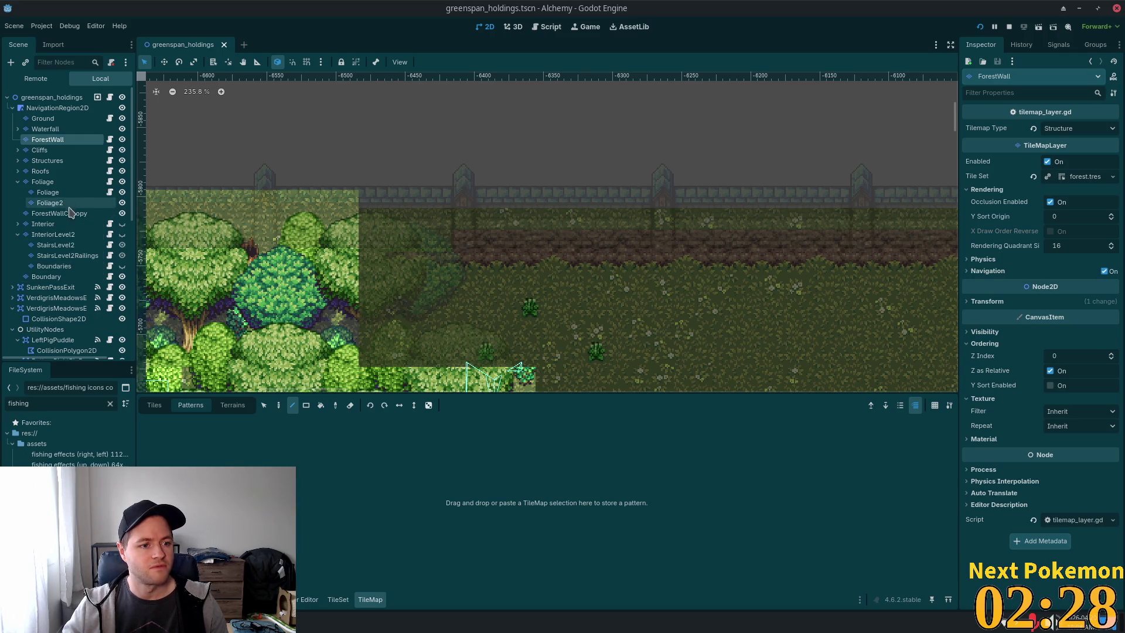
{"action": "left_click", "coordinate": [68, 203]}
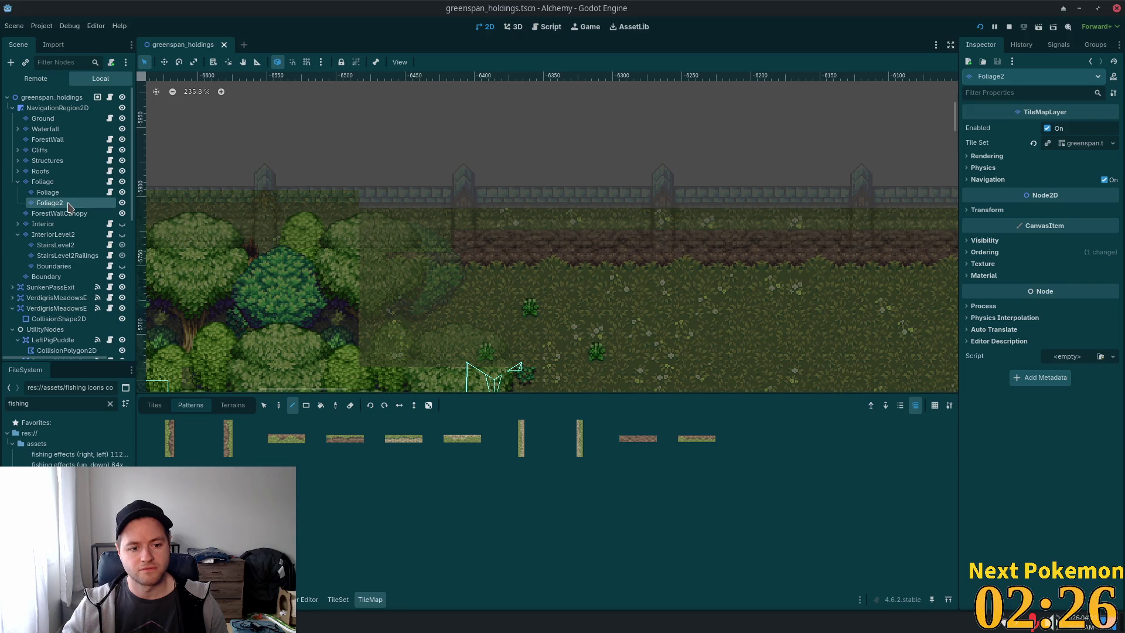
{"action": "left_click", "coordinate": [69, 195]}
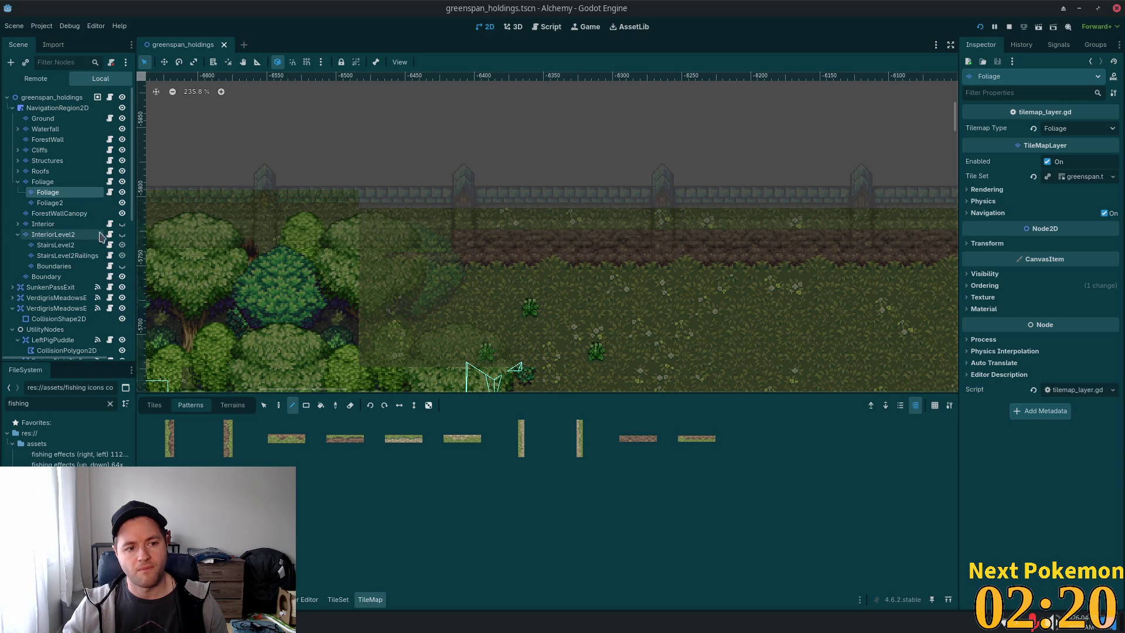
{"action": "left_click", "coordinate": [80, 205]}
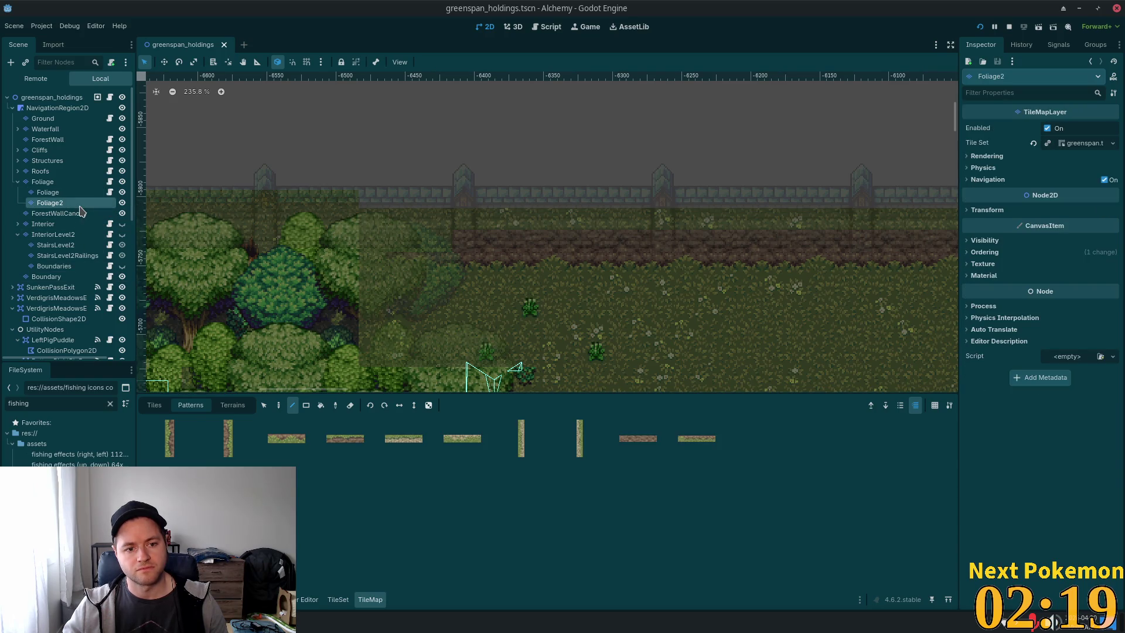
{"action": "left_click", "coordinate": [51, 183]}
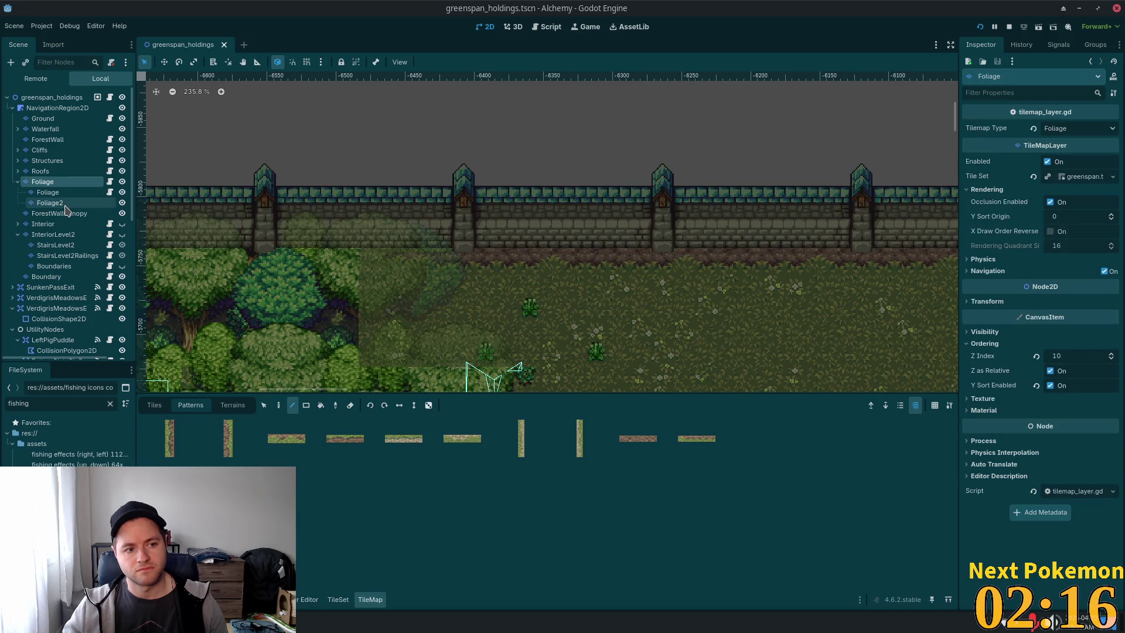
{"action": "left_click", "coordinate": [63, 202]}
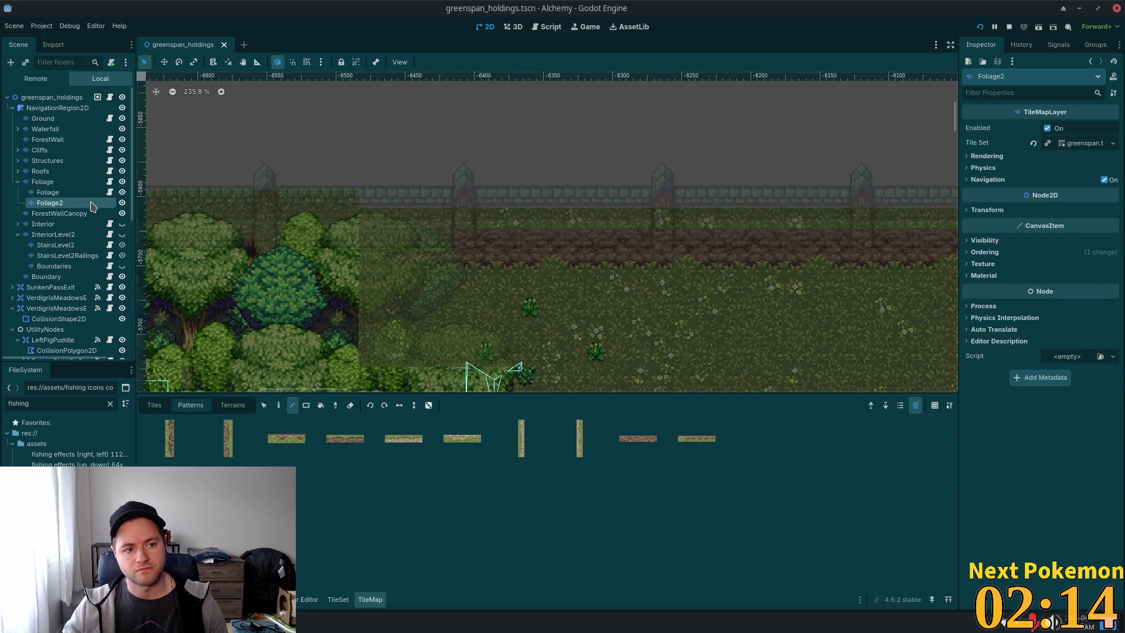
{"action": "left_click", "coordinate": [65, 183]}
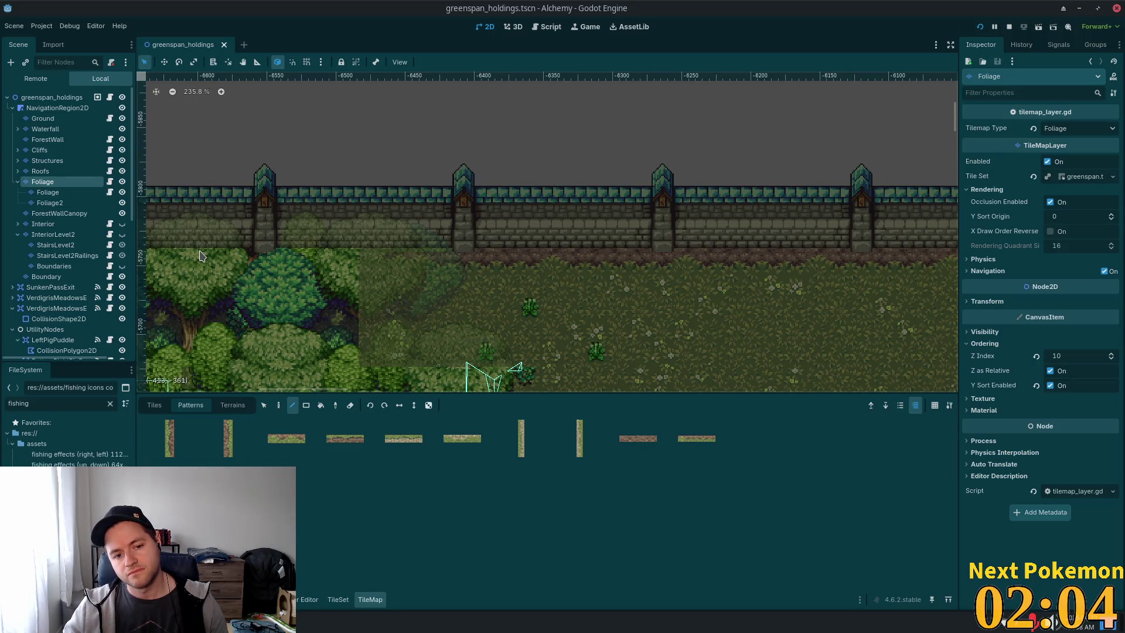
{"action": "key", "text": "F5"}
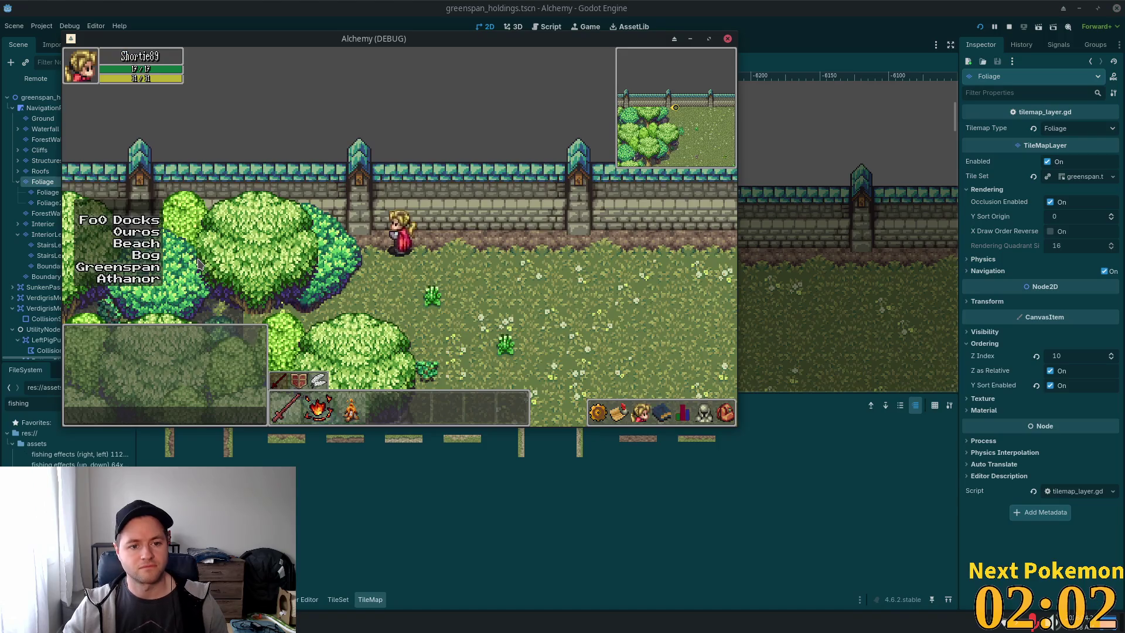
{"action": "key", "text": "Down"}
{"action": "key", "text": "Left"}
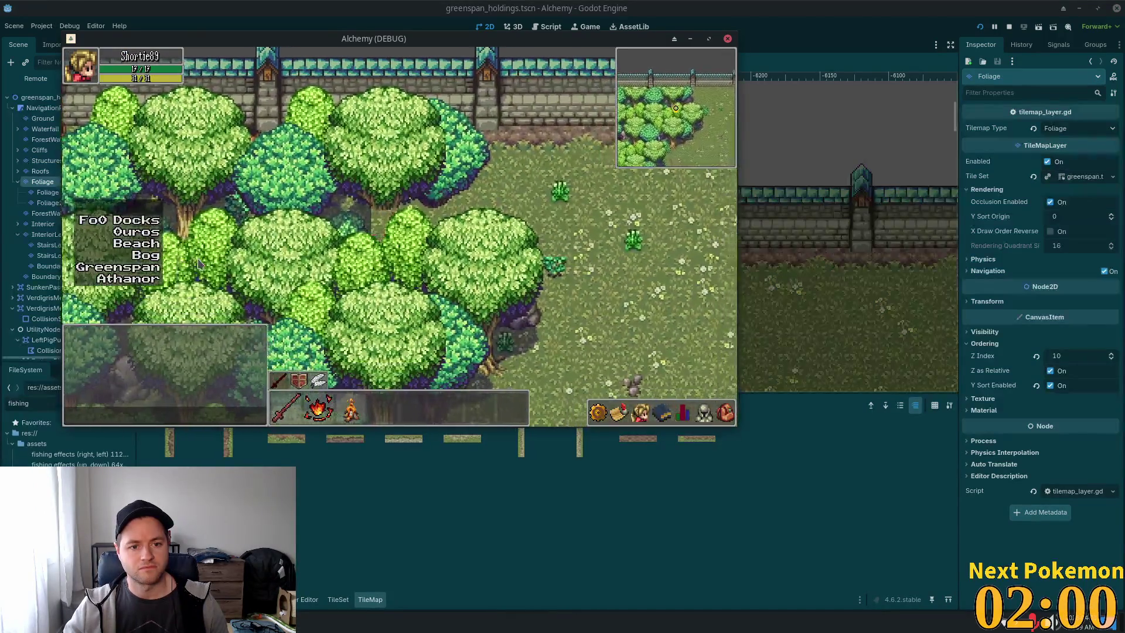
{"action": "key", "text": "Up"}
{"action": "key", "text": "Right"}
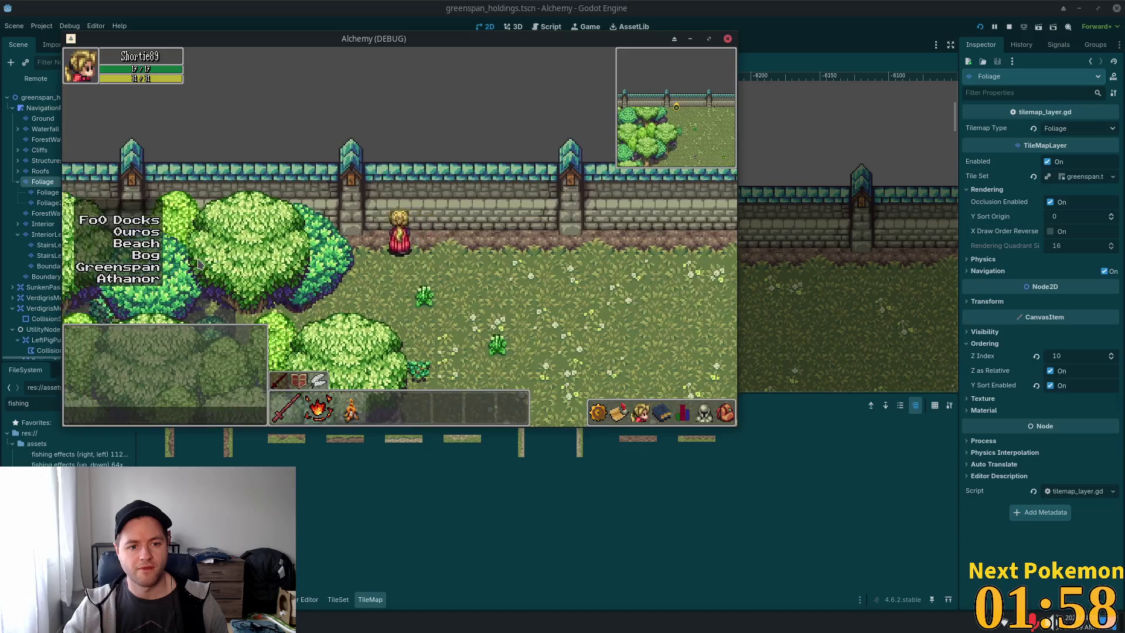
{"action": "key", "text": "F8"}
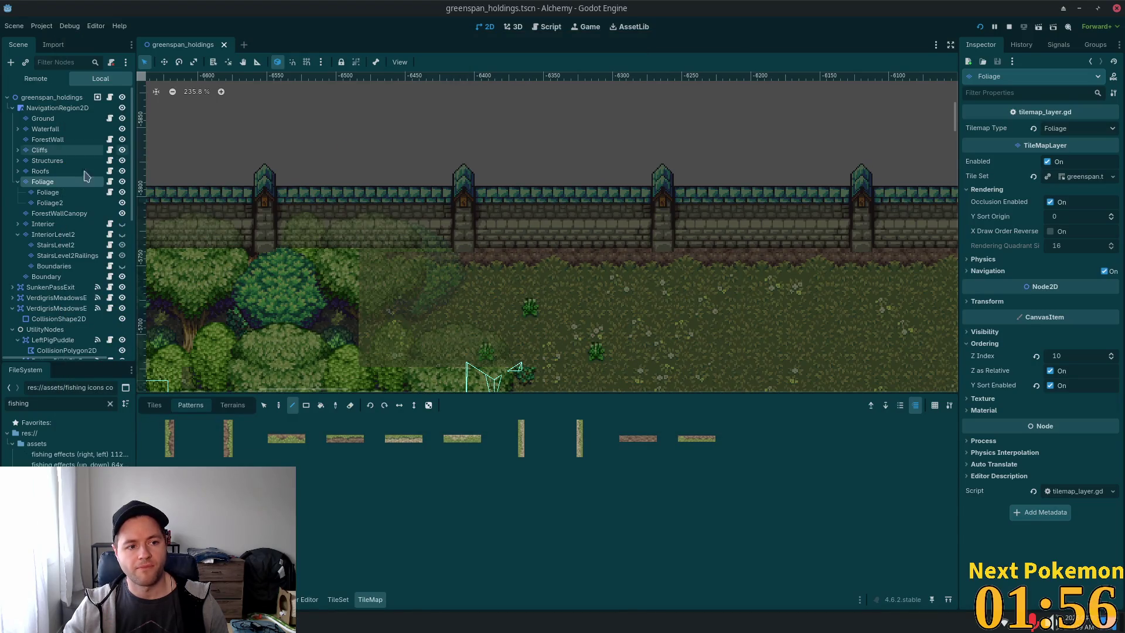
Paint a large tree pattern right of the trees, then playtest walking right along the wall.
{"action": "left_click", "coordinate": [349, 225]}
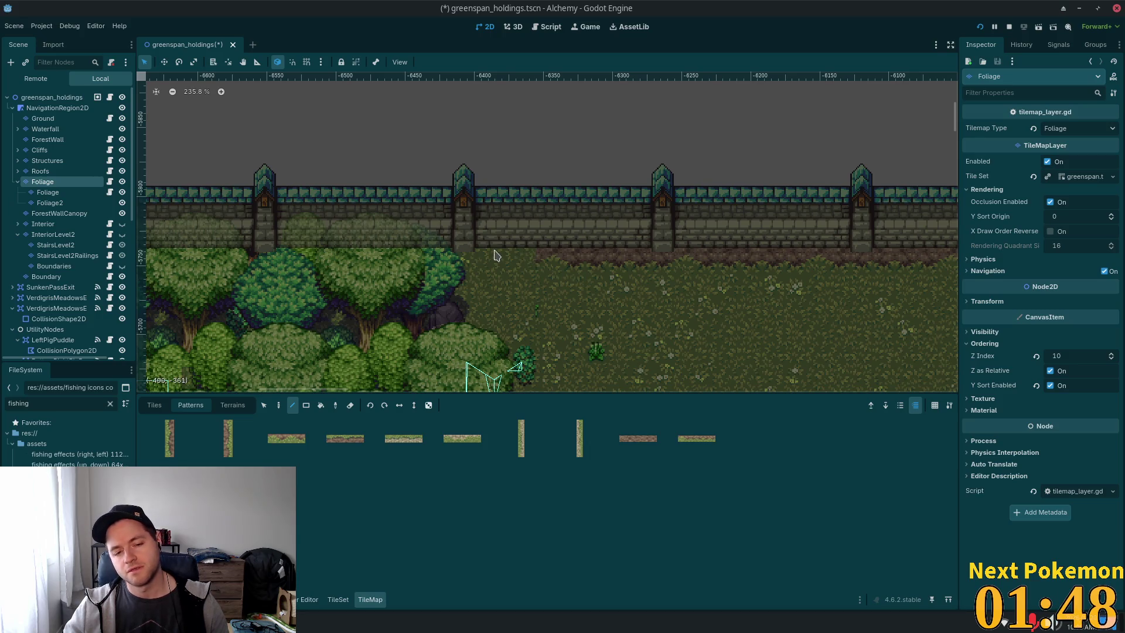
{"action": "key", "text": "d"}
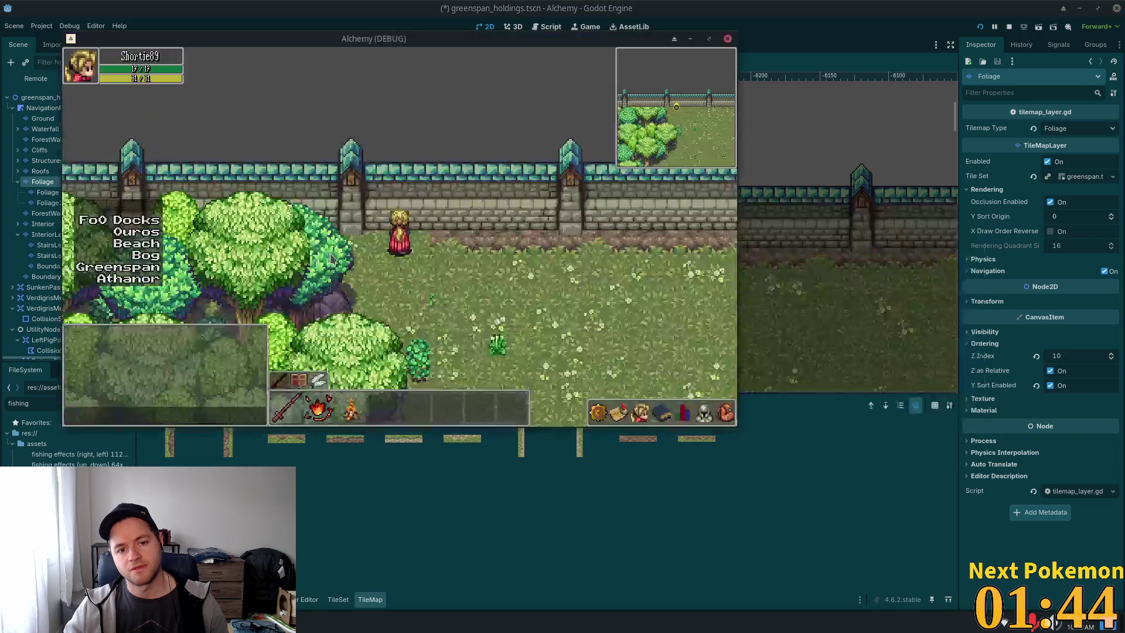
{"action": "key", "text": "Right"}
{"action": "key", "text": "F8"}
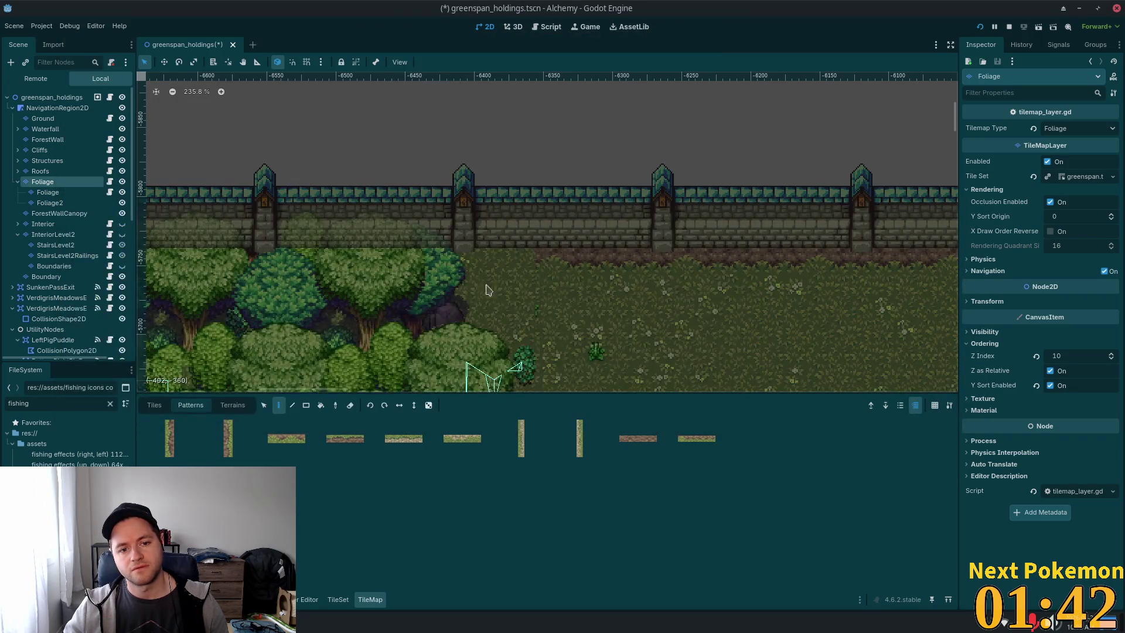
Show individual tiles in the palette and pick a tile from the Base Tiles atlas.
{"action": "left_click", "coordinate": [154, 405]}
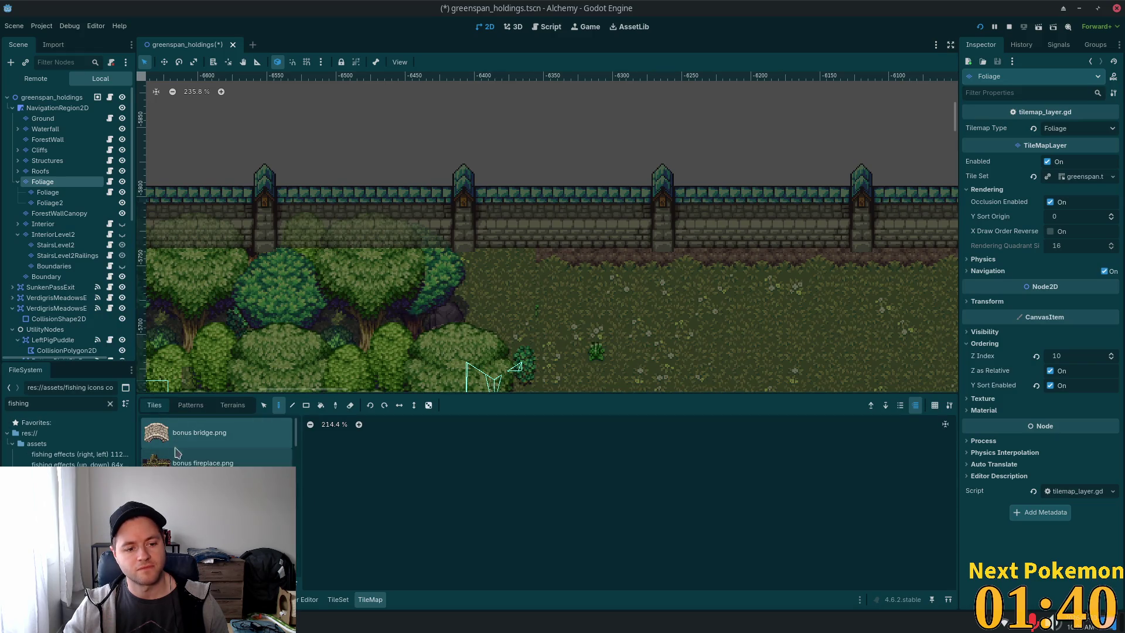
{"action": "scroll", "coordinate": [241, 439], "scroll_direction": "down", "scroll_amount": 5}
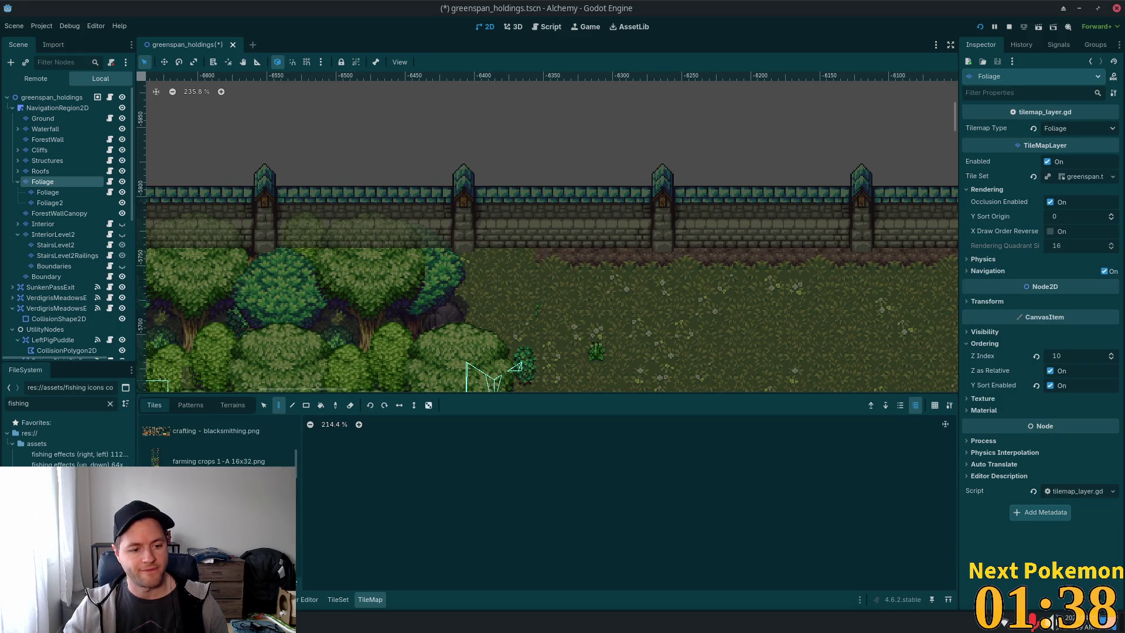
{"action": "scroll", "coordinate": [200, 460], "scroll_direction": "down", "scroll_amount": 8}
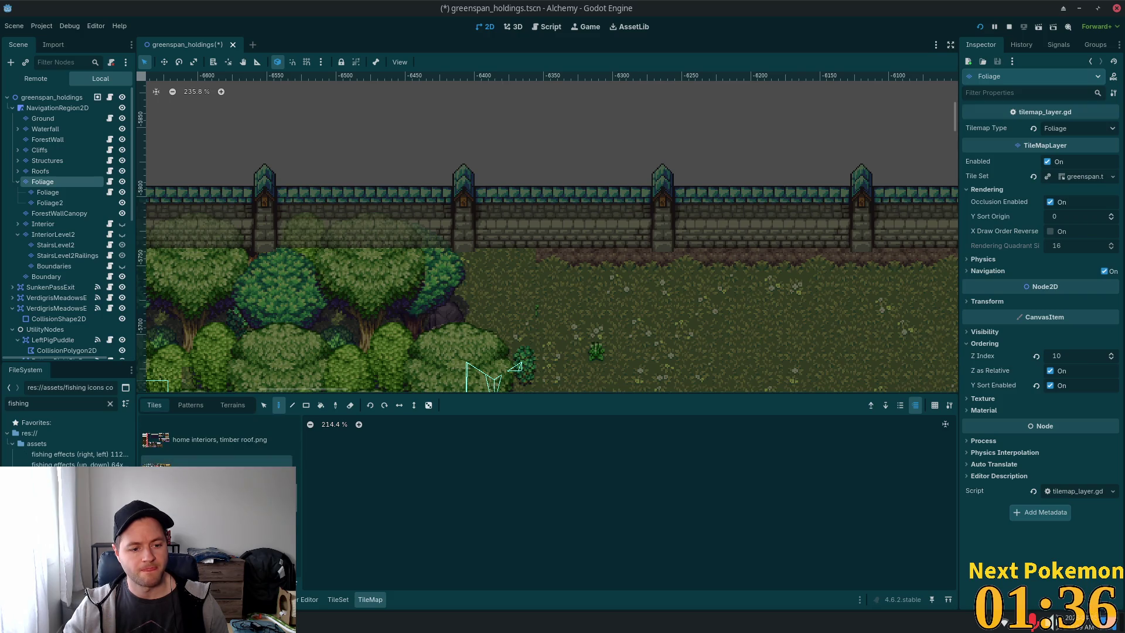
{"action": "left_click", "coordinate": [513, 482]}
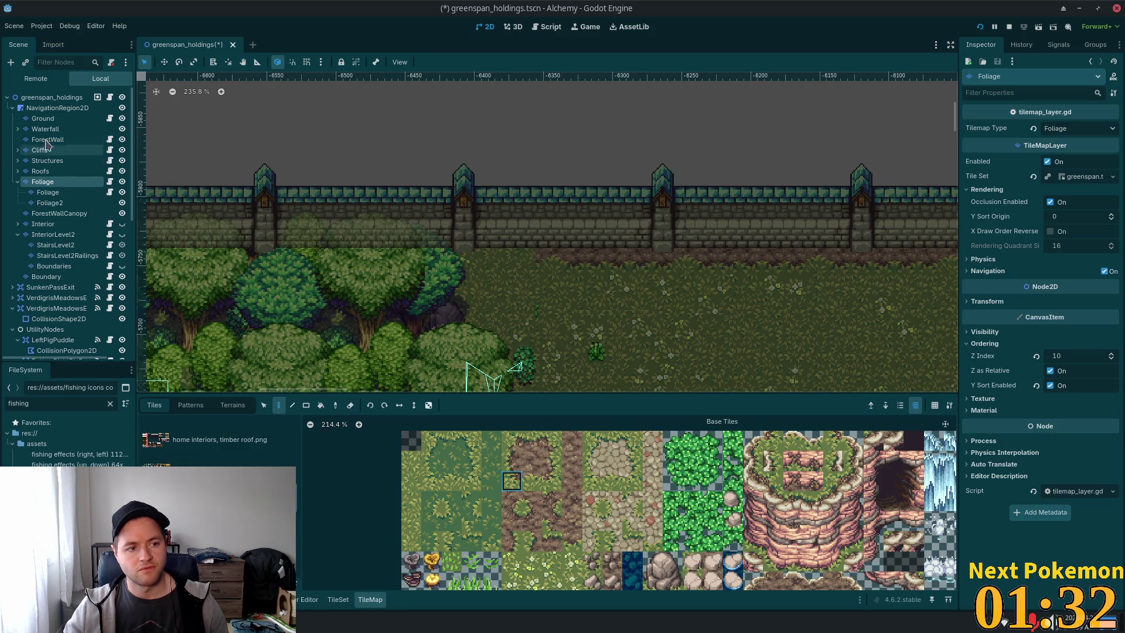
Select the Ground layer, pick a Base Tiles atlas tile, then save and run the game.
{"action": "left_click", "coordinate": [43, 118]}
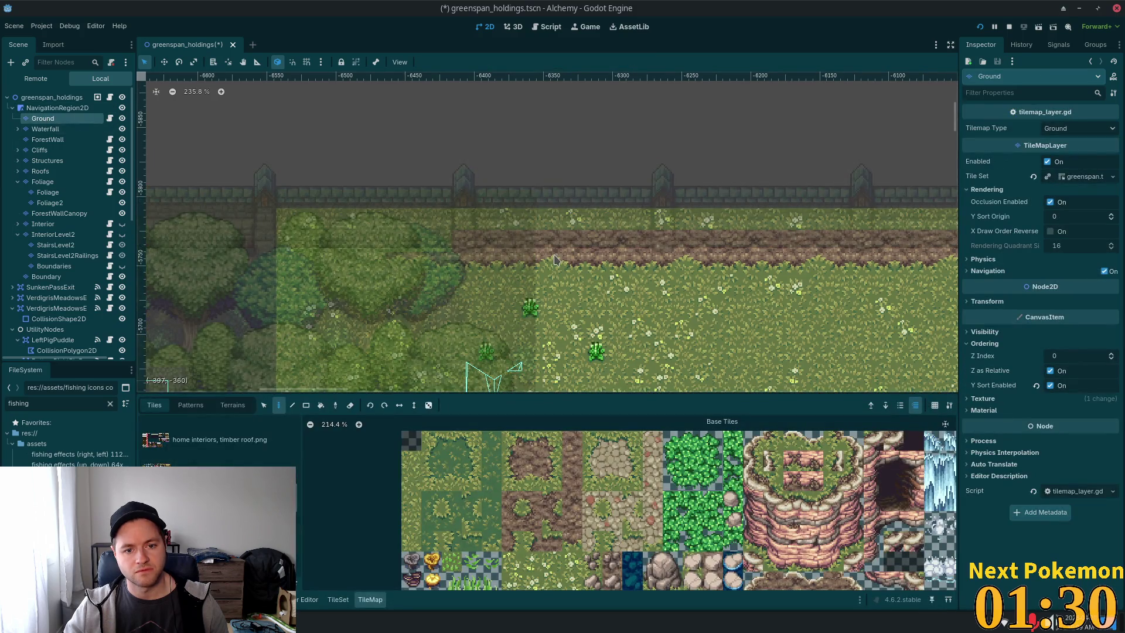
{"action": "left_click", "coordinate": [512, 480]}
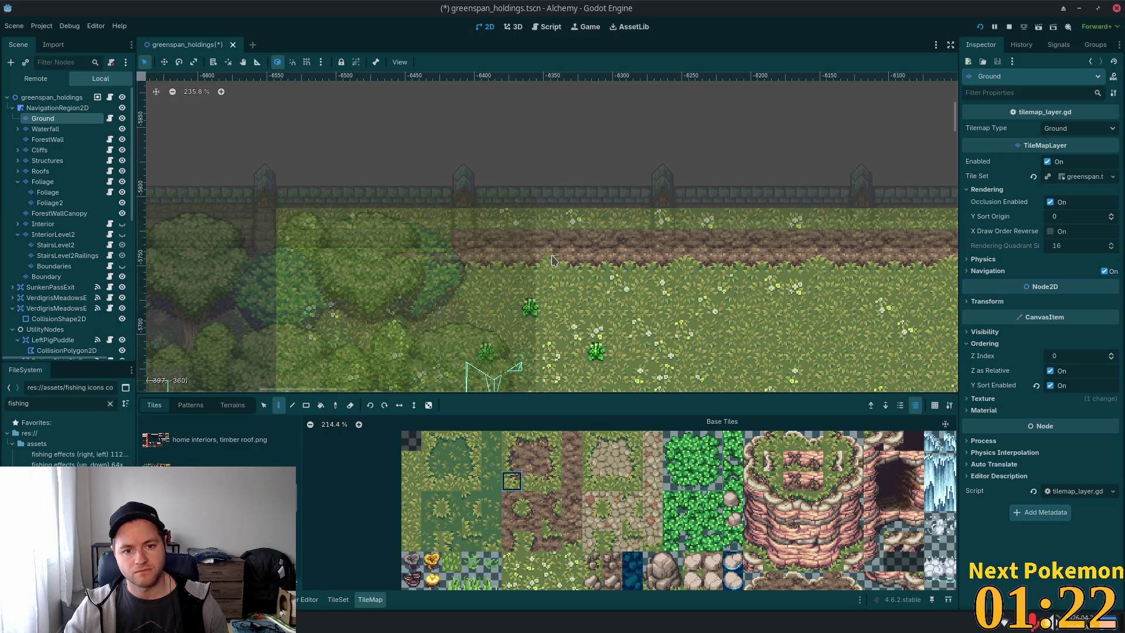
{"action": "left_click", "coordinate": [514, 467]}
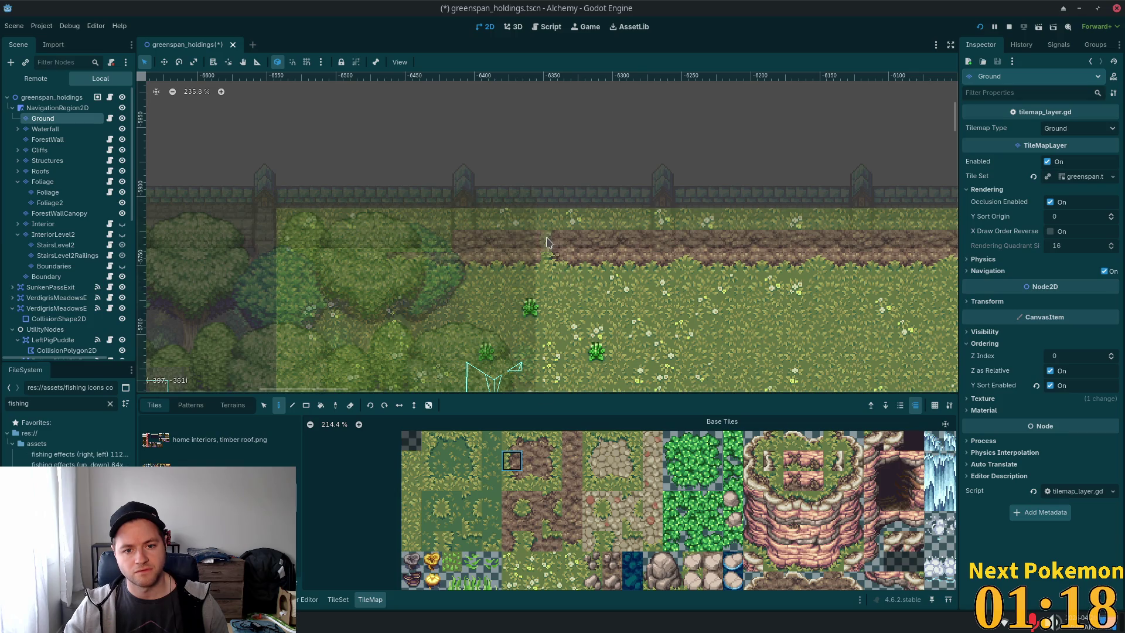
{"action": "key", "text": "F5"}
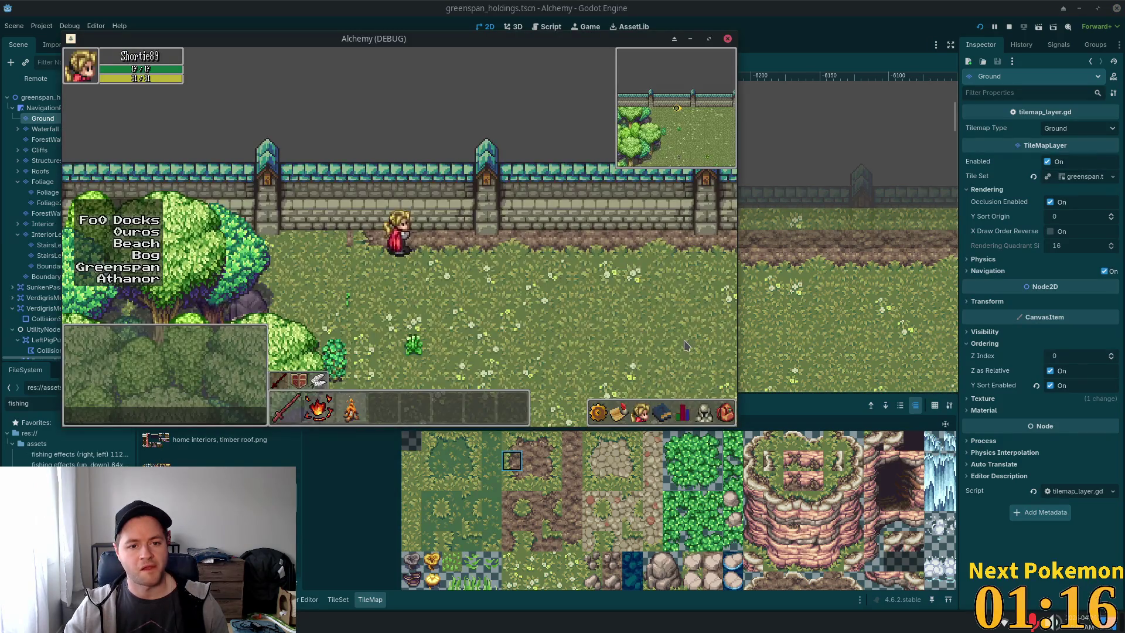
Stop the game, paint a grass tile on the ground, and run the game again.
{"action": "key", "text": "F8"}
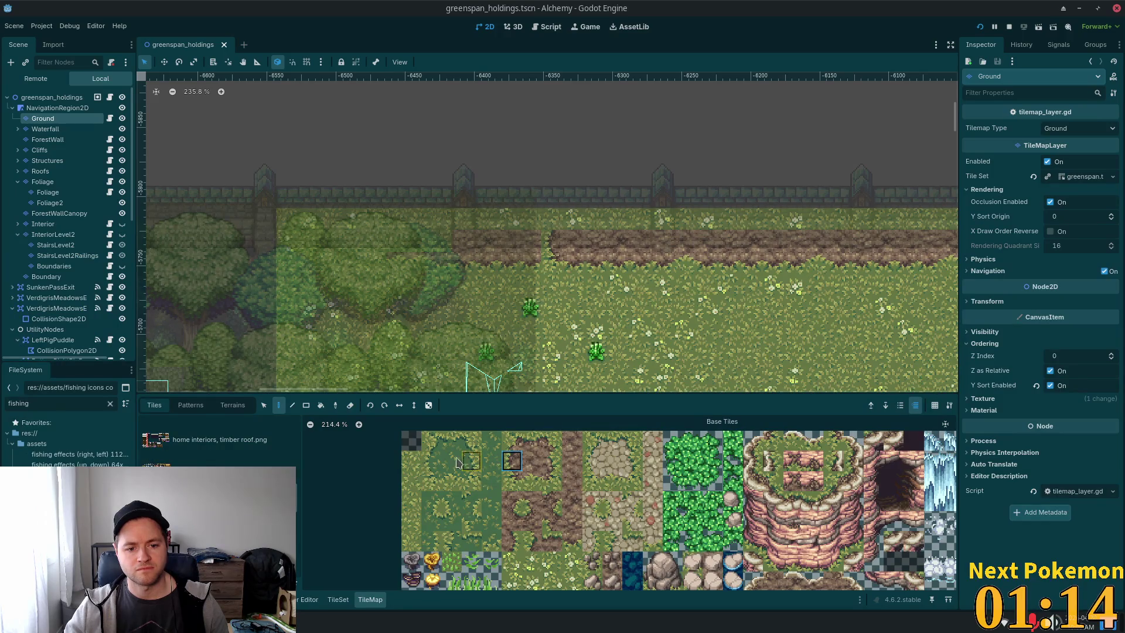
{"action": "left_click", "coordinate": [417, 482]}
{"action": "left_click", "coordinate": [532, 260]}
{"action": "key", "text": "F6"}
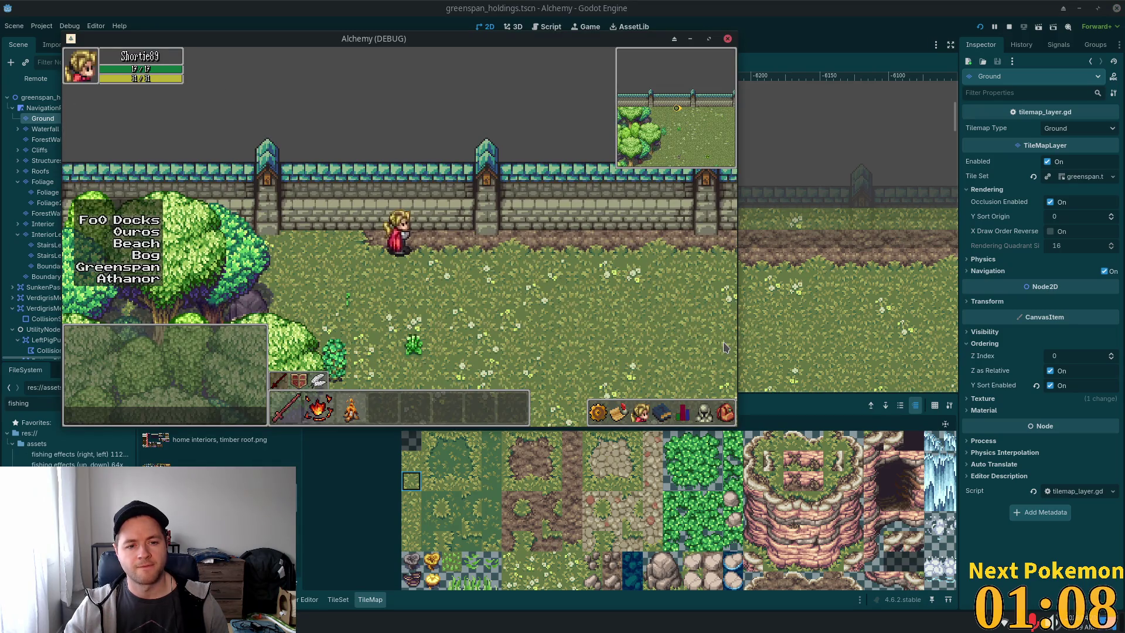
Walk along the castle wall to the cobblestone path and the gate, then stop the game.
{"action": "key", "text": "Left"}
{"action": "key", "text": "Right"}
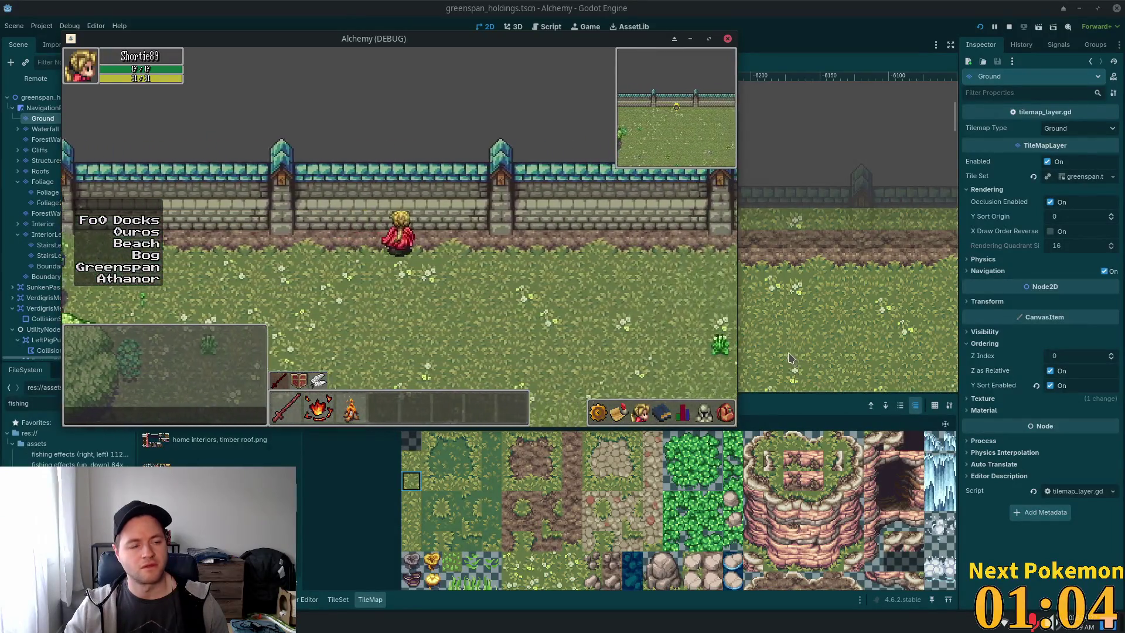
{"action": "key", "text": "Up"}
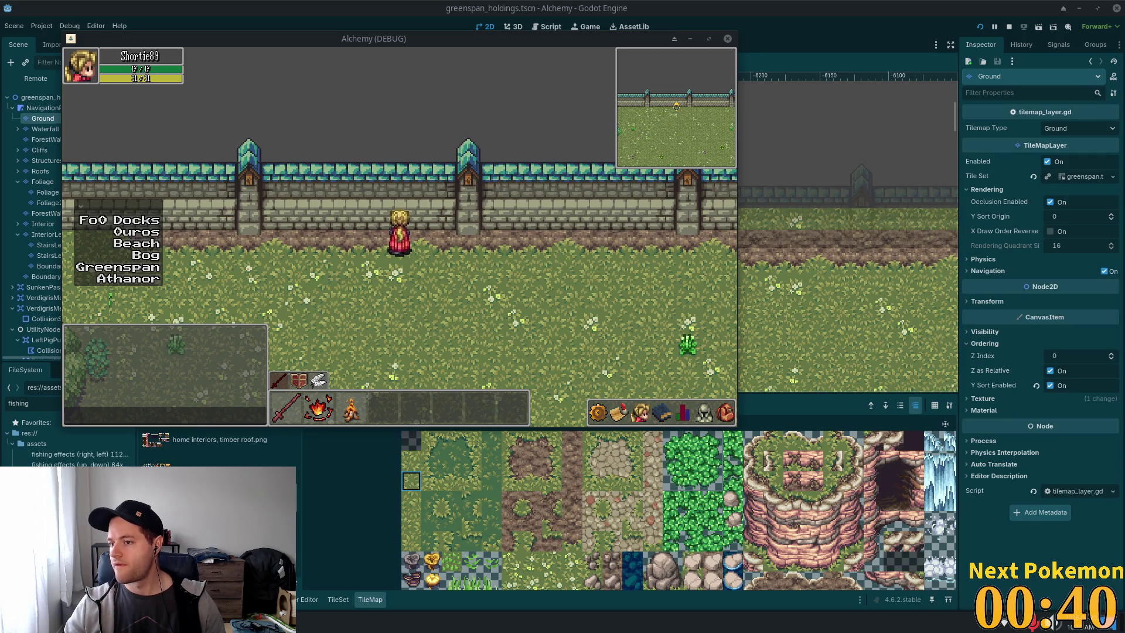
{"action": "key", "text": "s"}
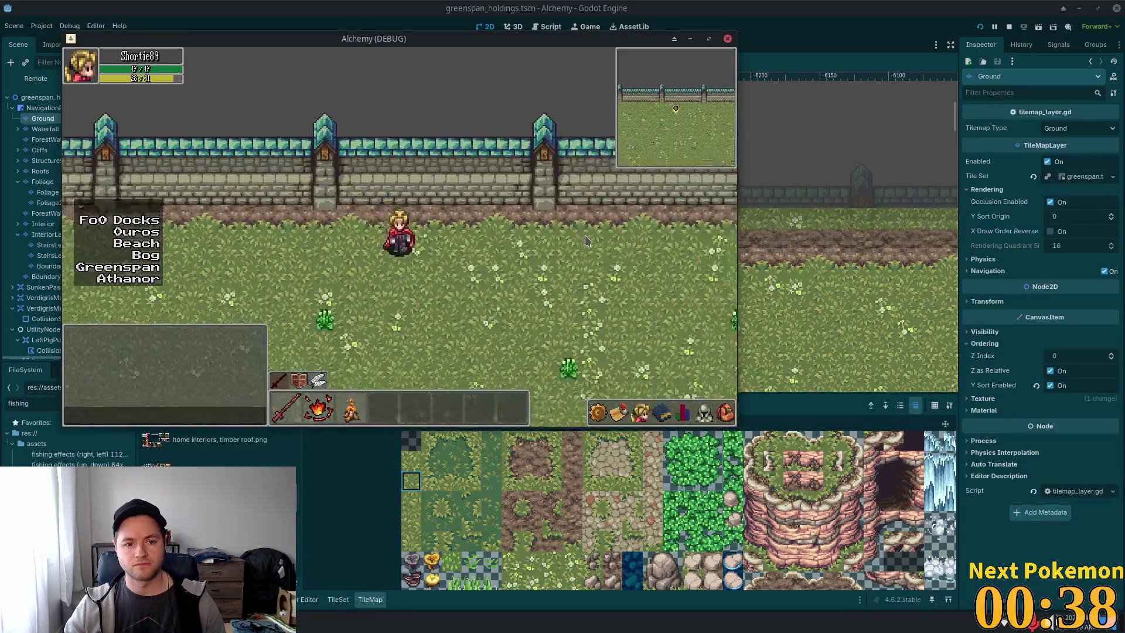
{"action": "key", "text": "a"}
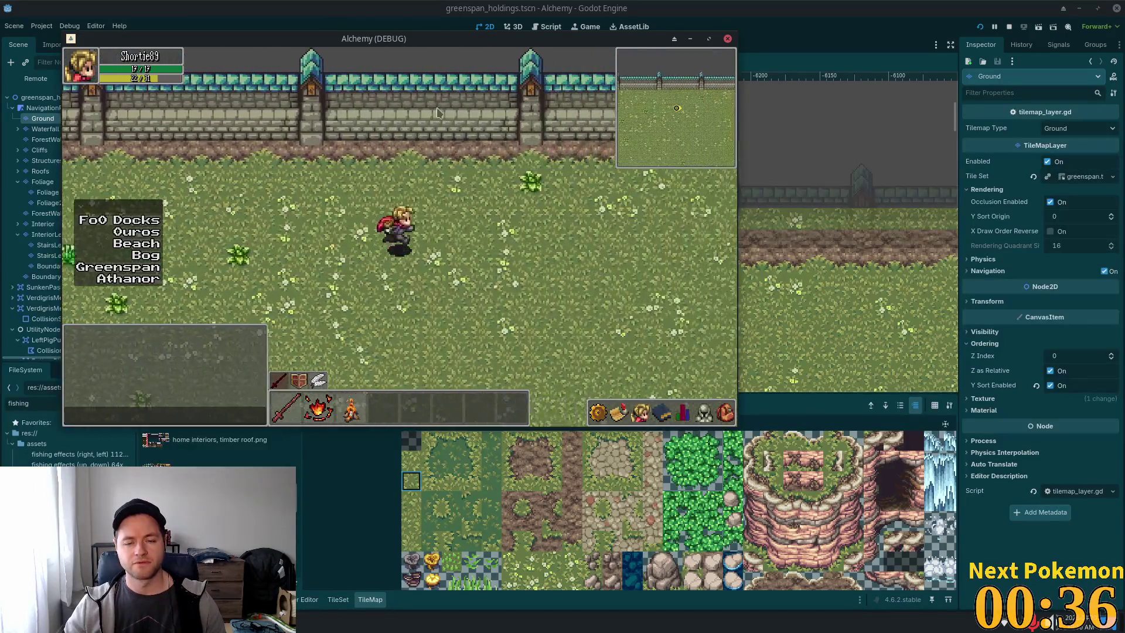
{"action": "key", "text": "d"}
{"action": "key", "text": "w"}
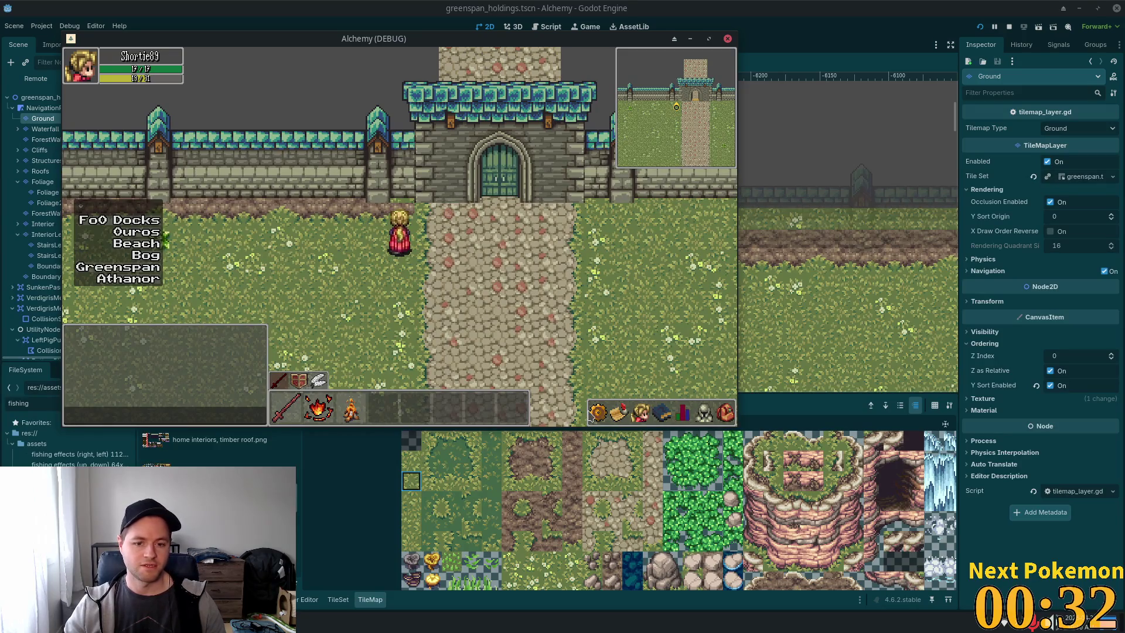
{"action": "key", "text": "F8"}
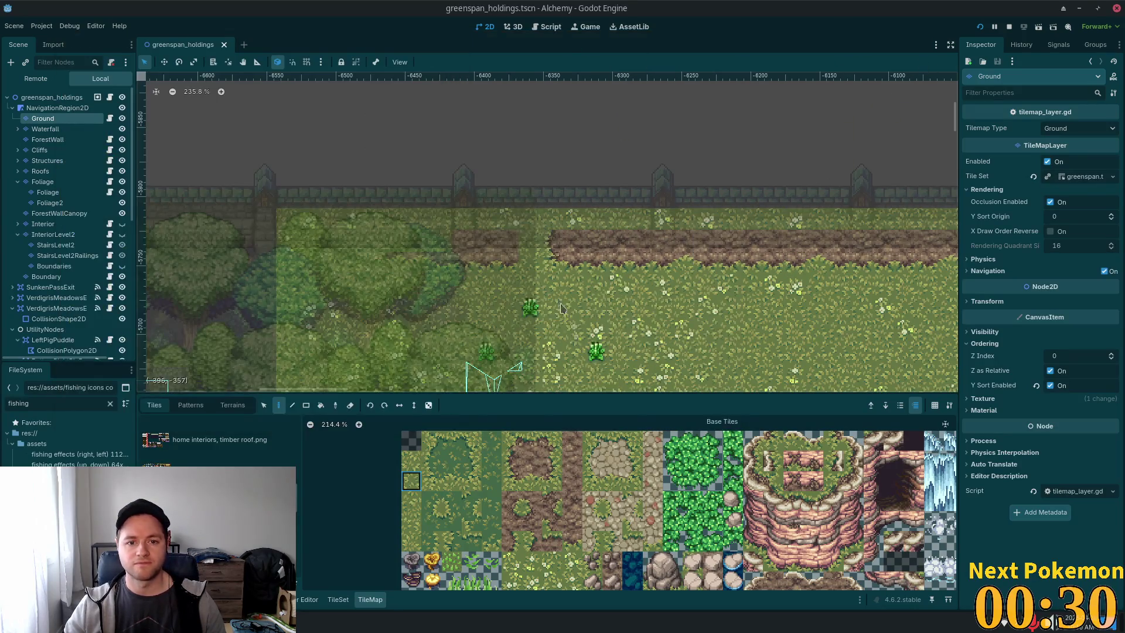
Paint dirt and dirt-edge tiles over the grass where the dirt path ends.
{"action": "scroll", "coordinate": [752, 331], "scroll_direction": "down", "scroll_amount": 4}
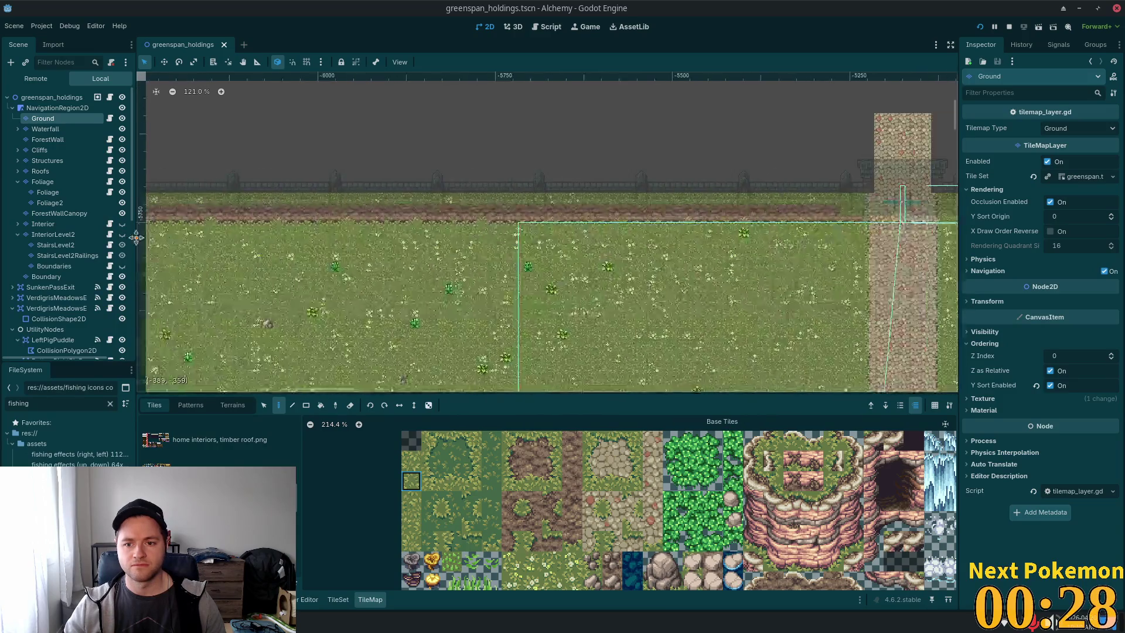
{"action": "scroll", "coordinate": [618, 217], "scroll_direction": "up", "scroll_amount": 4}
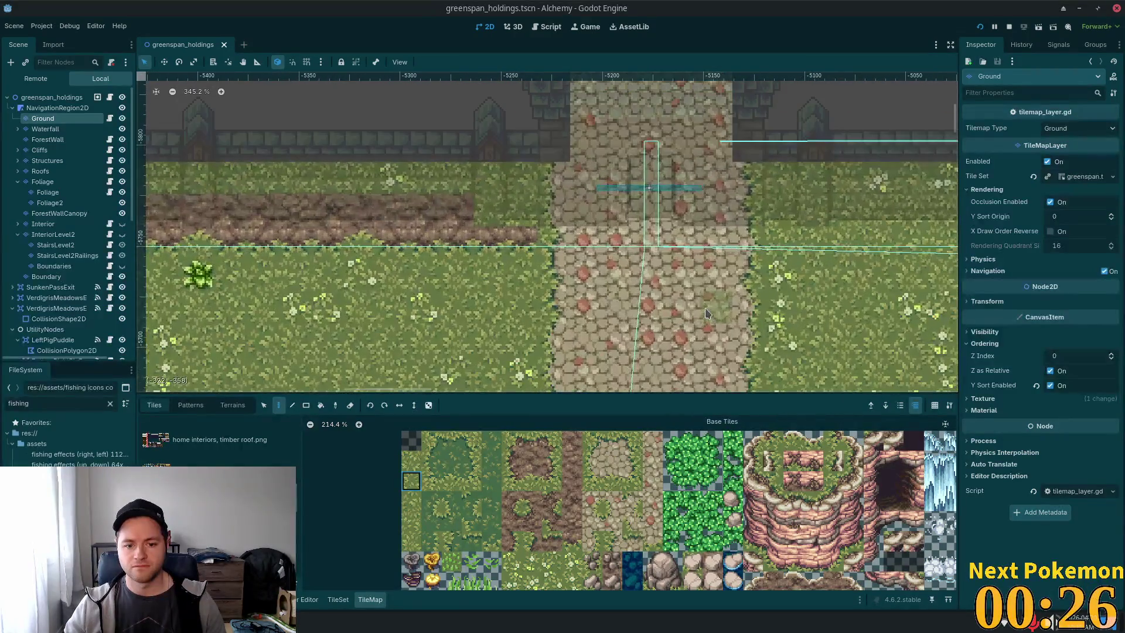
{"action": "left_click", "coordinate": [553, 480]}
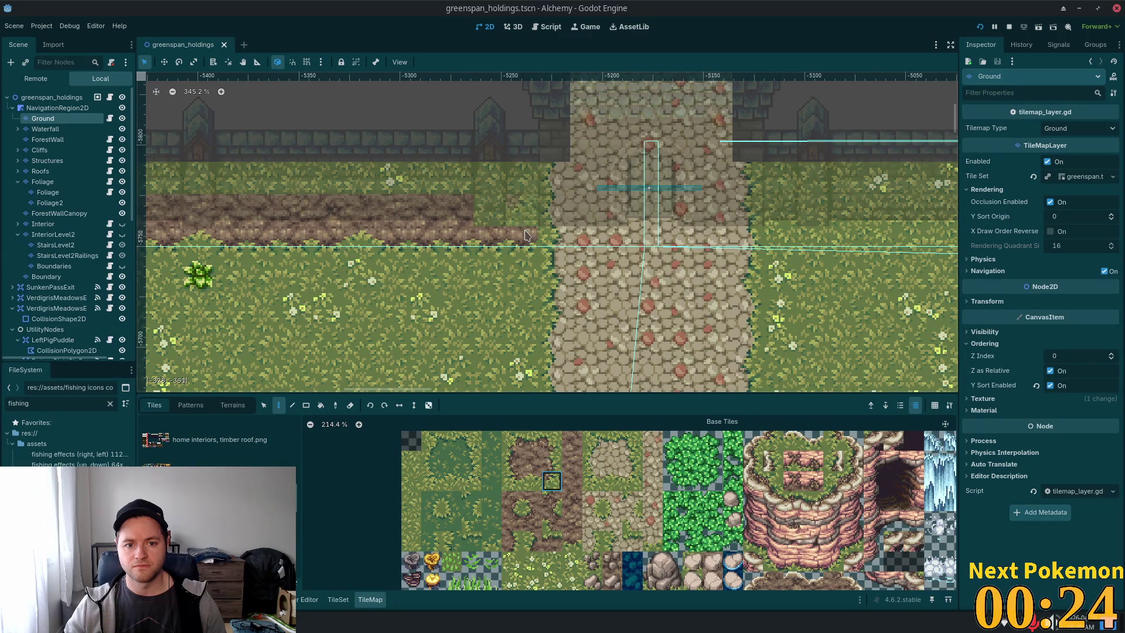
{"action": "left_click", "coordinate": [524, 209]}
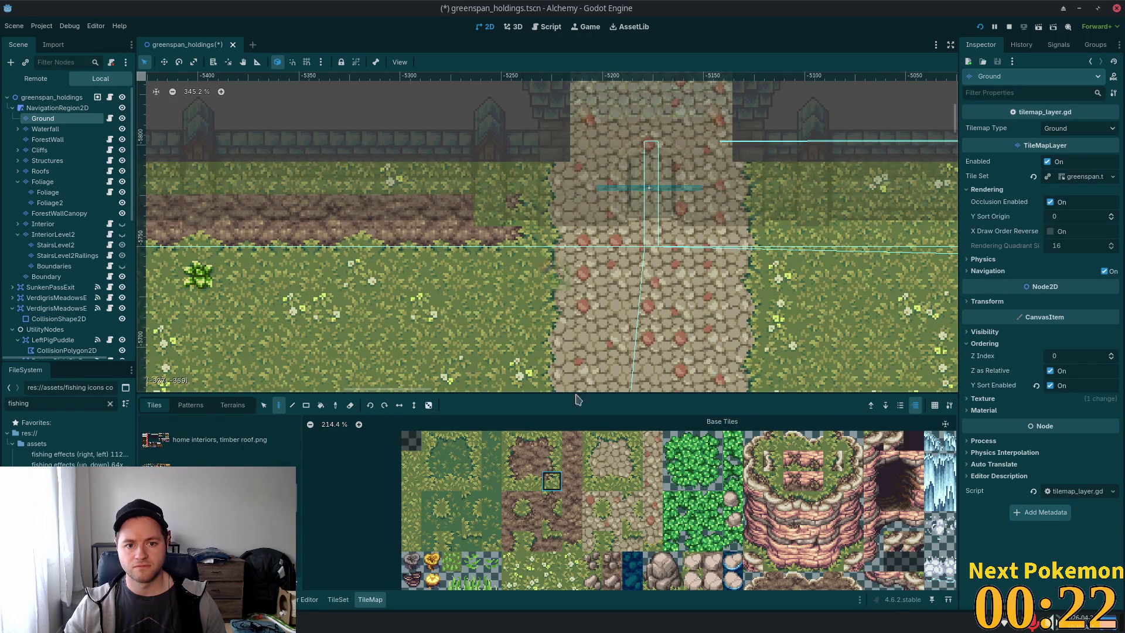
{"action": "left_click", "coordinate": [556, 461]}
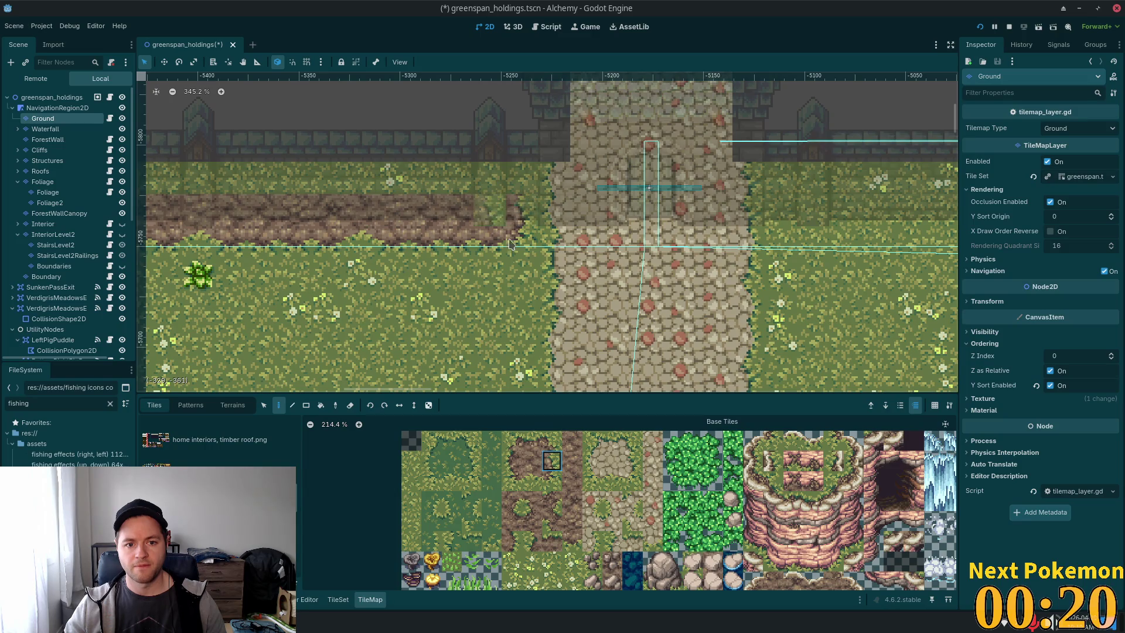
{"action": "left_click", "coordinate": [532, 461]}
{"action": "left_click", "coordinate": [489, 210]}
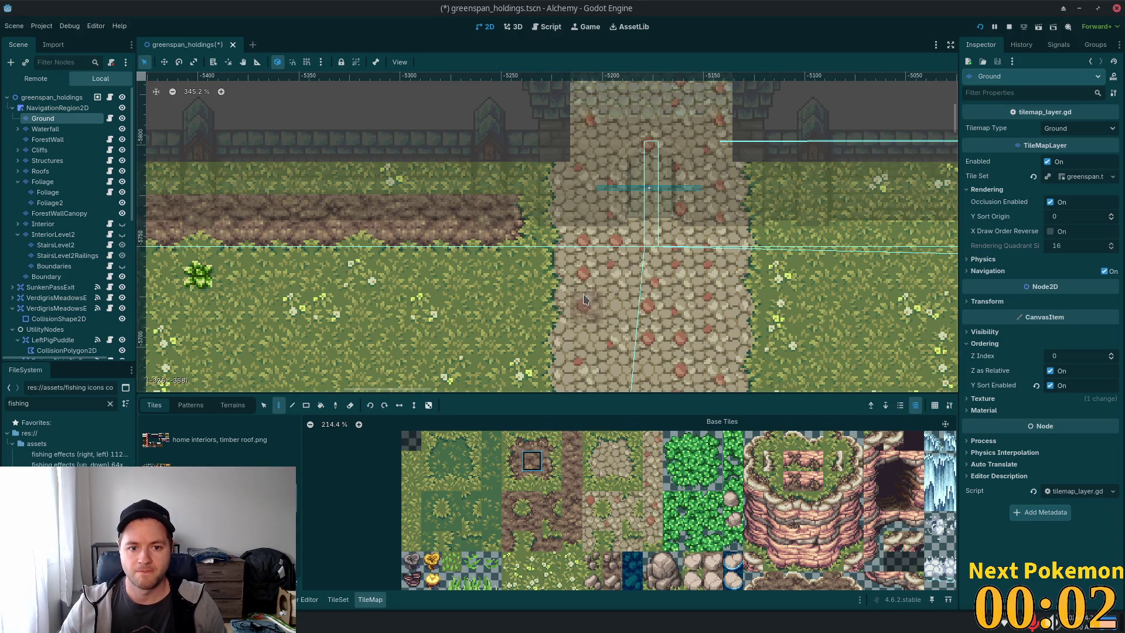
Select the full row of dirt path tiles to review it, return to Paint, and save.
{"action": "scroll", "coordinate": [551, 331], "scroll_direction": "down", "scroll_amount": 10}
{"action": "left_click_drag", "start_coordinate": [551, 331], "coordinate": [711, 277]}
{"action": "scroll", "coordinate": [711, 277], "scroll_direction": "down", "scroll_amount": 1}
{"action": "left_click", "coordinate": [264, 405]}
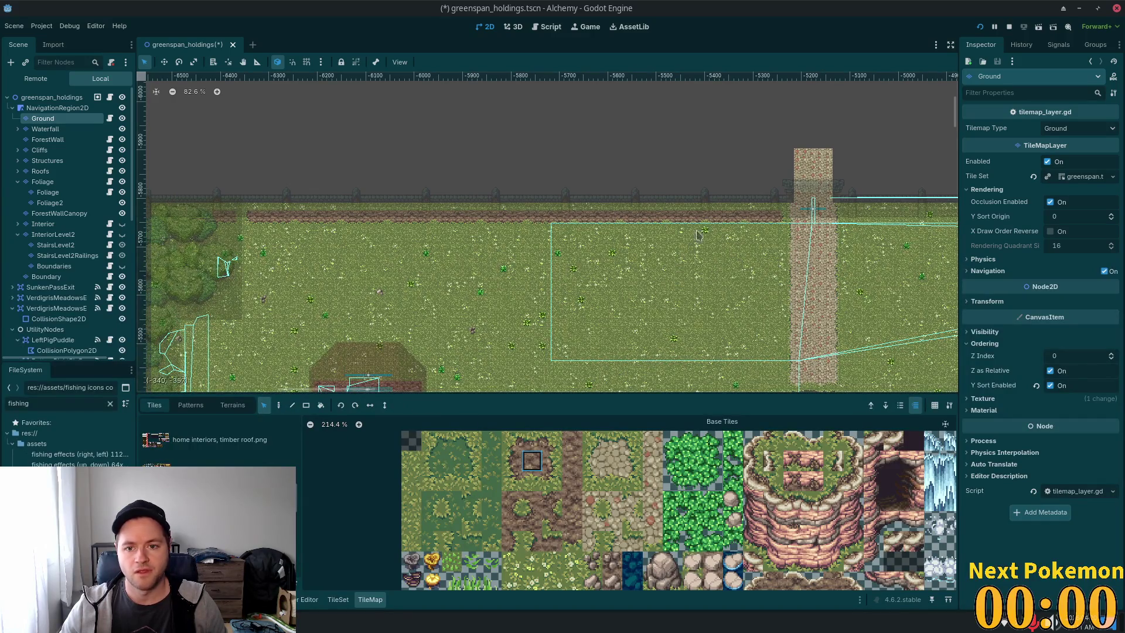
{"action": "left_click_drag", "start_coordinate": [782, 224], "coordinate": [245, 204]}
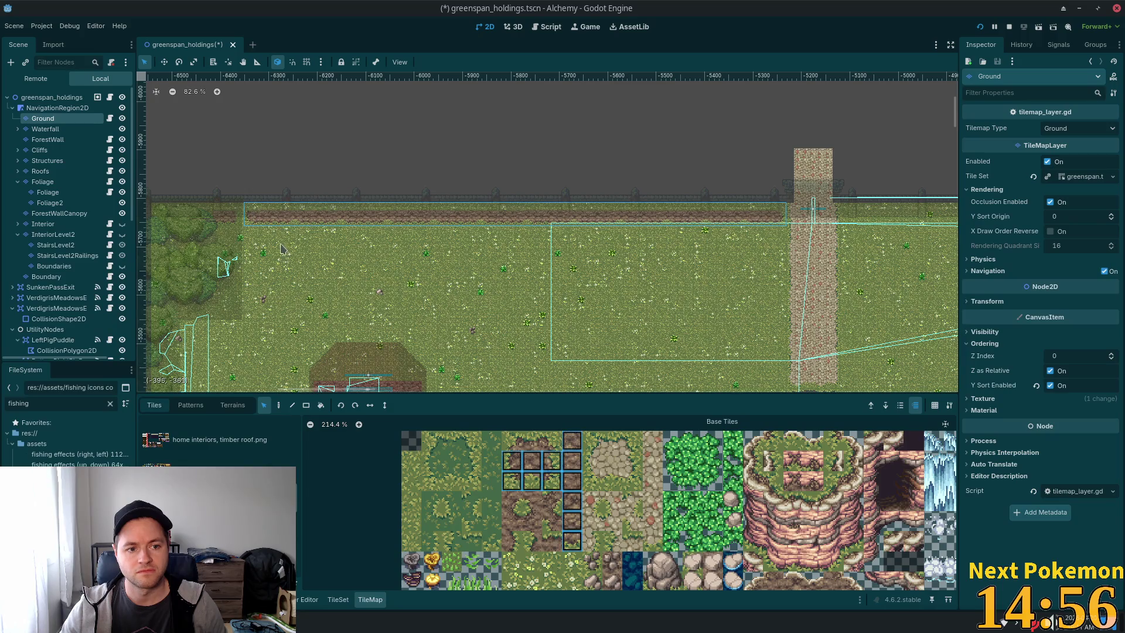
{"action": "left_click", "coordinate": [279, 405]}
{"action": "scroll", "coordinate": [630, 283], "scroll_direction": "right", "scroll_amount": 10}
{"action": "scroll", "coordinate": [630, 282], "scroll_direction": "left", "scroll_amount": 4}
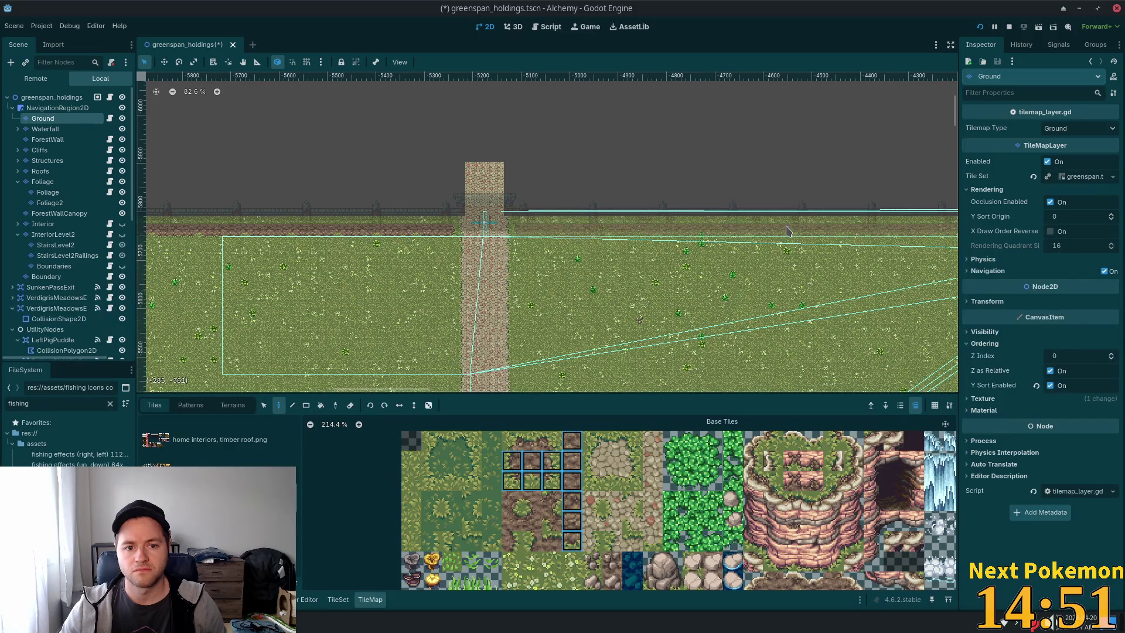
{"action": "scroll", "coordinate": [771, 280], "scroll_direction": "right", "scroll_amount": 1}
{"action": "scroll", "coordinate": [771, 280], "scroll_direction": "right", "scroll_amount": 5}
{"action": "key", "text": "ctrl+s"}
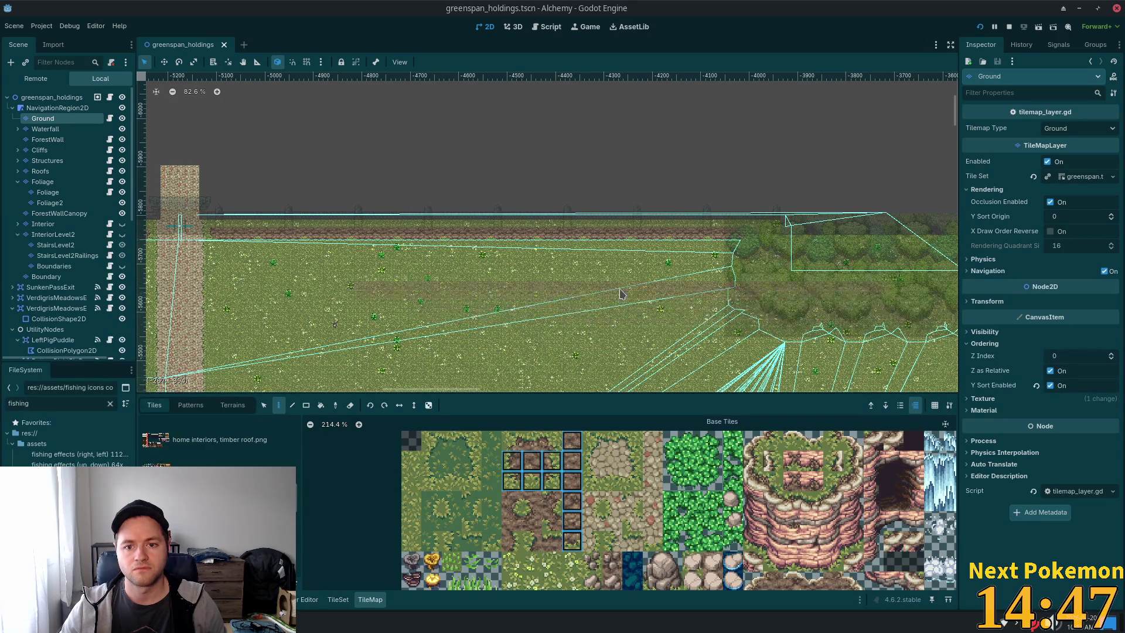
Undo the last change, paint a dirt tile at the path's east end, and save.
{"action": "scroll", "coordinate": [692, 227], "scroll_direction": "up", "scroll_amount": 5}
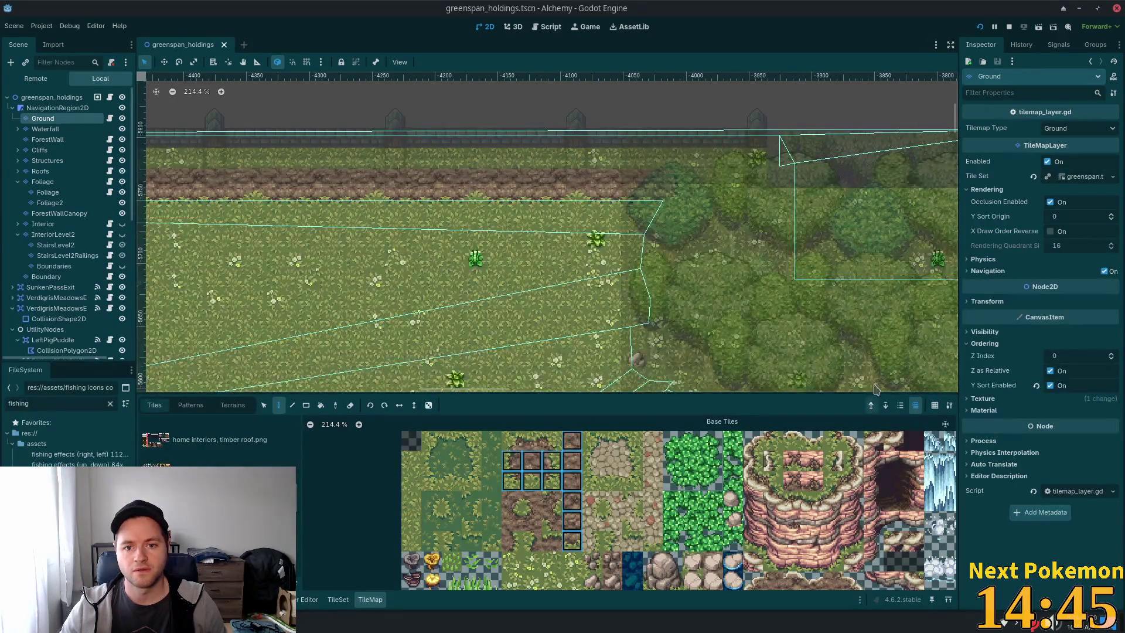
{"action": "scroll", "coordinate": [703, 281], "scroll_direction": "up", "scroll_amount": 4}
{"action": "key", "text": "ctrl+z"}
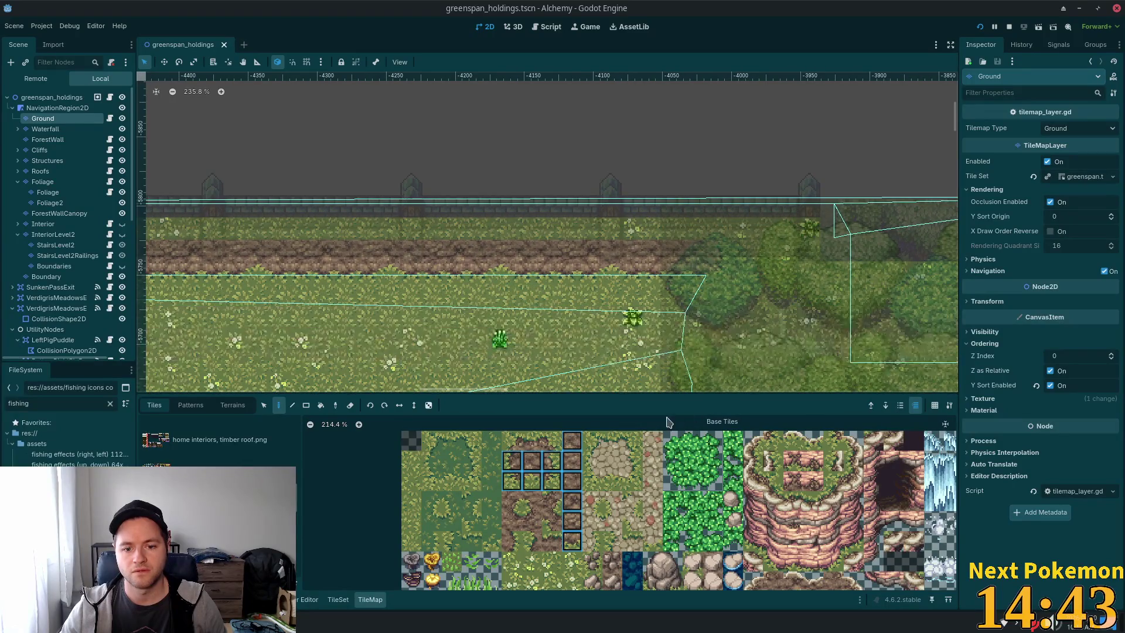
{"action": "left_click", "coordinate": [551, 480]}
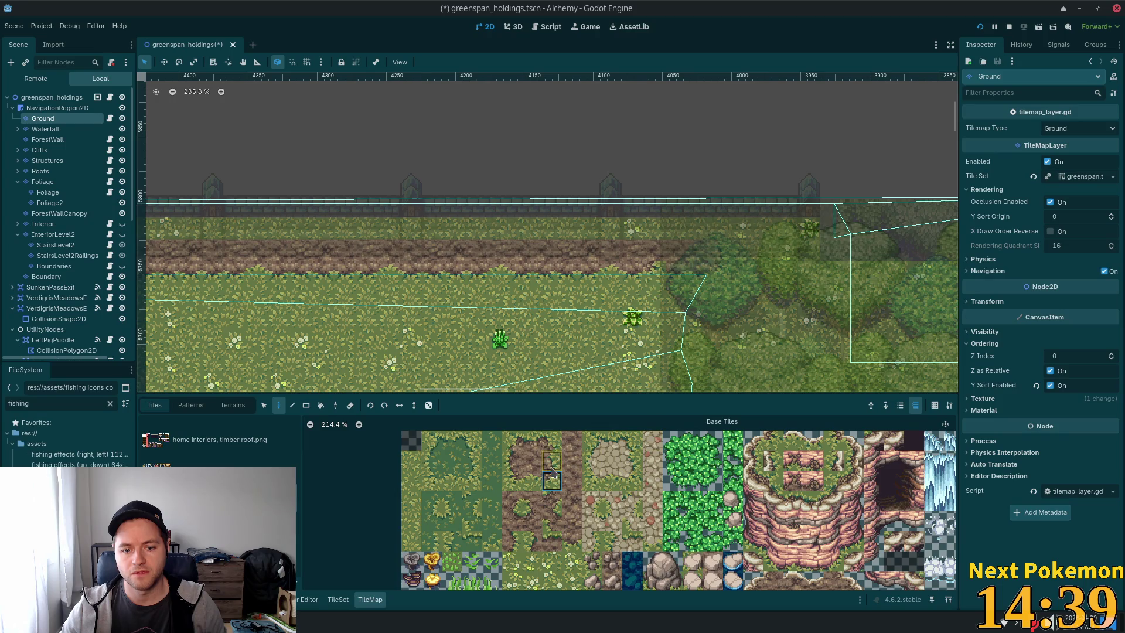
{"action": "left_click", "coordinate": [551, 460]}
{"action": "left_click", "coordinate": [664, 257]}
{"action": "key", "text": "ctrl+s"}
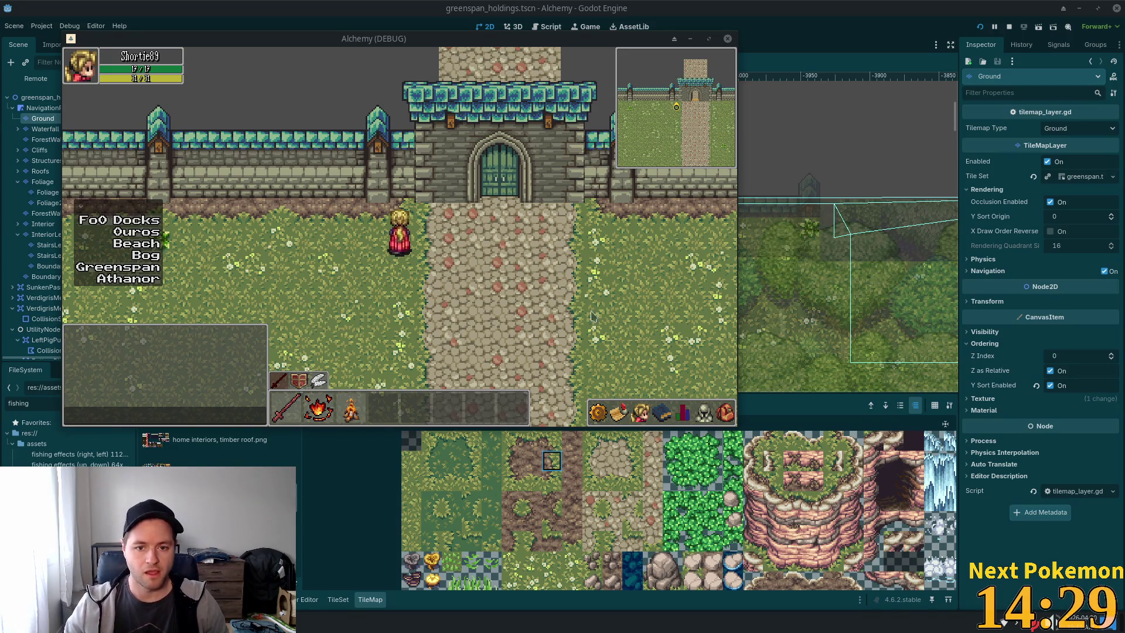
Walk the character right and back left along the castle wall to check the dirt path.
{"action": "key", "text": "Right"}
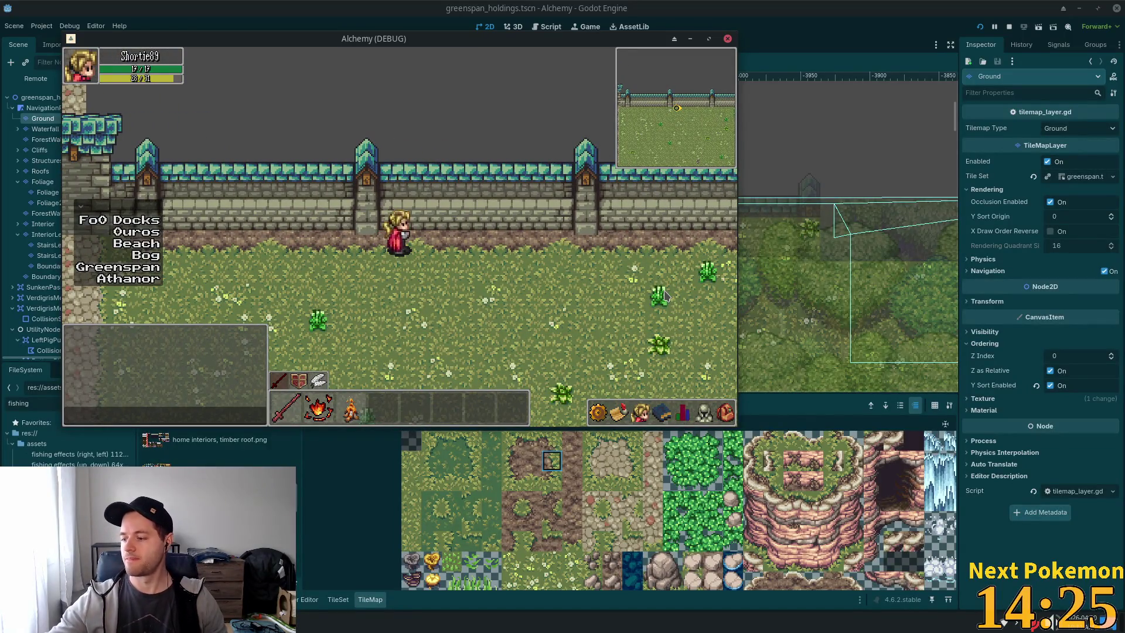
{"action": "key", "text": "Right"}
{"action": "key", "text": "Left"}
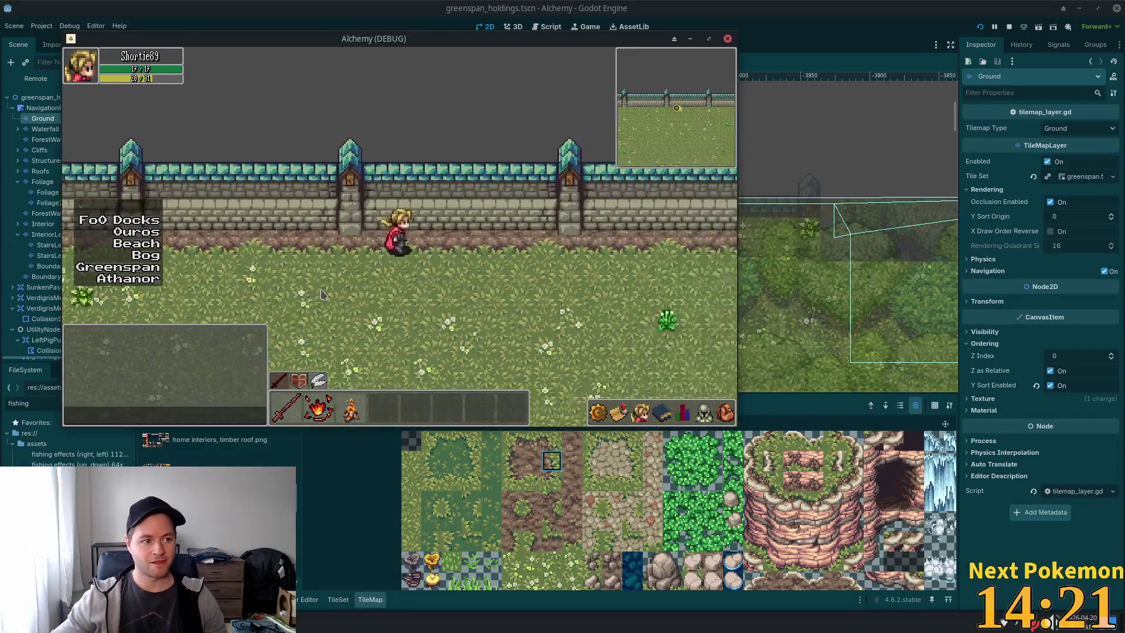
{"action": "key", "text": "Right"}
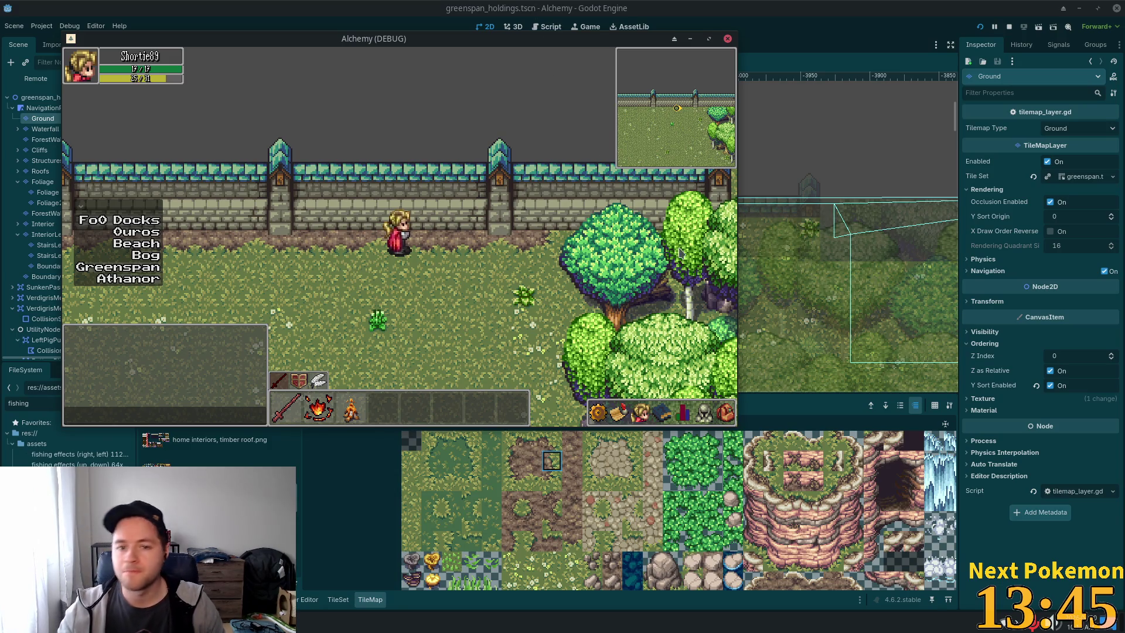
Walk right along the wall past the castle gate toward the trees, then face the wall.
{"action": "key", "text": "Right"}
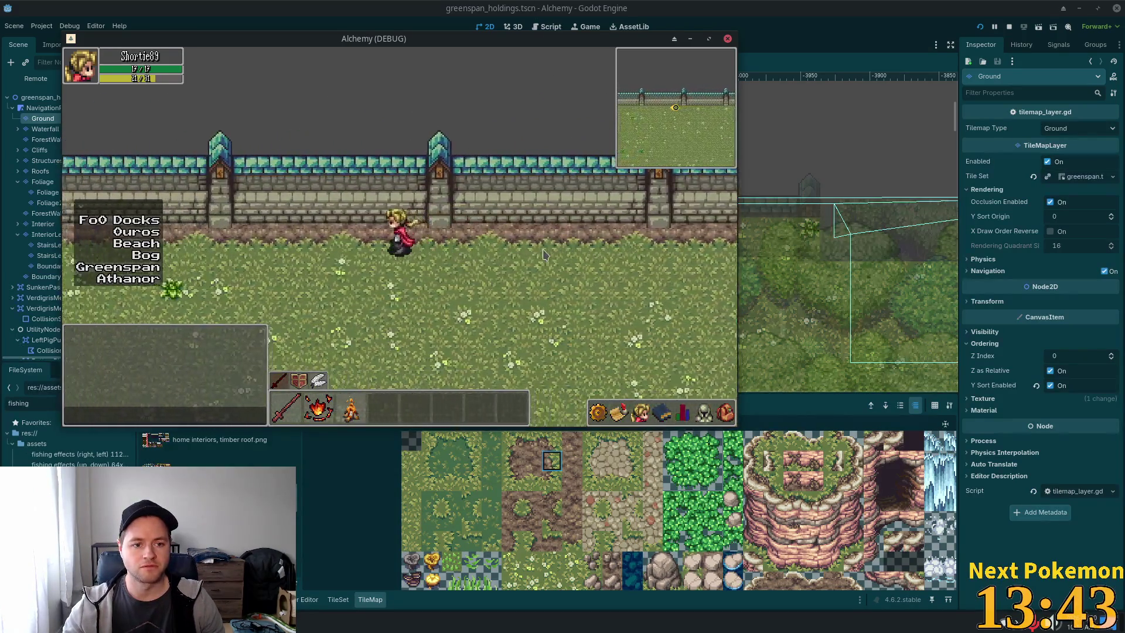
{"action": "key", "text": "Right"}
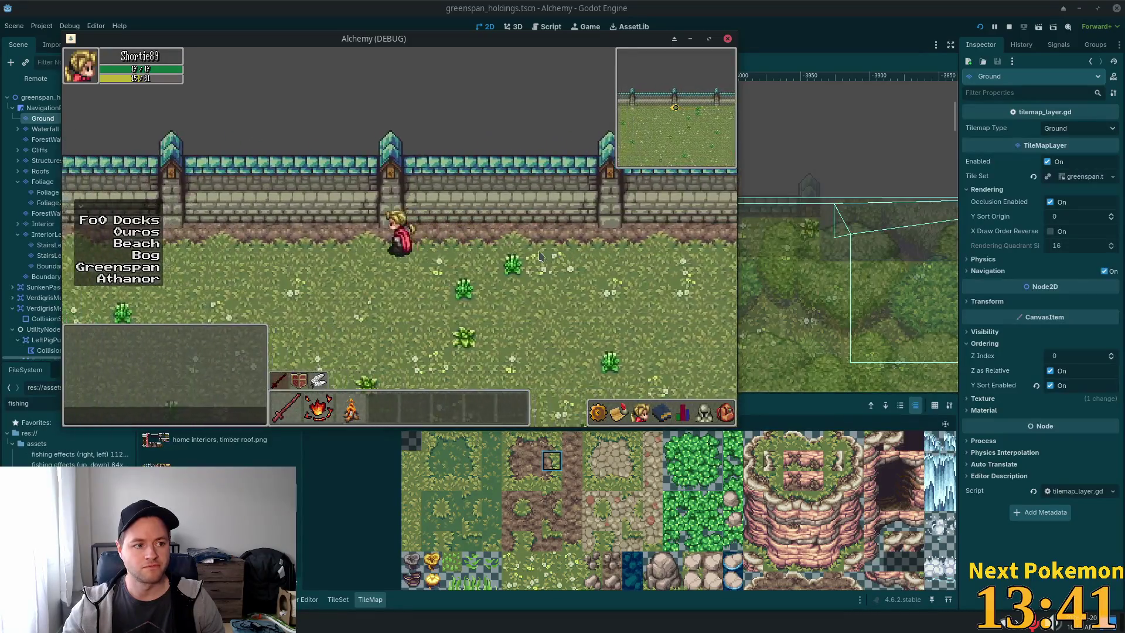
{"action": "key", "text": "Right"}
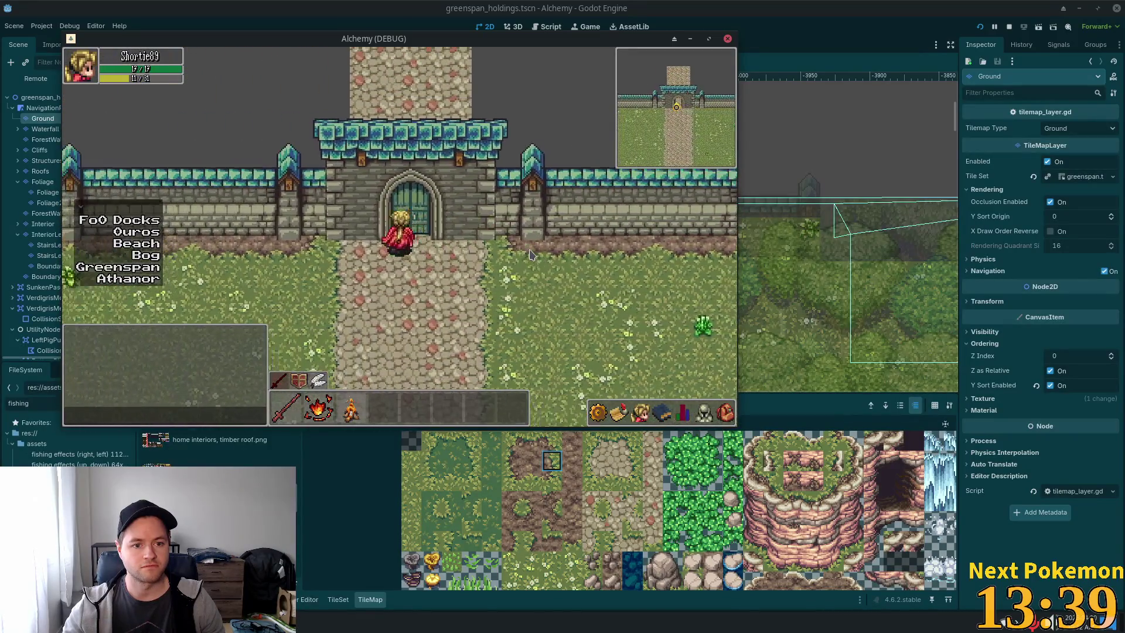
{"action": "key", "text": "Right"}
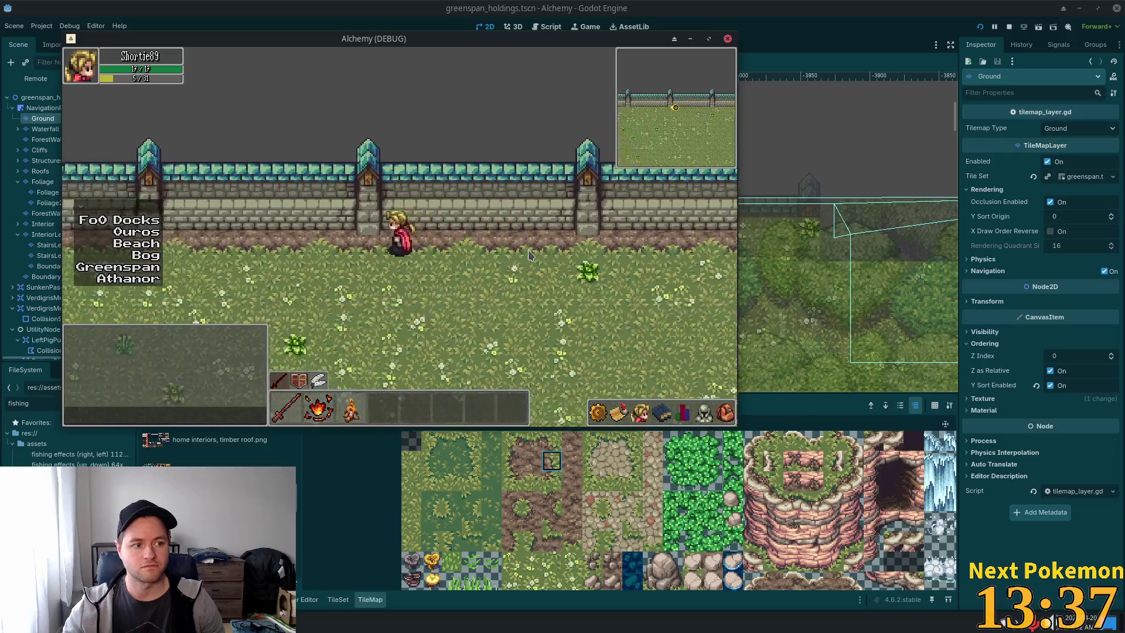
{"action": "key", "text": "Right"}
{"action": "key", "text": "Up"}
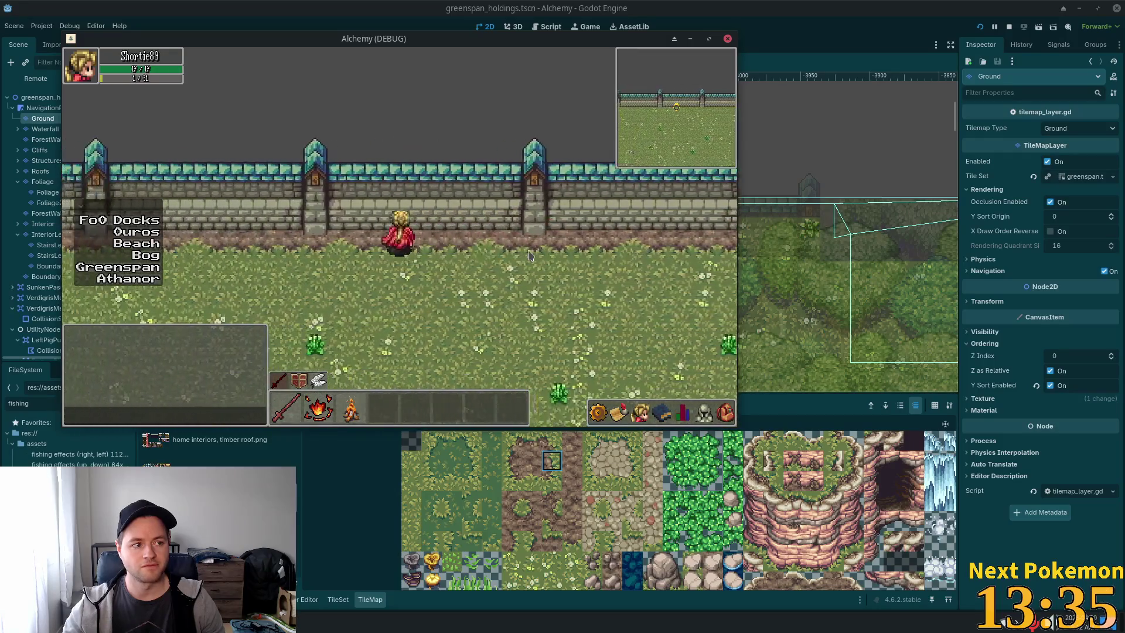
{"action": "key", "text": "Right"}
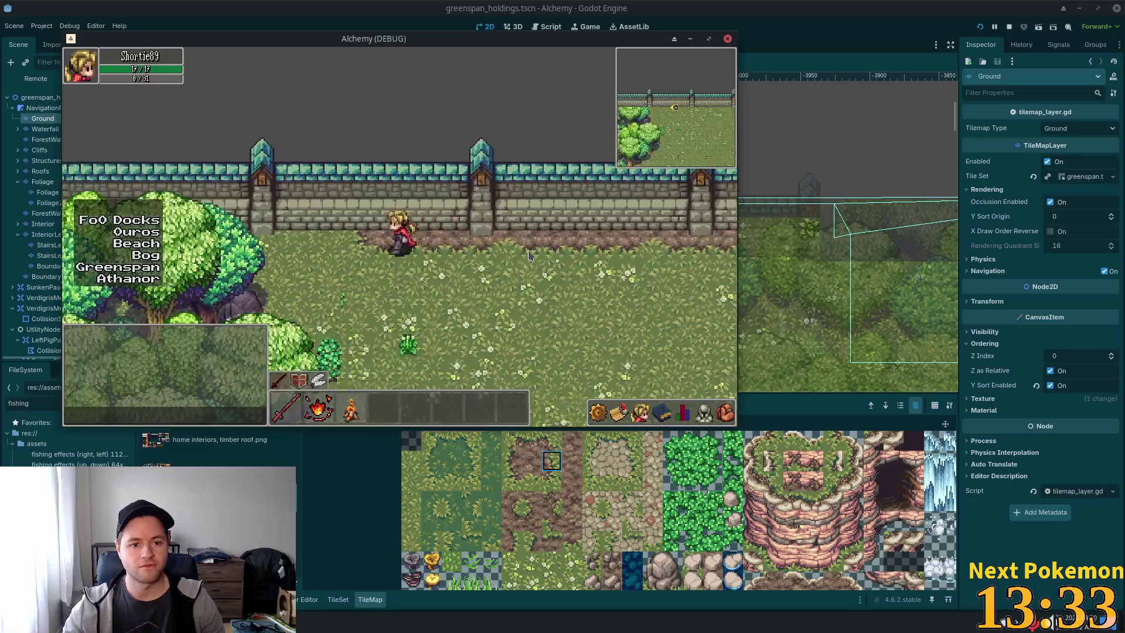
{"action": "key", "text": "Down"}
{"action": "key", "text": "Left"}
{"action": "key", "text": "Up"}
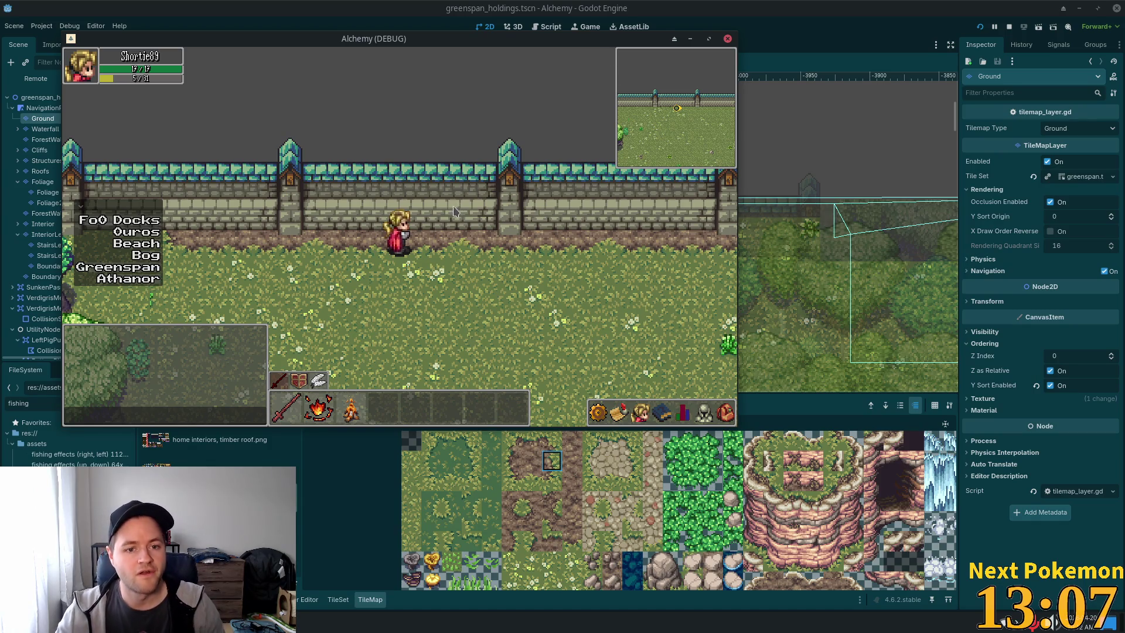
Walk left along the castle wall, then head down away from the gate onto the grass.
{"action": "key", "text": "Left"}
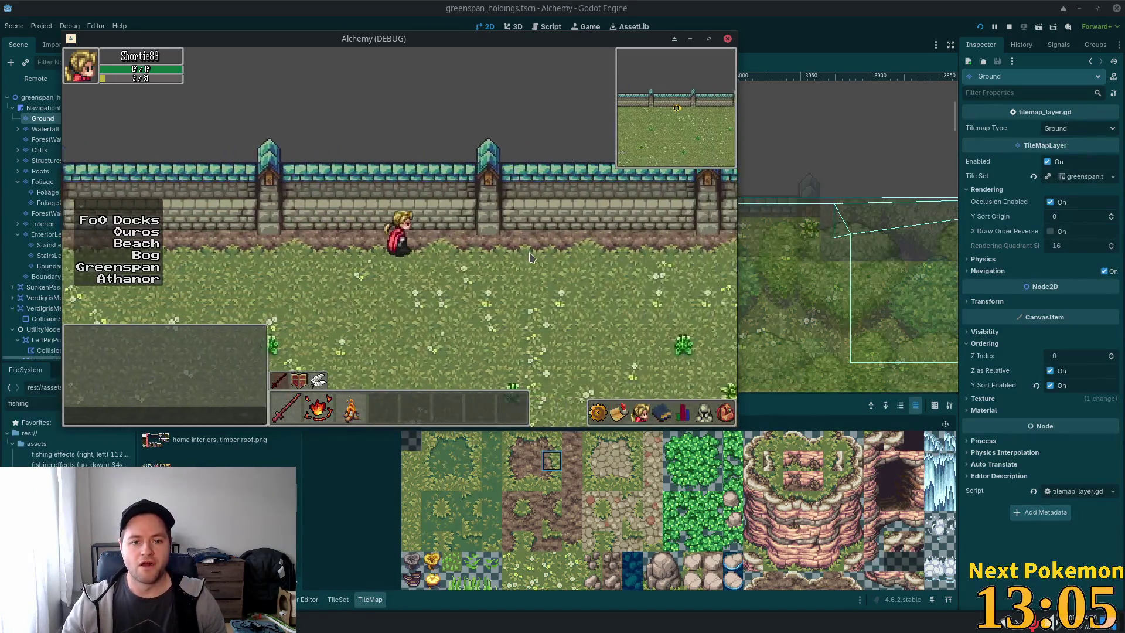
{"action": "key", "text": "Left"}
{"action": "key", "text": "Left"}
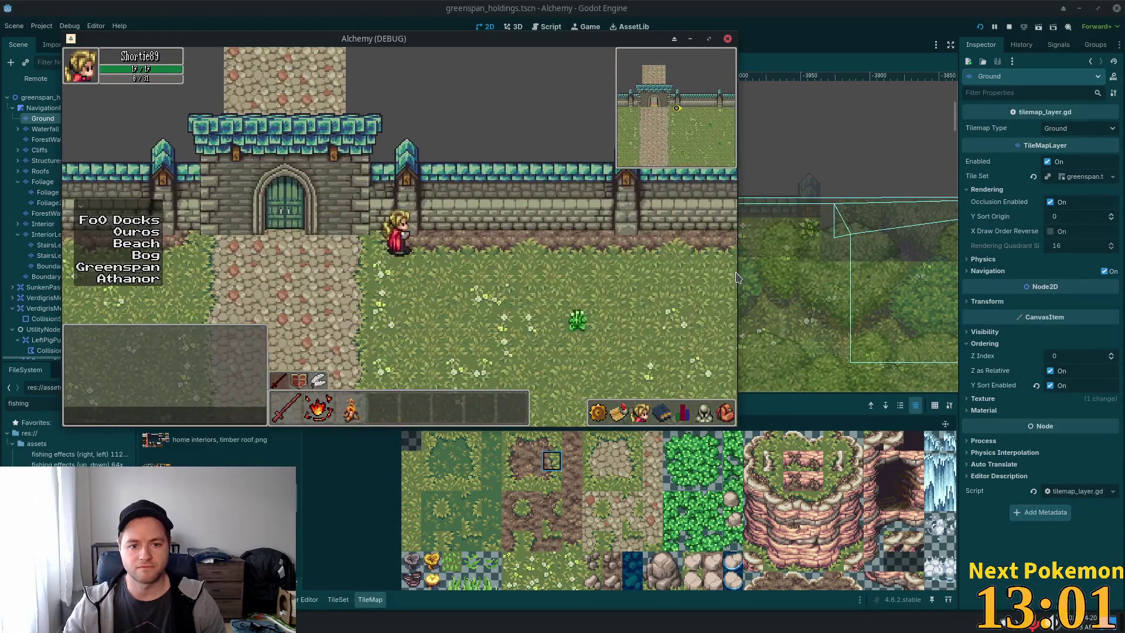
{"action": "key", "text": "Right"}
{"action": "key", "text": "Down"}
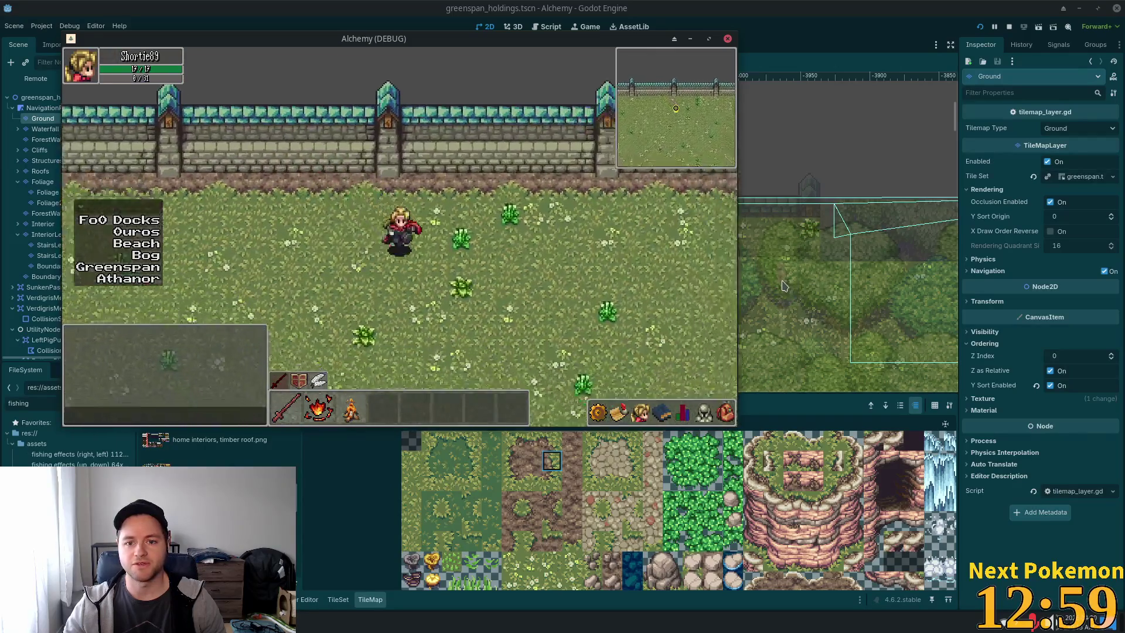
{"action": "key", "text": "Down"}
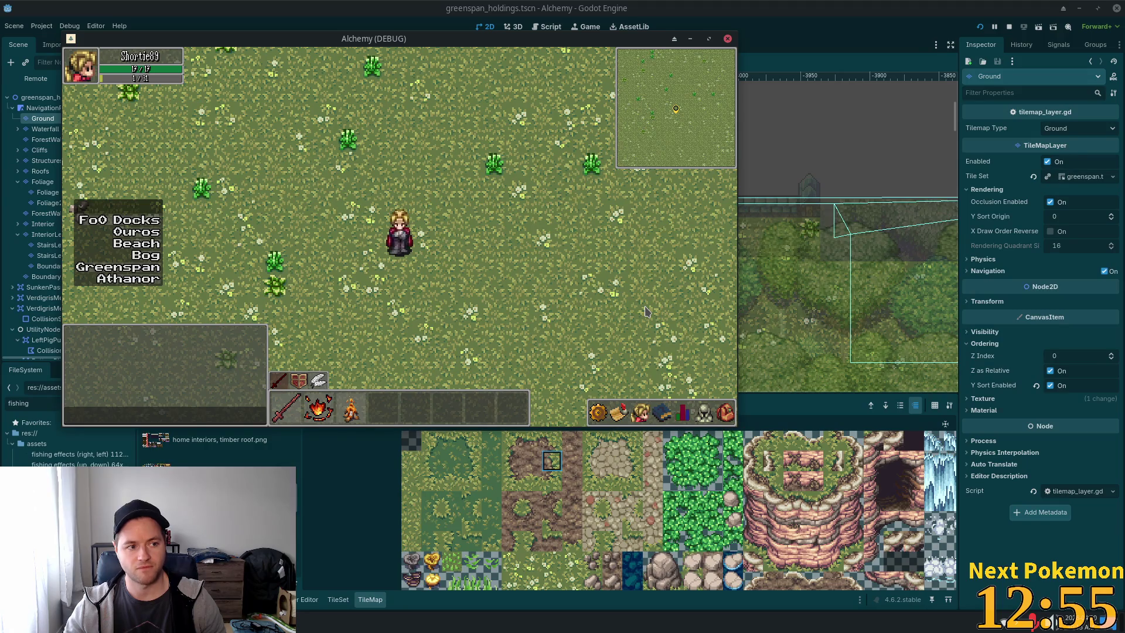
Send the character running across the open grass field.
{"action": "left_click", "coordinate": [623, 311]}
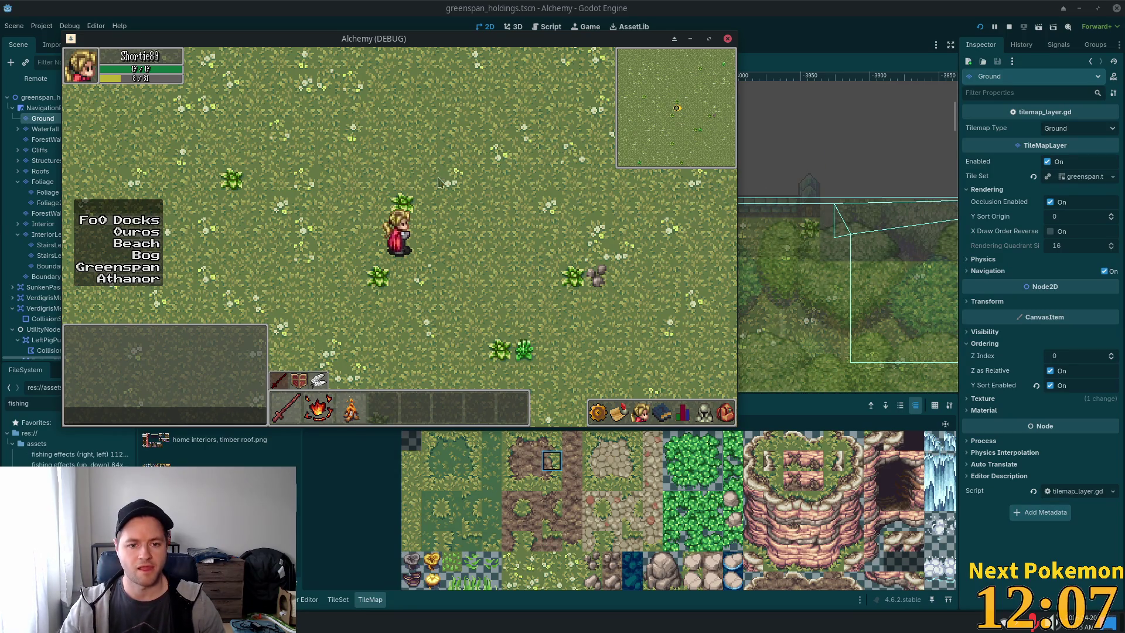
Walk up through the grass to the stone wall and along it to the castle gate.
{"action": "key", "text": "w"}
{"action": "key", "text": "w"}
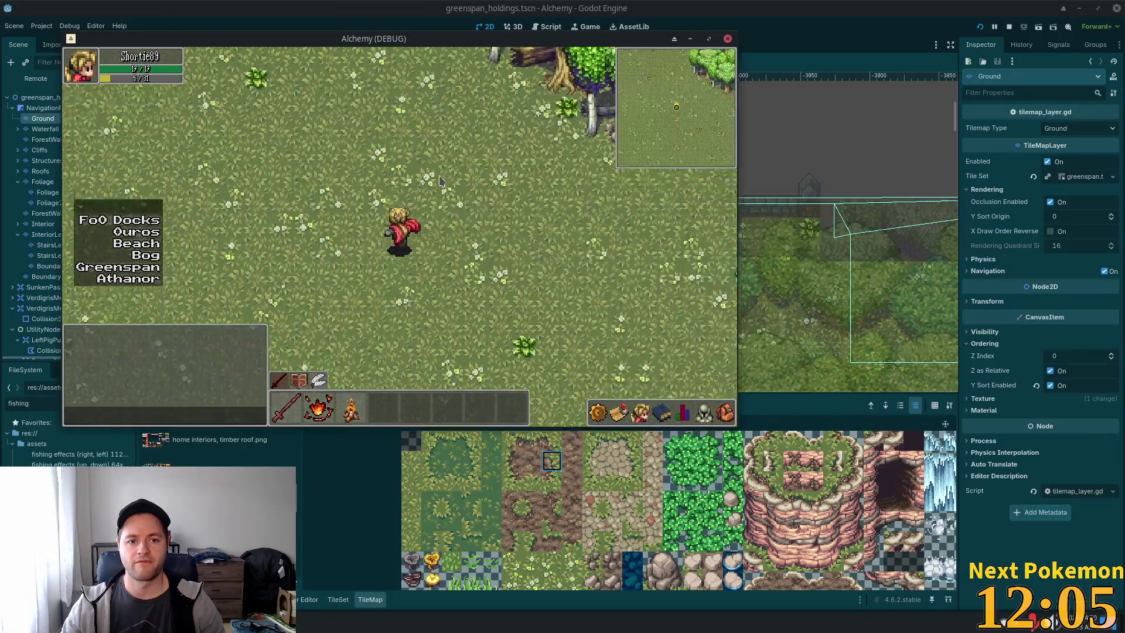
{"action": "key", "text": "w"}
{"action": "key", "text": "a"}
{"action": "key", "text": "d"}
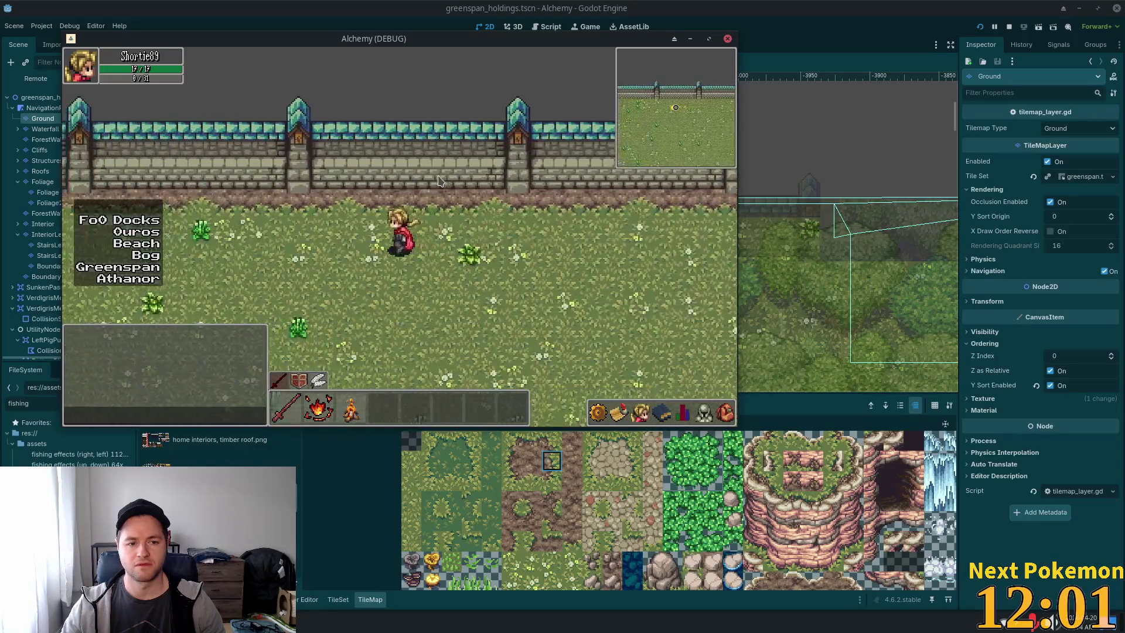
{"action": "key", "text": "d"}
{"action": "key", "text": "d"}
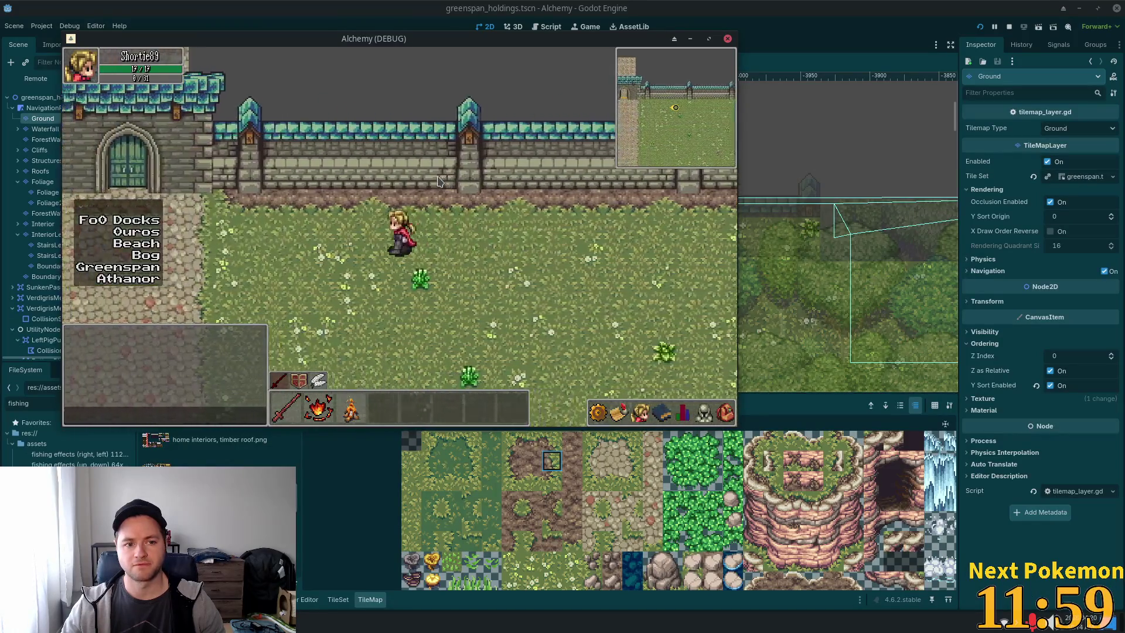
{"action": "key", "text": "w"}
{"action": "key", "text": "s"}
{"action": "key", "text": "a"}
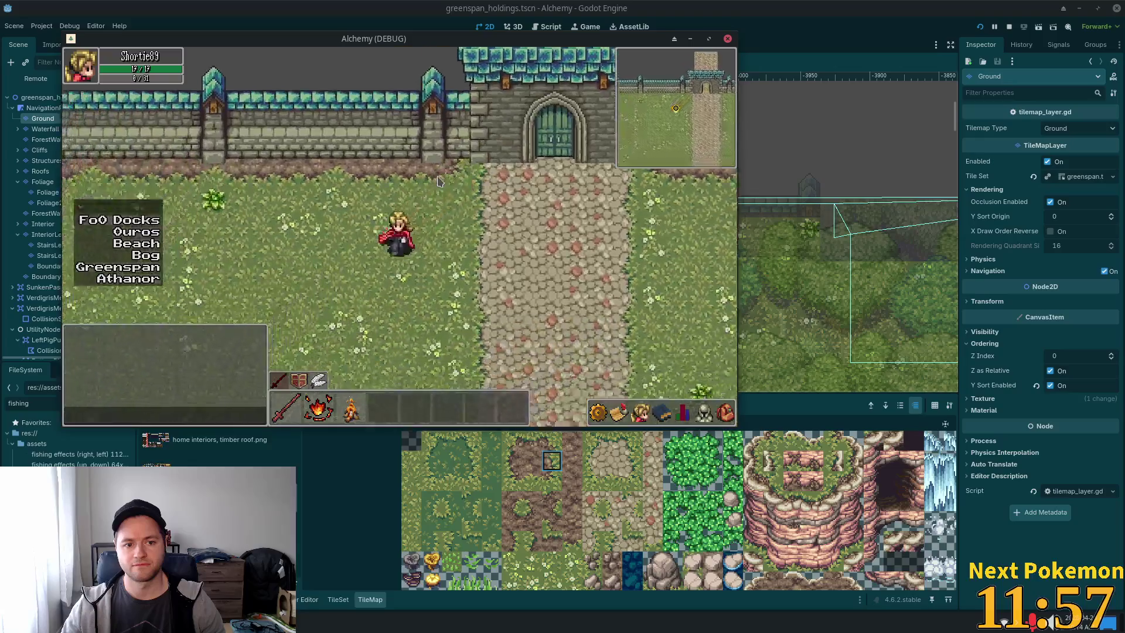
Walk onto the dirt path and down it past the crops and fences.
{"action": "key", "text": "s"}
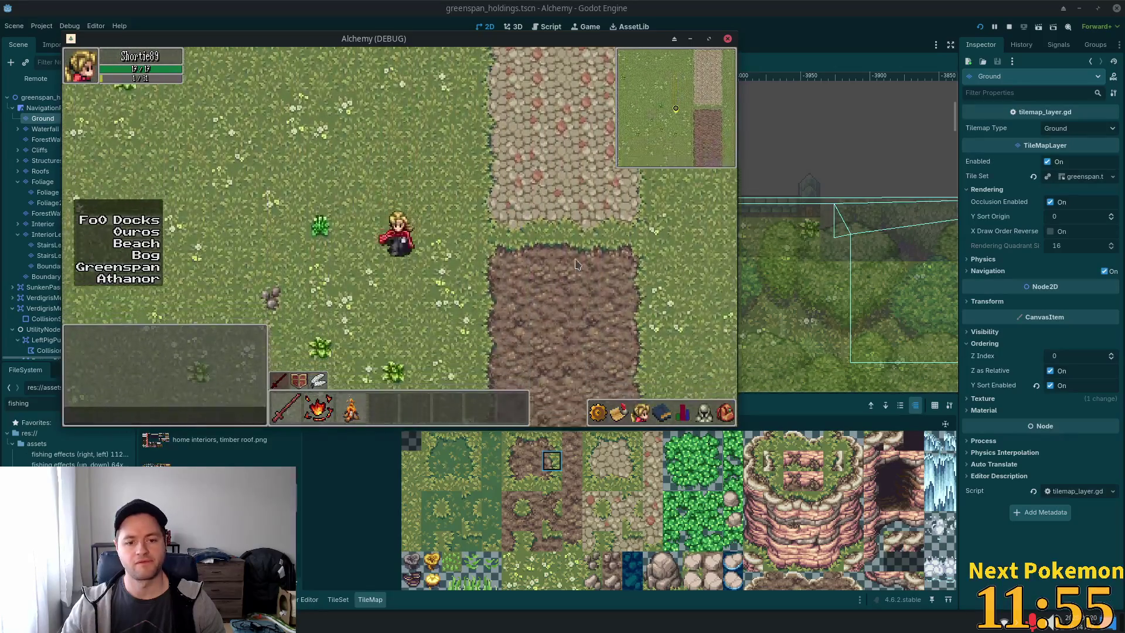
{"action": "key", "text": "d"}
{"action": "key", "text": "s"}
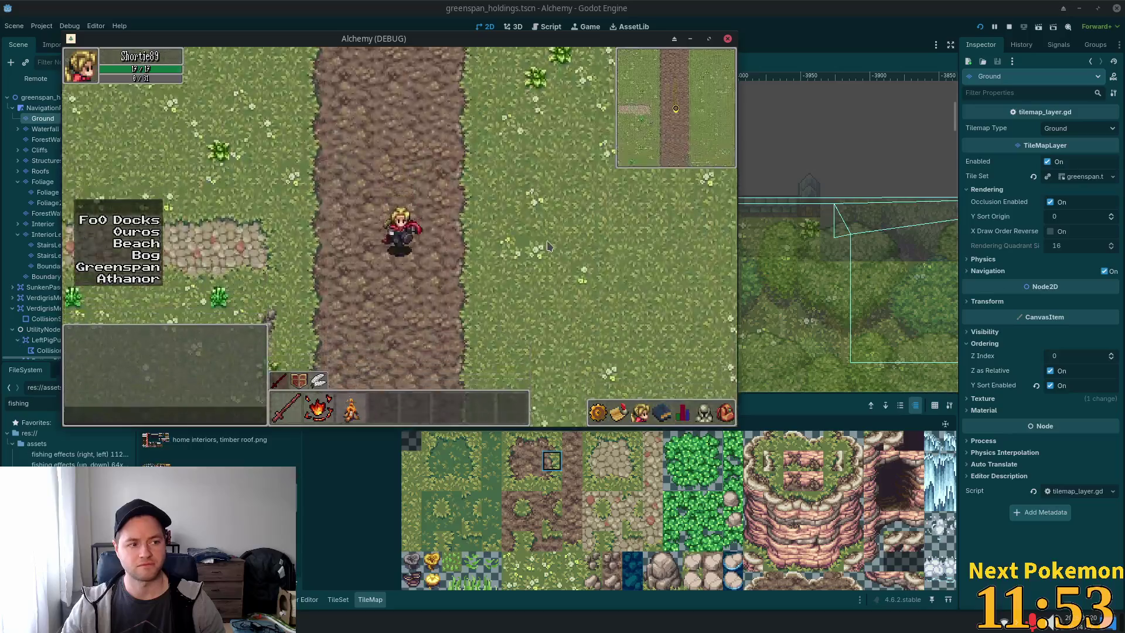
{"action": "key", "text": "d"}
{"action": "key", "text": "d"}
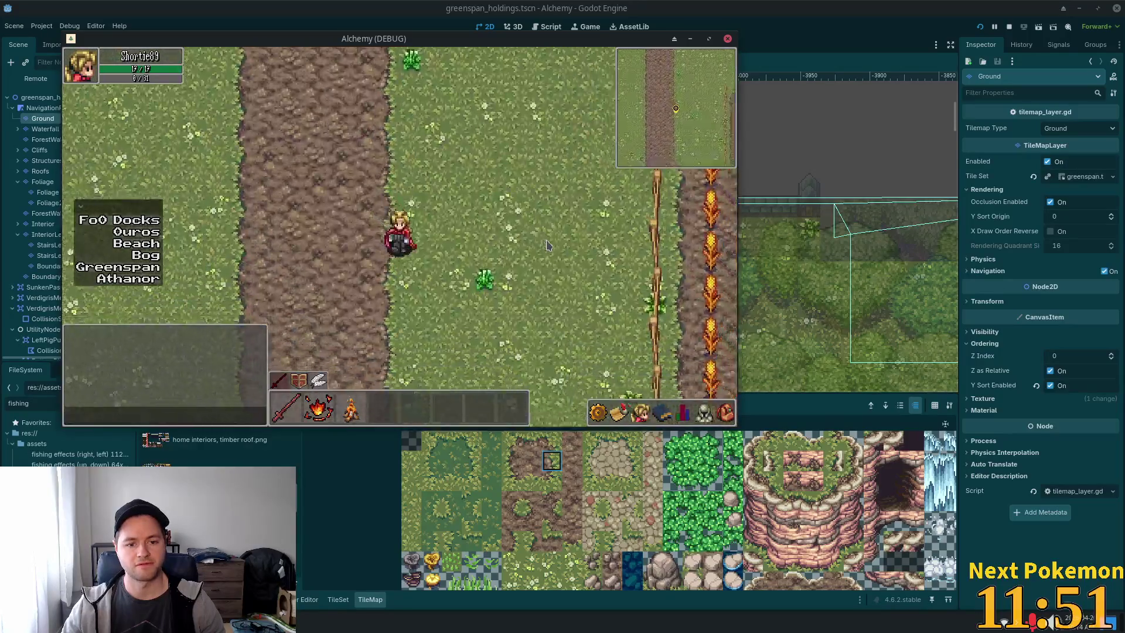
{"action": "key", "text": "s"}
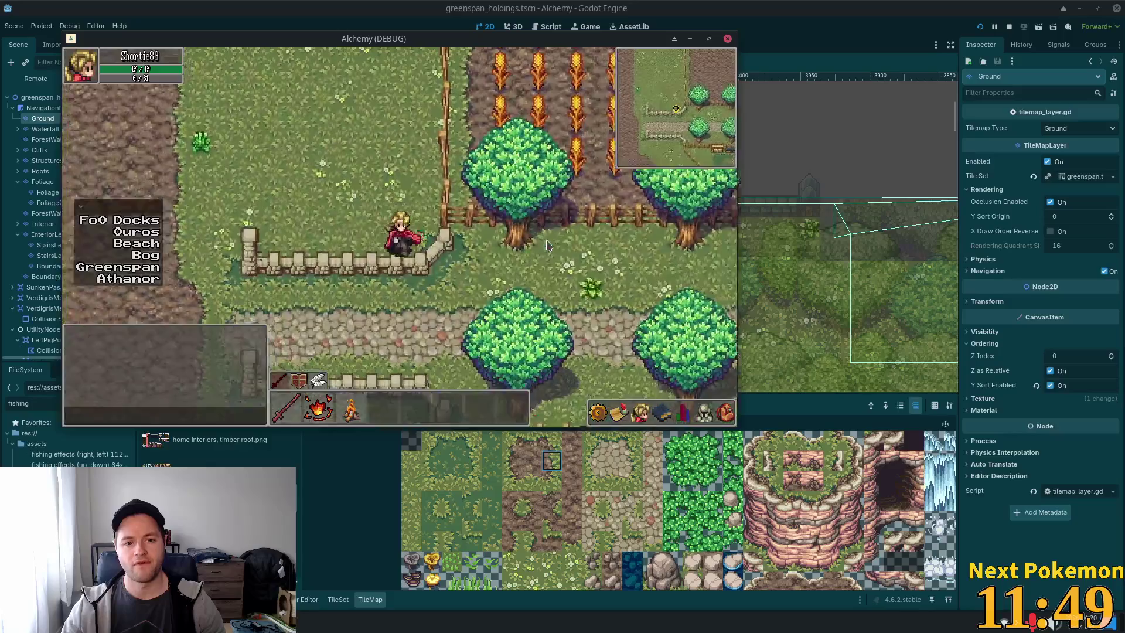
{"action": "key", "text": "a"}
{"action": "key", "text": "s"}
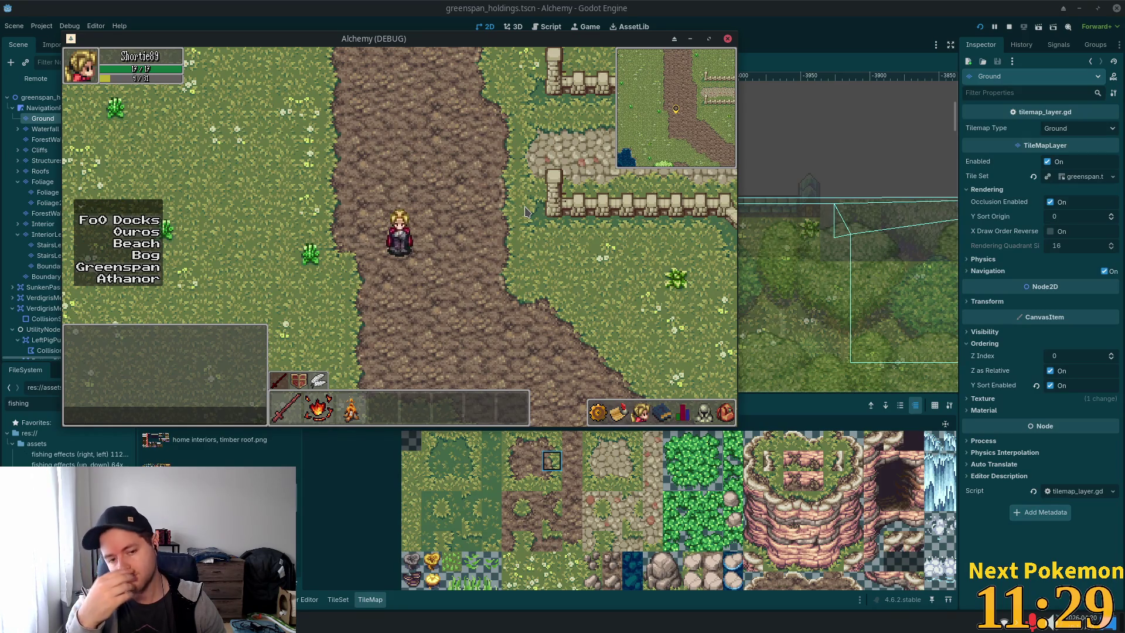
Walk up past the fence and back down the dirt path, then open Downloads in Thunar.
{"action": "key", "text": "Up"}
{"action": "key", "text": "Right"}
{"action": "key", "text": "Up"}
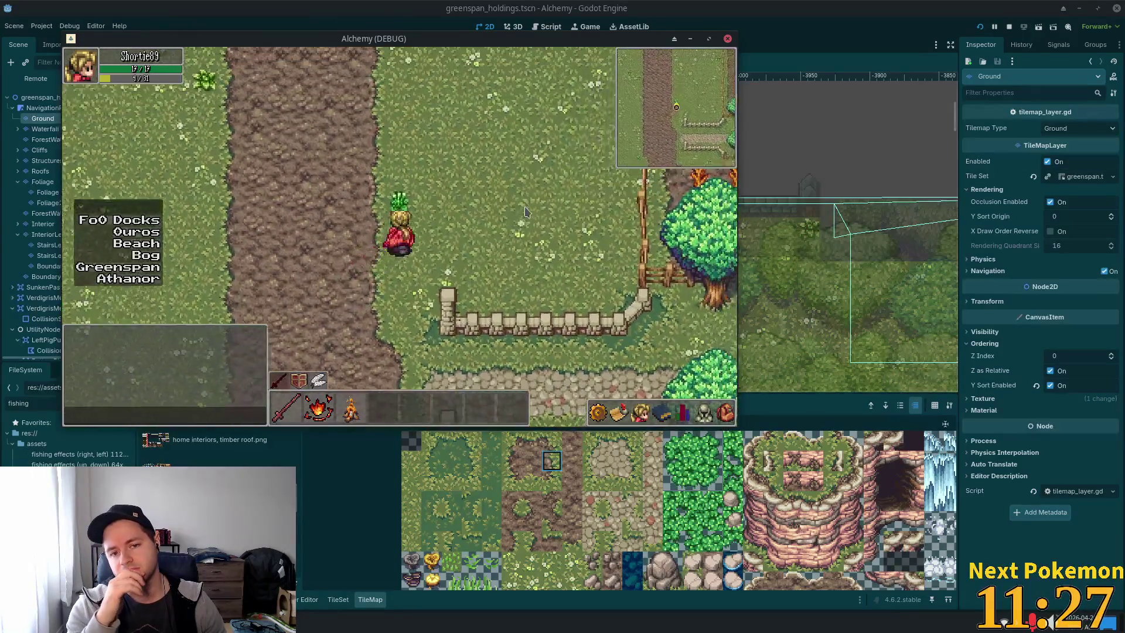
{"action": "key", "text": "Up"}
{"action": "key", "text": "Up"}
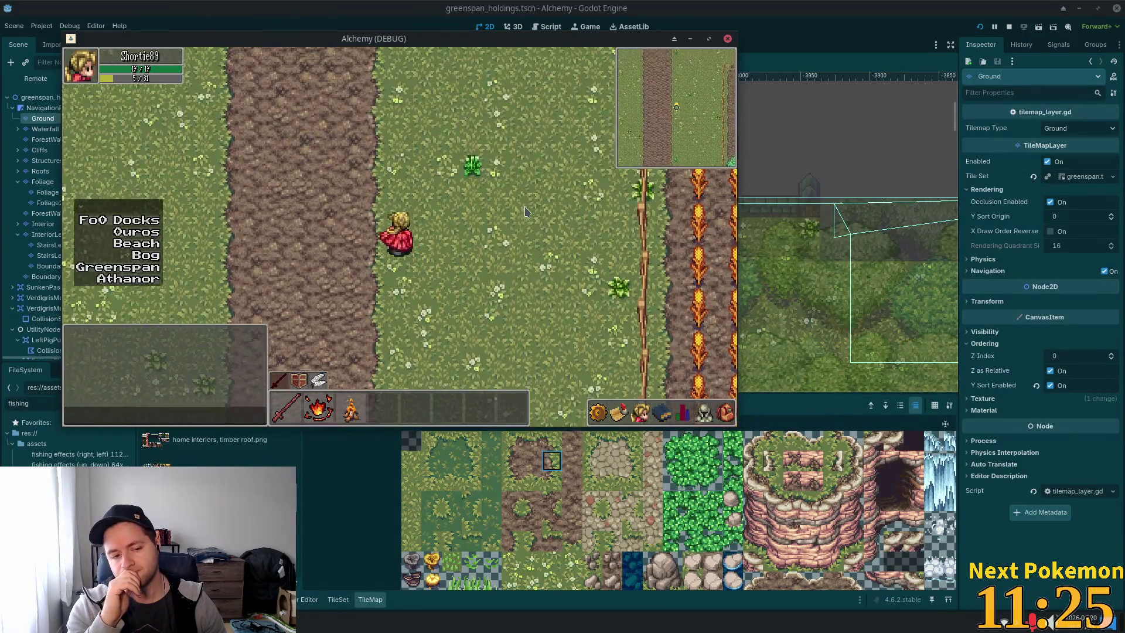
{"action": "key", "text": "Up"}
{"action": "key", "text": "Up"}
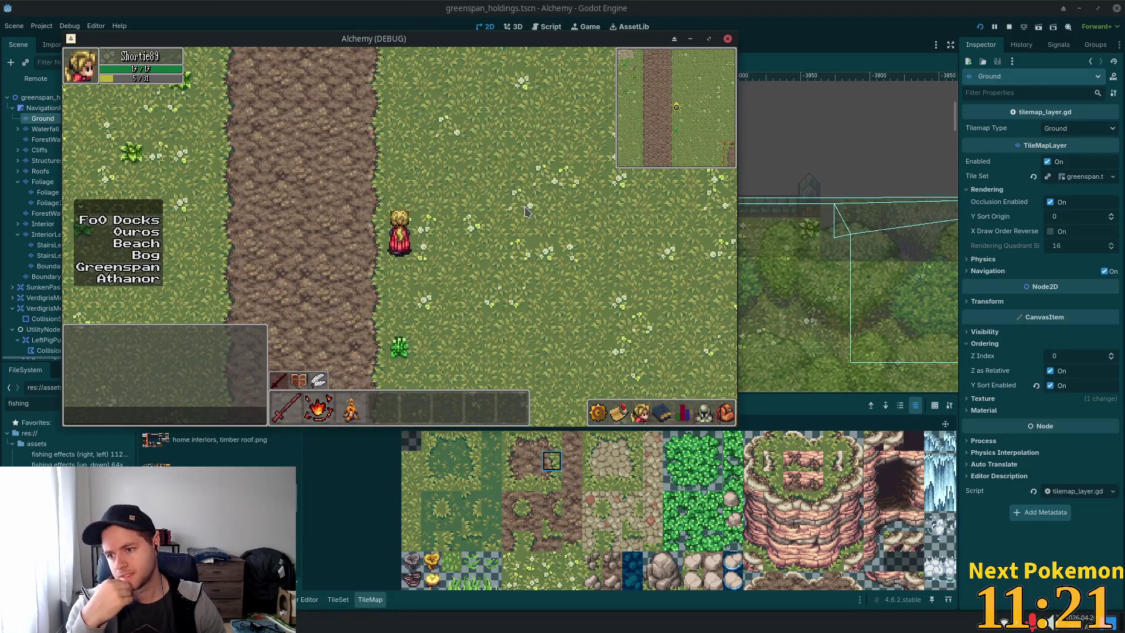
{"action": "key", "text": "Down"}
{"action": "key", "text": "Left"}
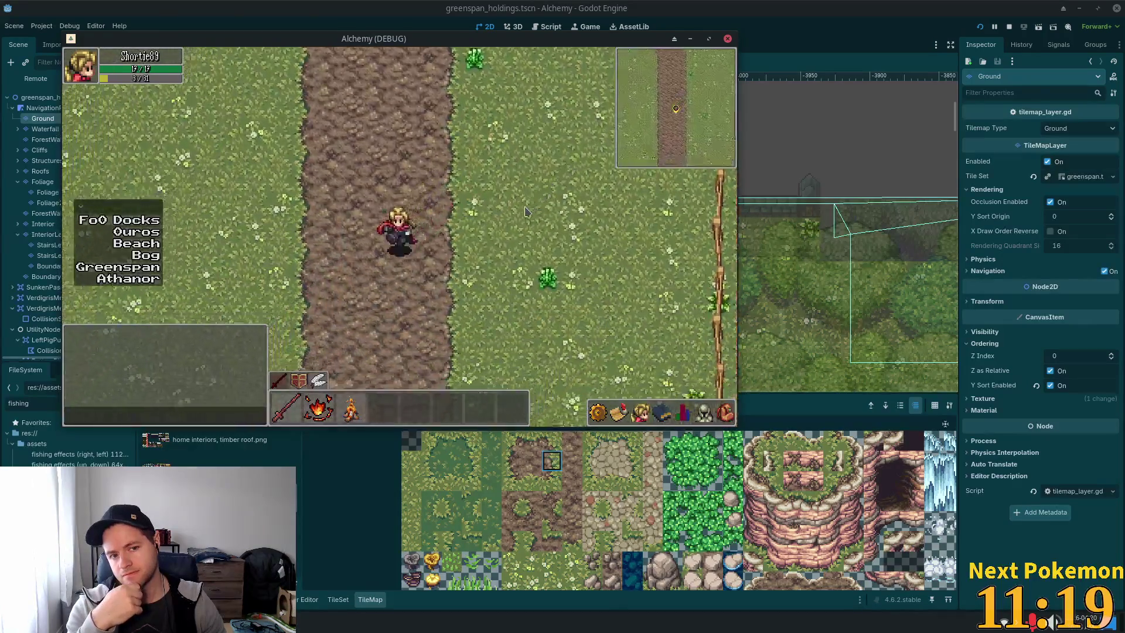
{"action": "key", "text": "Down"}
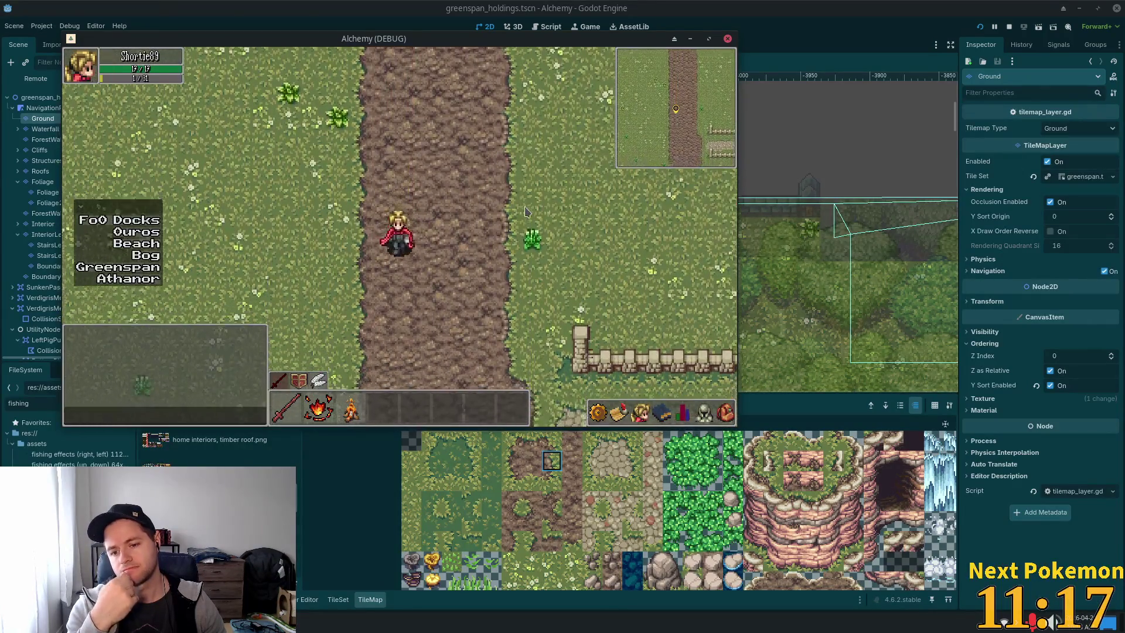
{"action": "key", "text": "Down"}
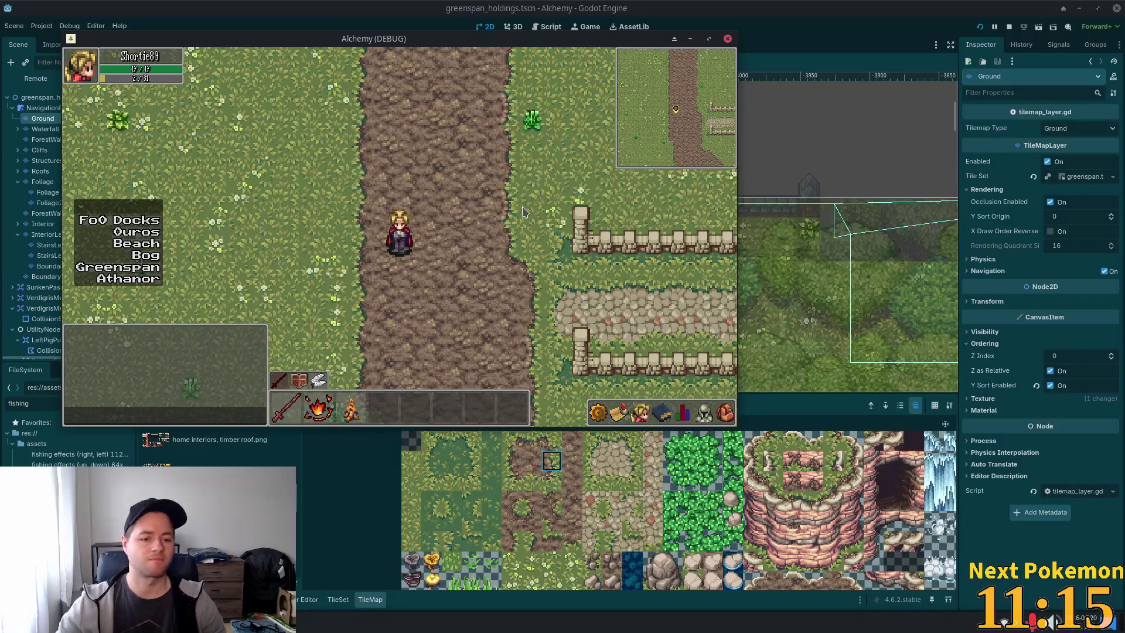
{"action": "key", "text": "super+e"}
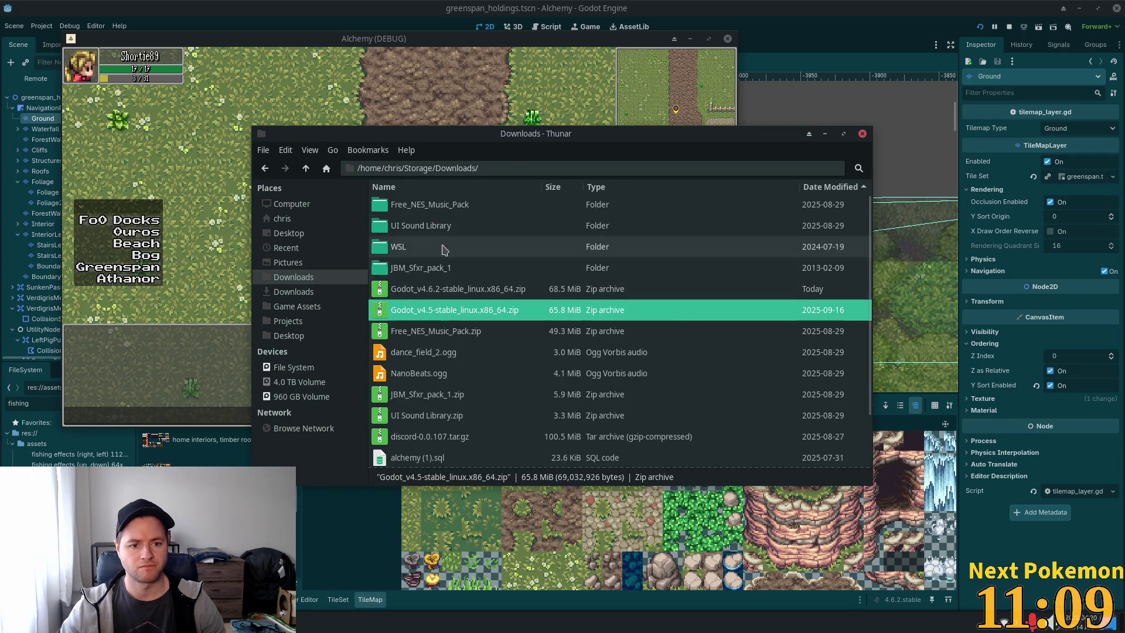
Browse the Game Assets folder's asset packs, such as Alchemy Gear 2.0, then return to Godot.
{"action": "left_click", "coordinate": [299, 306]}
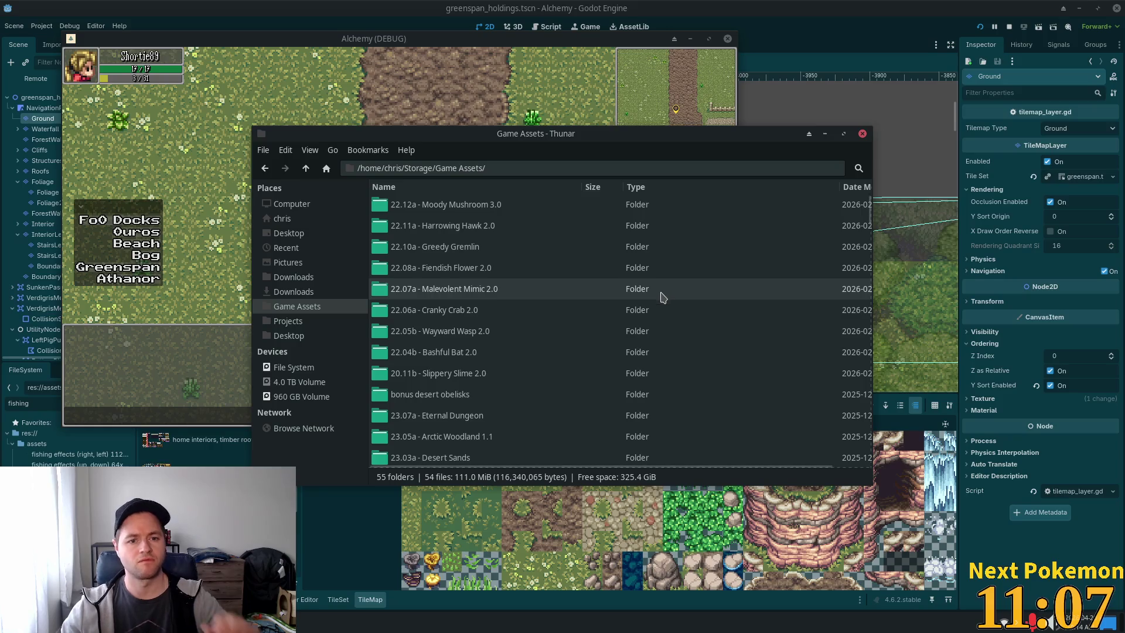
{"action": "scroll", "coordinate": [542, 292], "scroll_direction": "down", "scroll_amount": 1}
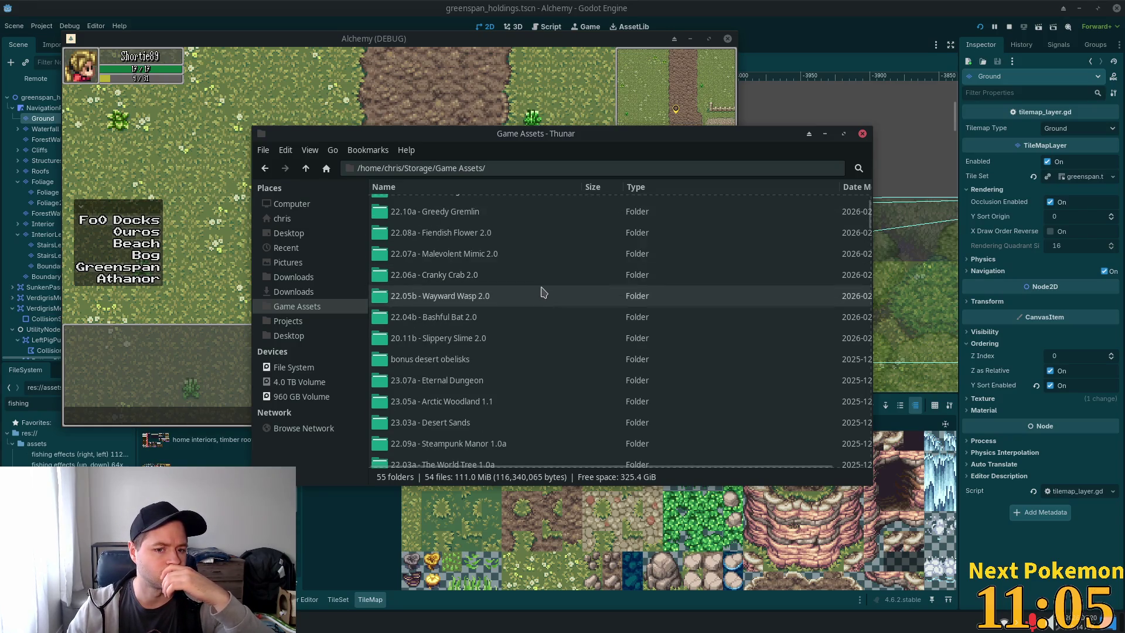
{"action": "scroll", "coordinate": [541, 304], "scroll_direction": "down", "scroll_amount": 1}
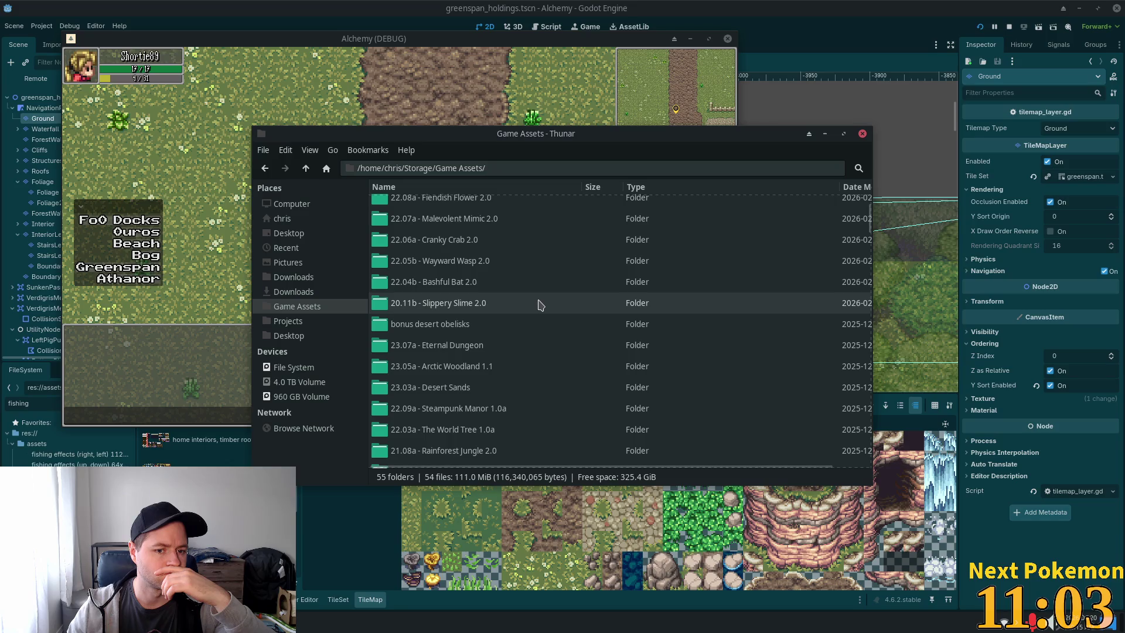
{"action": "scroll", "coordinate": [540, 304], "scroll_direction": "down", "scroll_amount": 1}
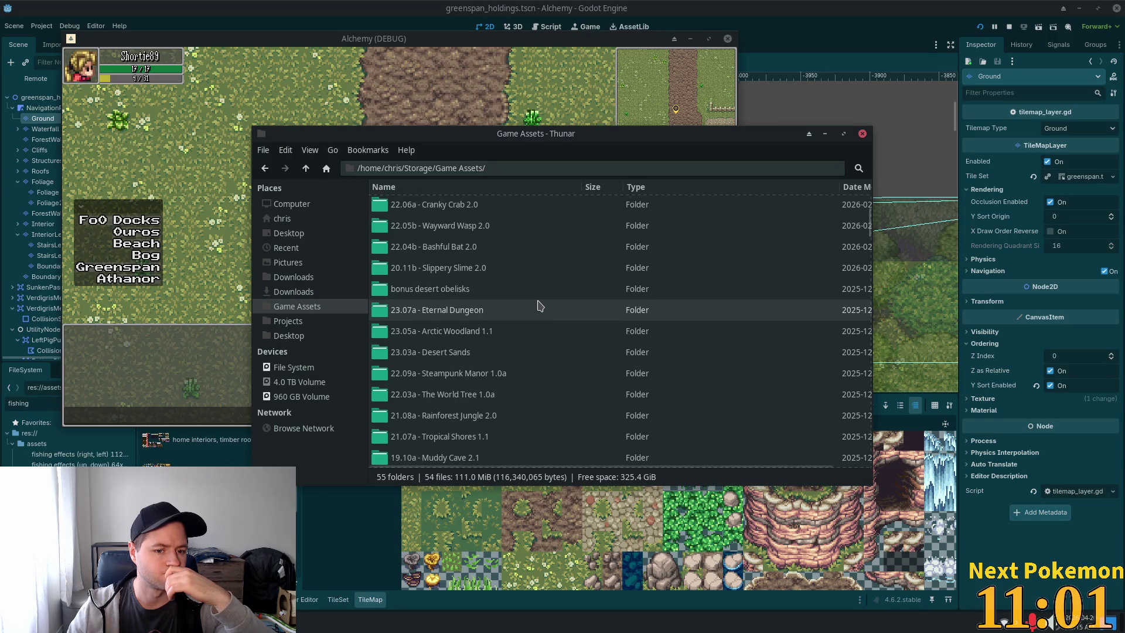
{"action": "scroll", "coordinate": [540, 307], "scroll_direction": "down", "scroll_amount": 2}
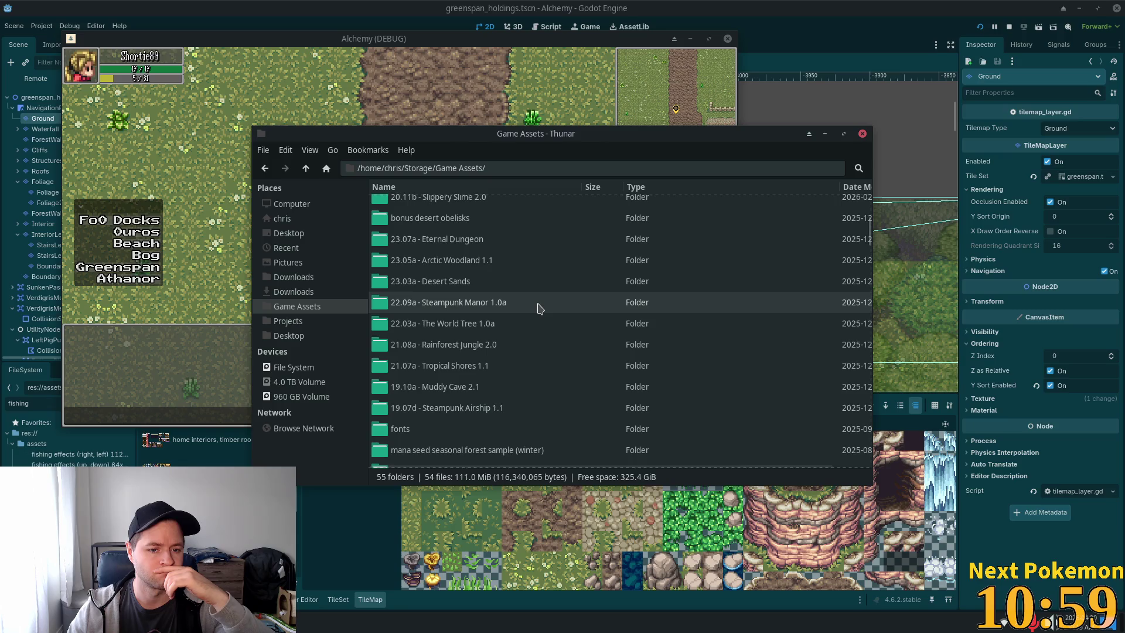
{"action": "scroll", "coordinate": [540, 309], "scroll_direction": "down", "scroll_amount": 2}
{"action": "scroll", "coordinate": [541, 310], "scroll_direction": "down", "scroll_amount": 8}
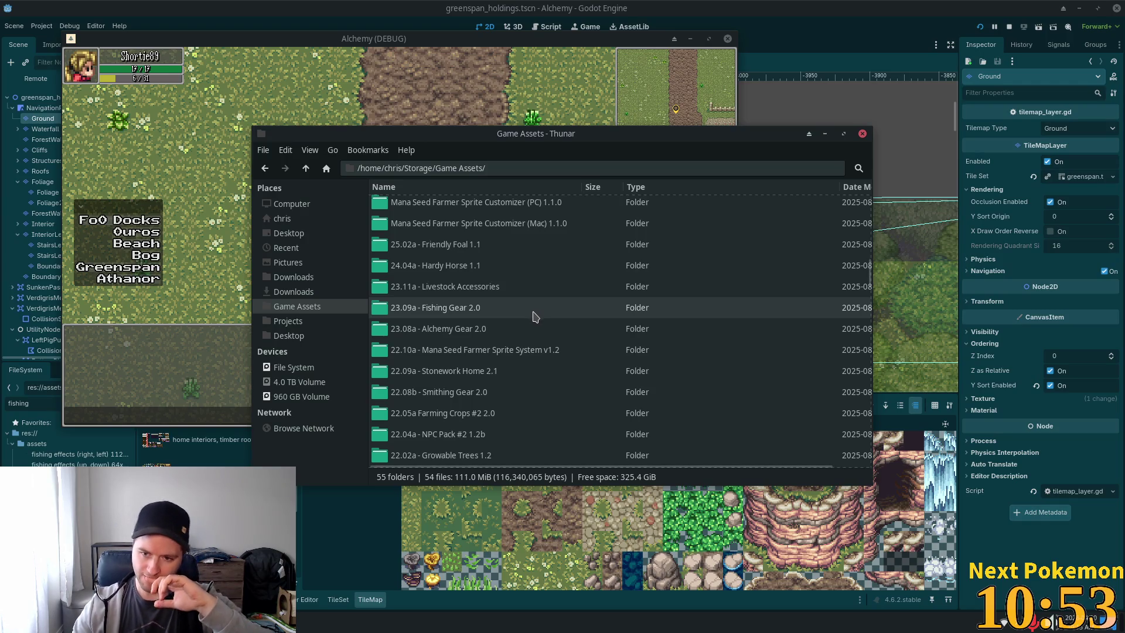
{"action": "left_click", "coordinate": [854, 9]}
Search the application launcher for 'text' to find a text editor, then dismiss it.
{"action": "scroll", "coordinate": [617, 237], "scroll_direction": "right", "scroll_amount": 5}
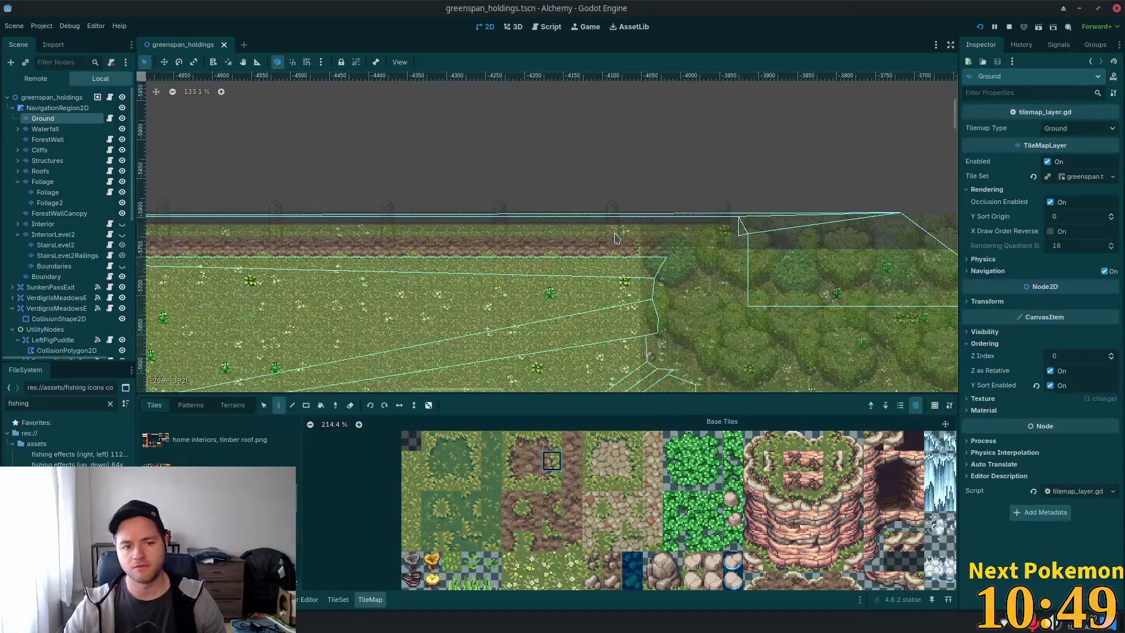
{"action": "scroll", "coordinate": [516, 246], "scroll_direction": "down", "scroll_amount": 4}
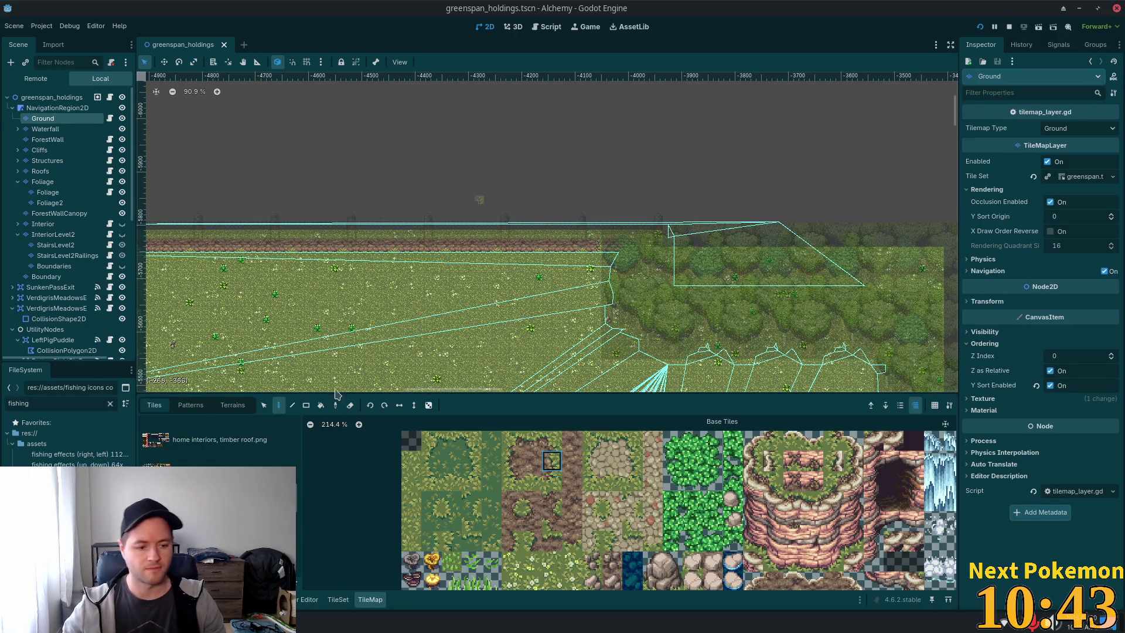
{"action": "key", "text": "super"}
{"action": "type", "text": "text"}
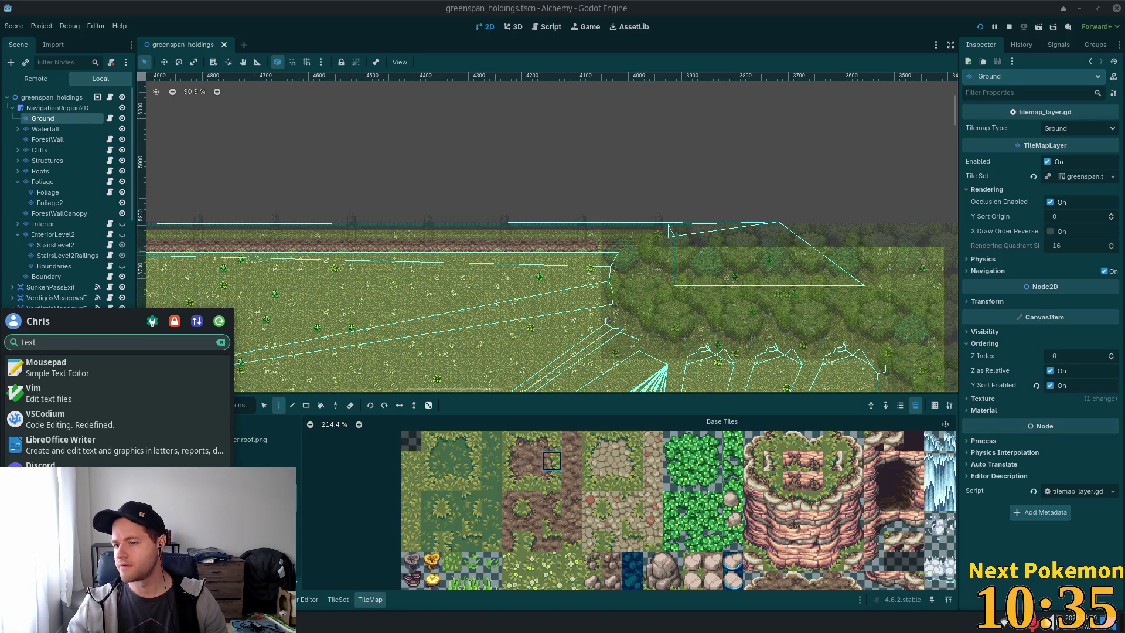
{"action": "key", "text": "Escape"}
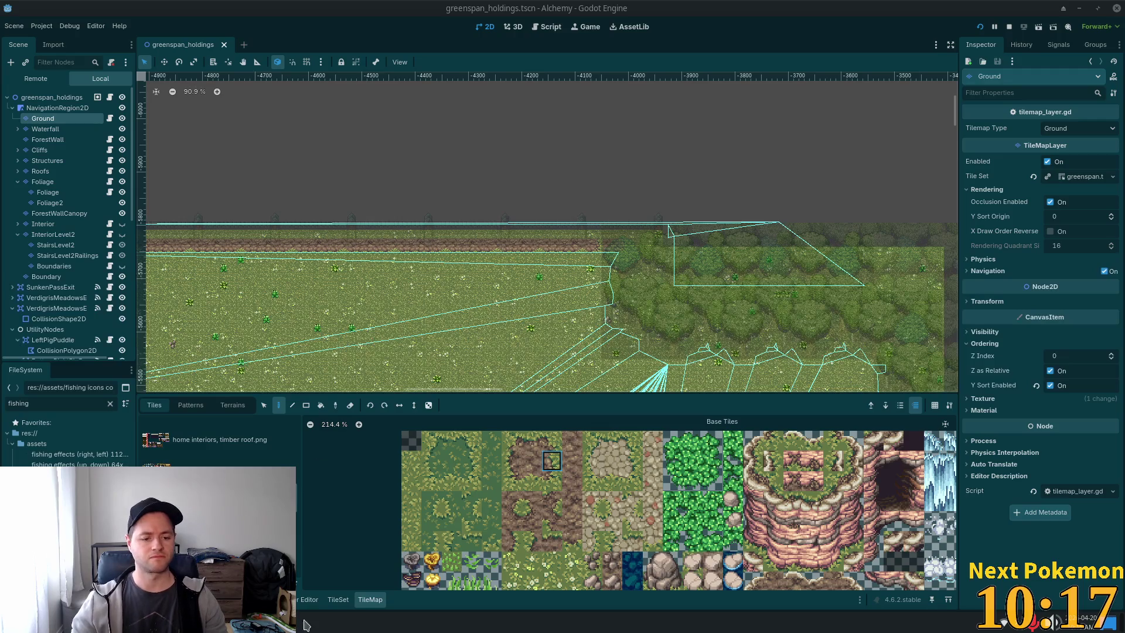
Launch Mousepad from the application menu by searching 'mou'.
{"action": "key", "text": "super"}
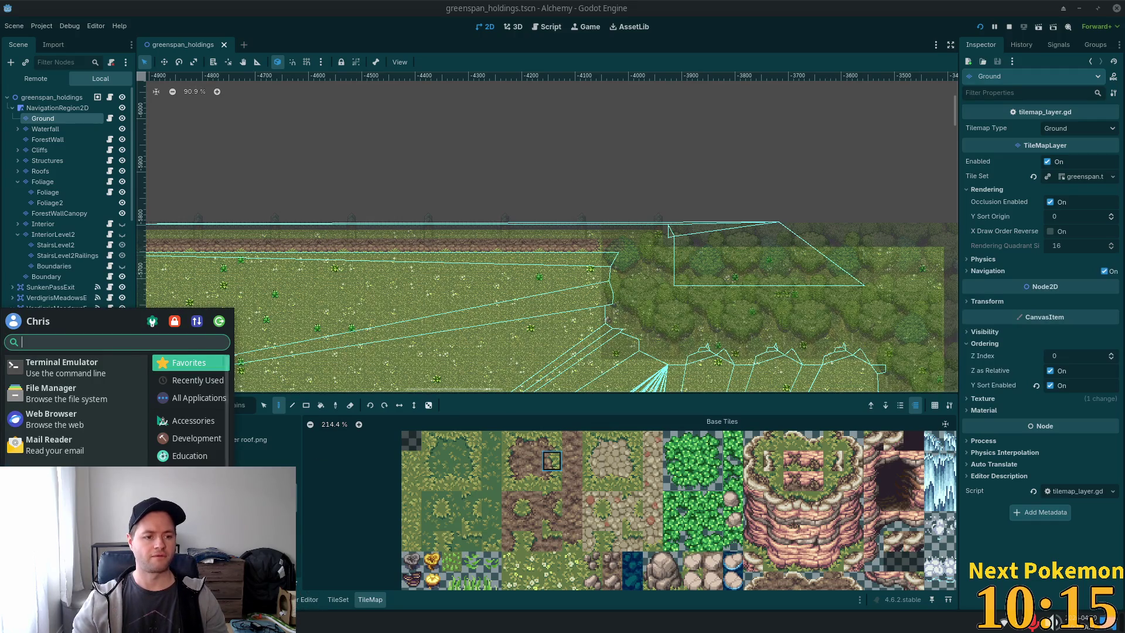
{"action": "type", "text": "mouise"}
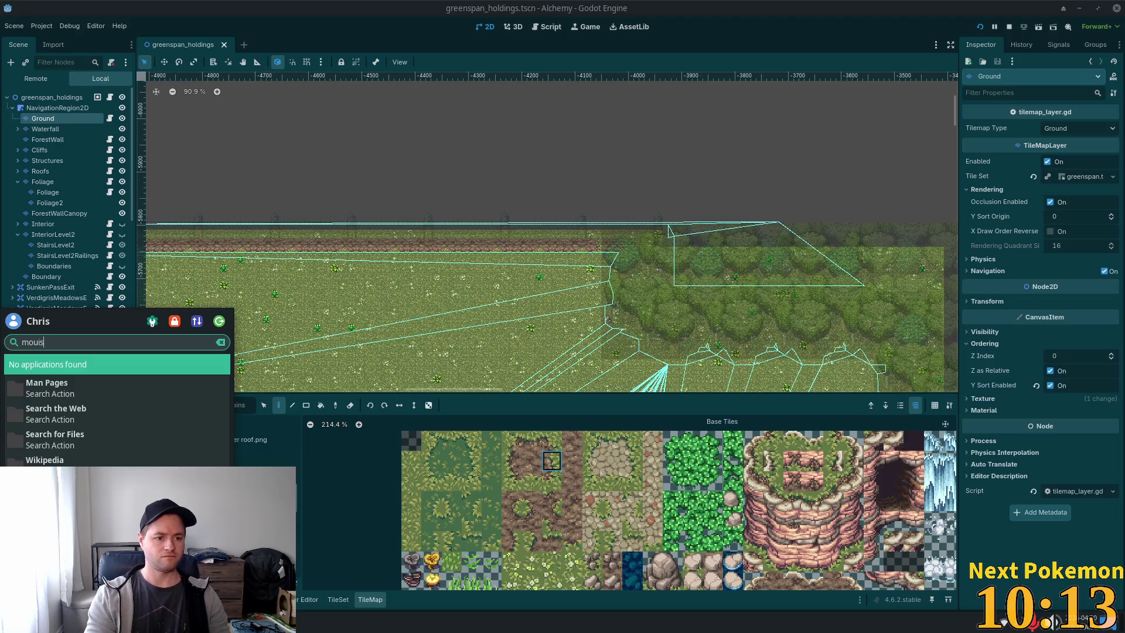
{"action": "key", "text": "BackSpace"}
{"action": "key", "text": "BackSpace"}
{"action": "key", "text": "Return"}
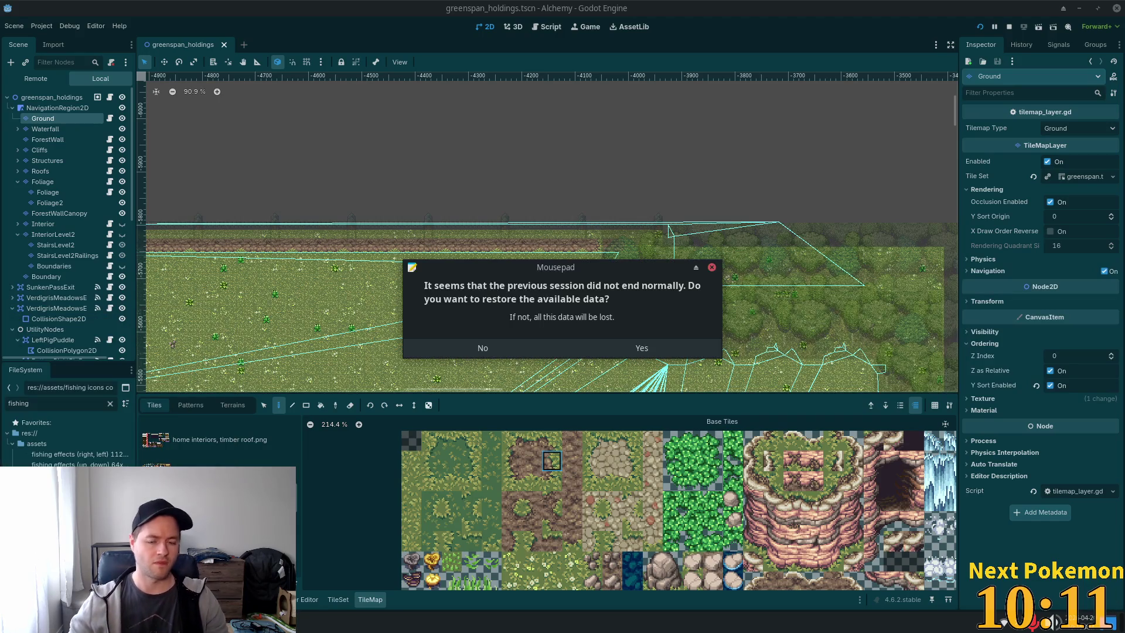
Restore Mousepad's previous session, select the forge-and-anvil mouseover tooltip note, then return to Godot.
{"action": "left_click", "coordinate": [625, 353]}
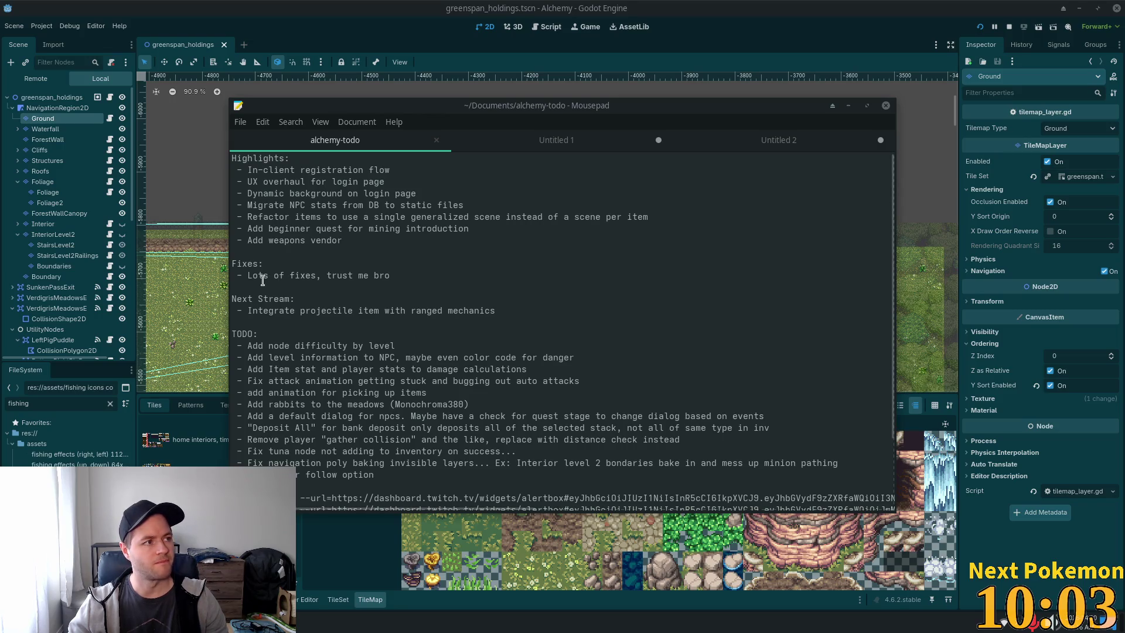
{"action": "left_click", "coordinate": [622, 147]}
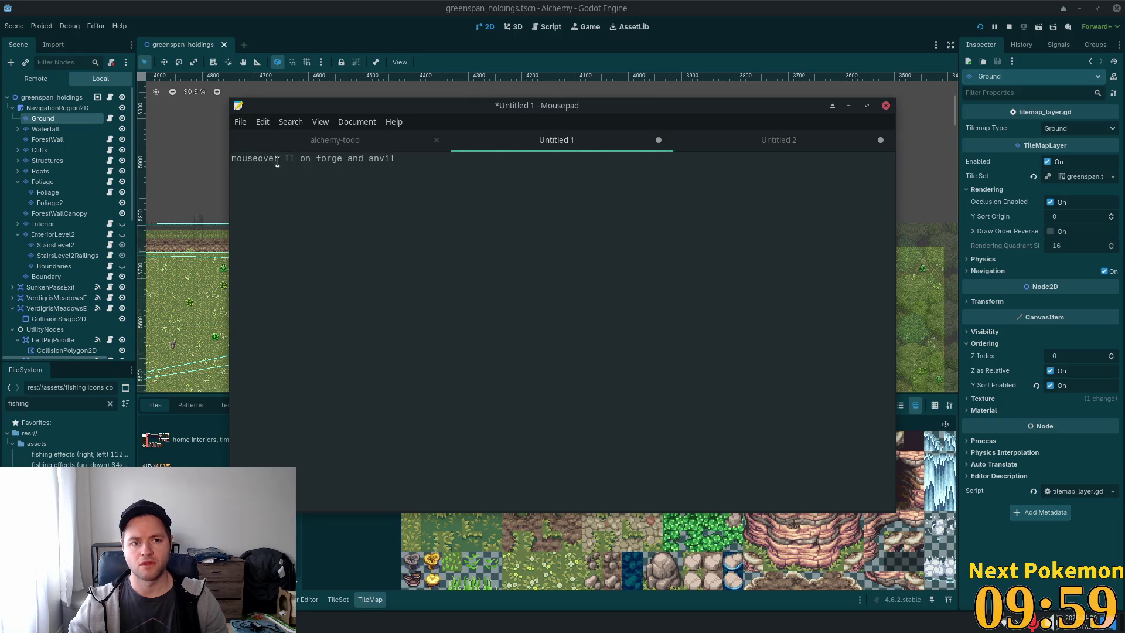
{"action": "left_click_drag", "start_coordinate": [252, 159], "coordinate": [389, 159]}
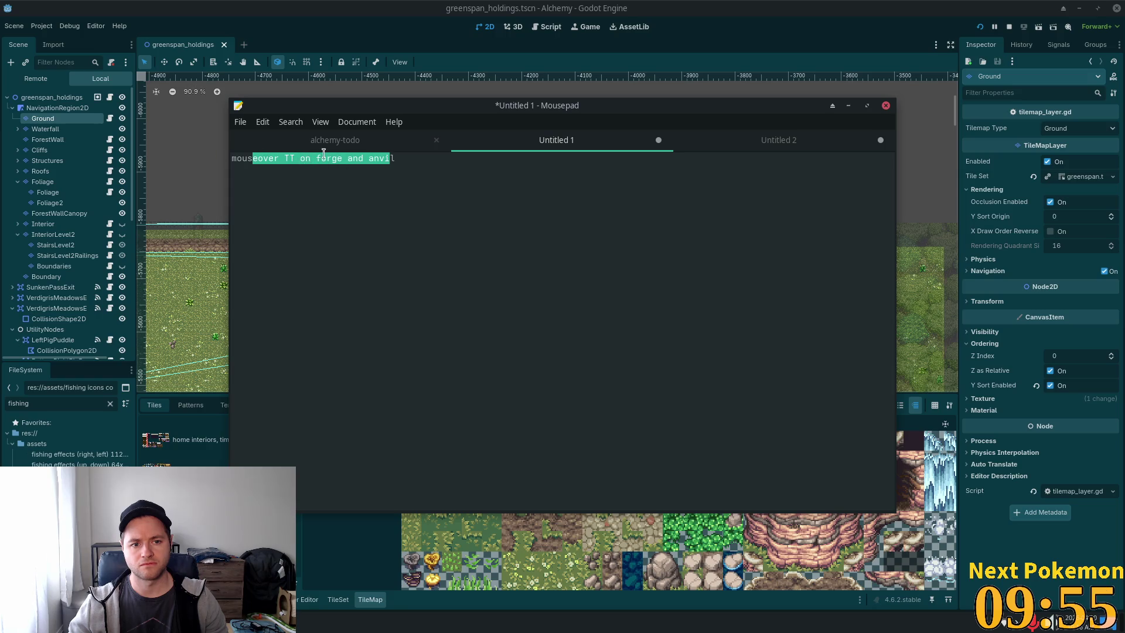
{"action": "left_click", "coordinate": [795, 34]}
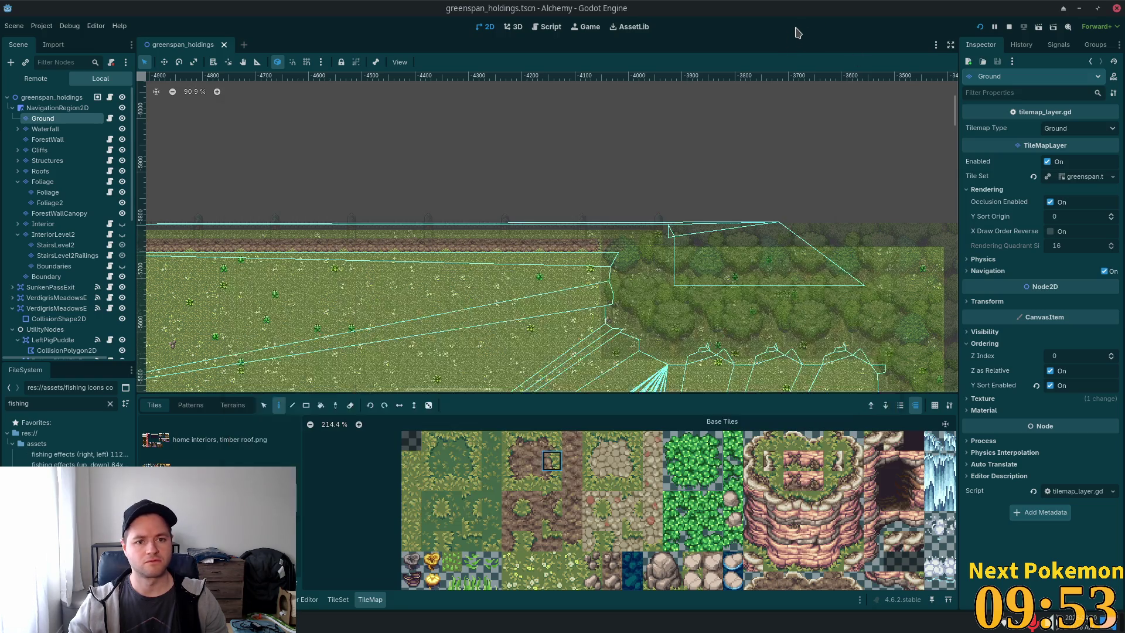
Open the ouros.tscn village scene via quick file search and look it over.
{"action": "scroll", "coordinate": [579, 235], "scroll_direction": "down", "scroll_amount": 6}
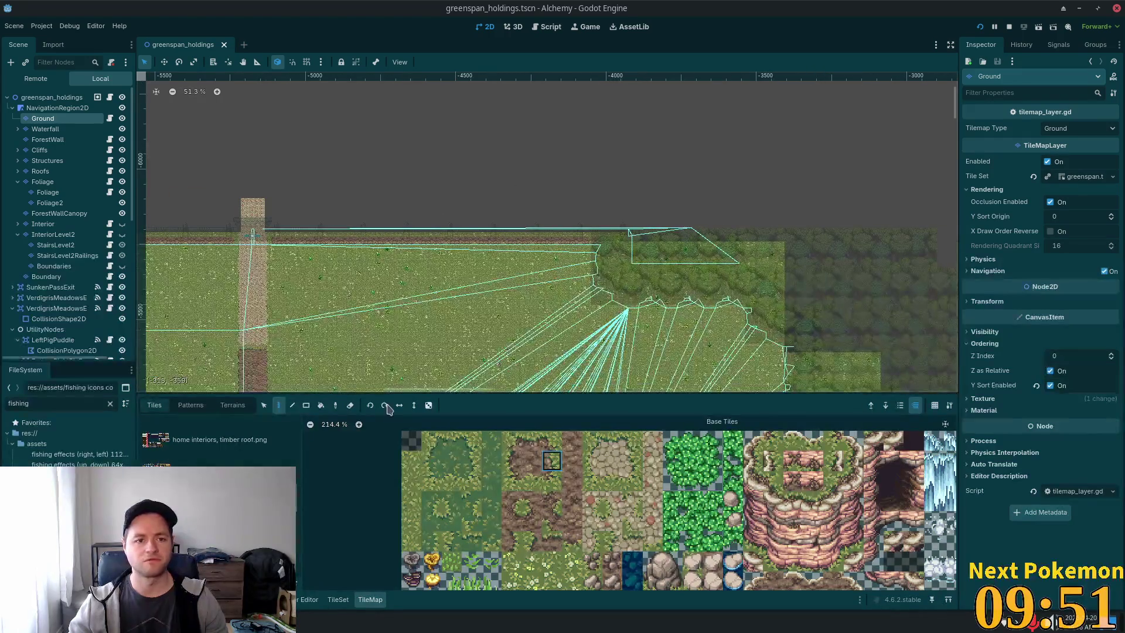
{"action": "key", "text": "shift+alt+o"}
{"action": "type", "text": "ouros"}
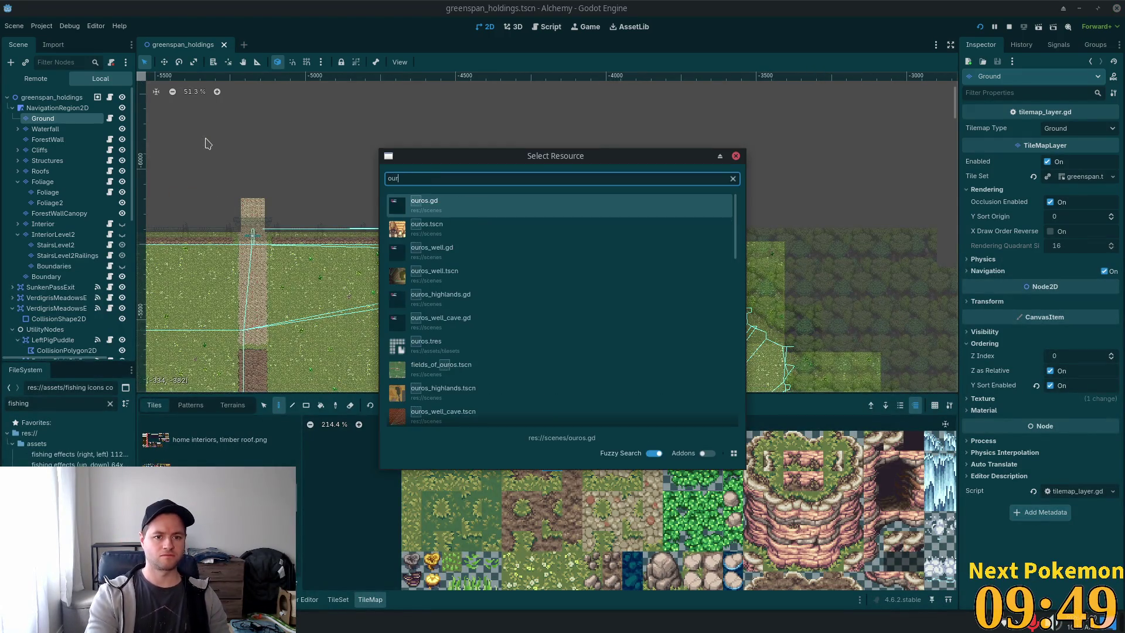
{"action": "key", "text": "Down"}
{"action": "key", "text": "Return"}
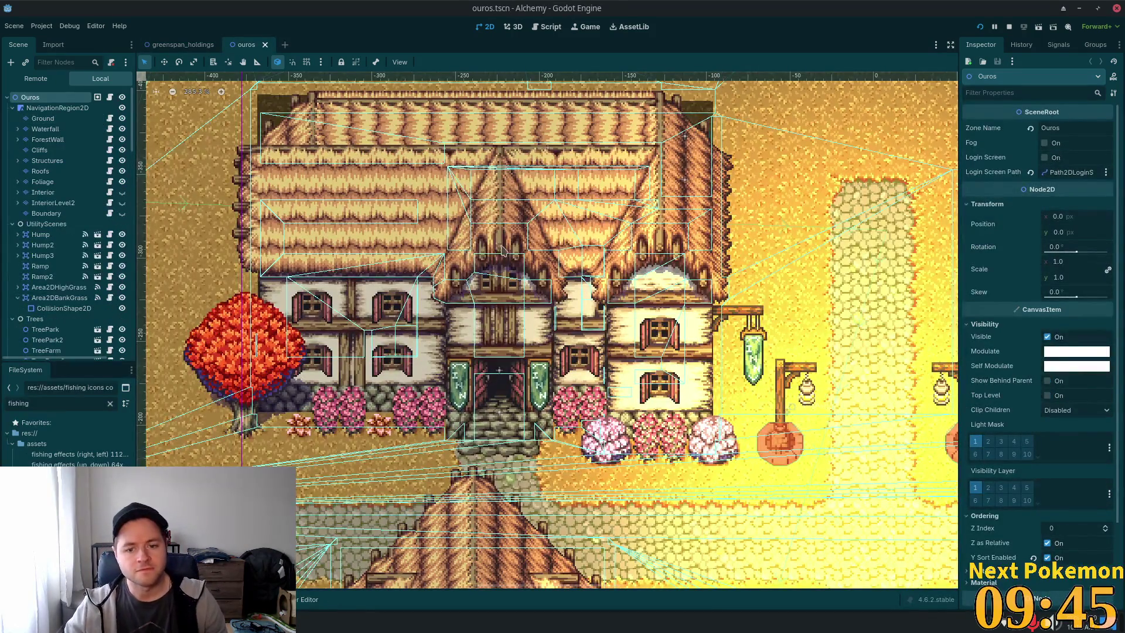
{"action": "scroll", "coordinate": [571, 284], "scroll_direction": "down", "scroll_amount": 5}
{"action": "scroll", "coordinate": [571, 284], "scroll_direction": "up", "scroll_amount": 1}
{"action": "scroll", "coordinate": [574, 284], "scroll_direction": "up", "scroll_amount": 2}
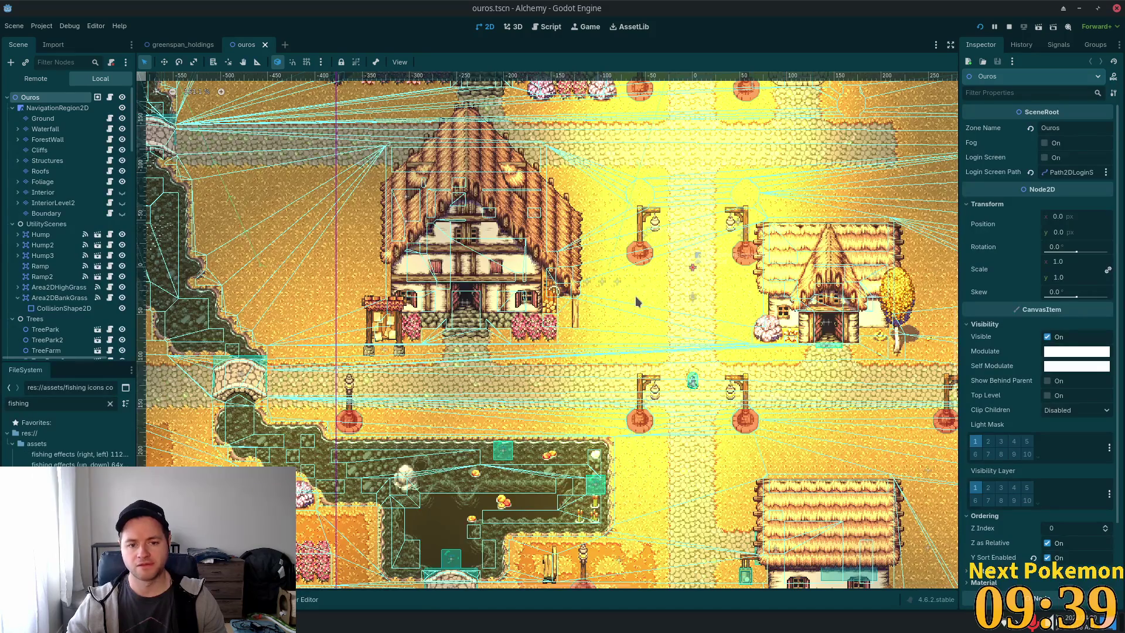
{"action": "scroll", "coordinate": [633, 416], "scroll_direction": "up", "scroll_amount": 2}
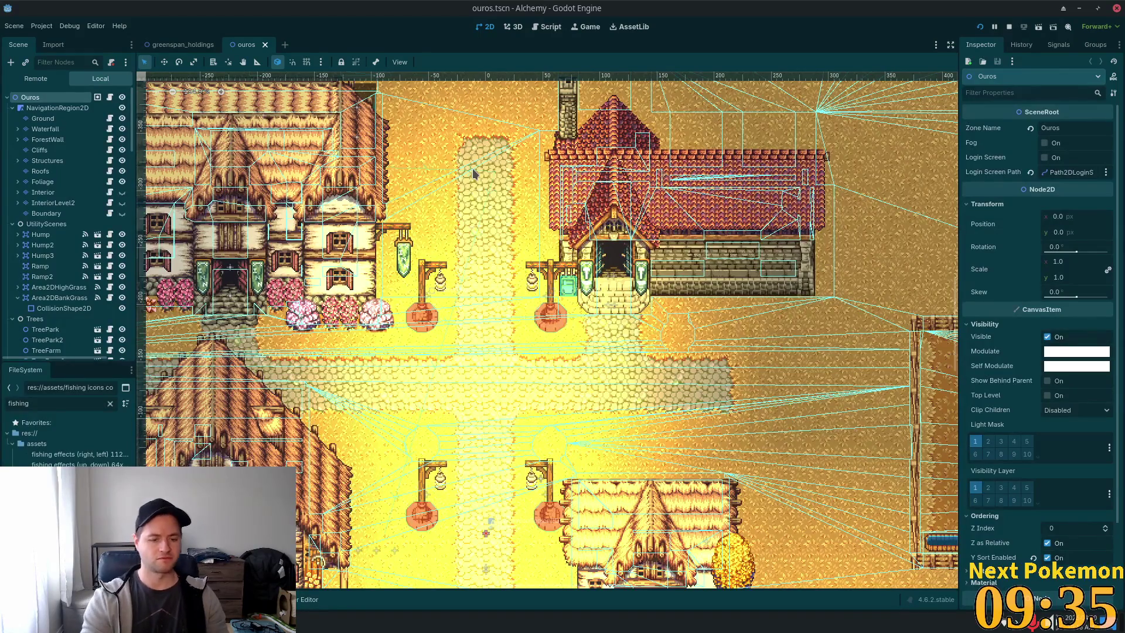
Open the anvil.tscn scene in its own tab.
{"action": "key", "text": "shift+alt+o"}
{"action": "type", "text": "anvil"}
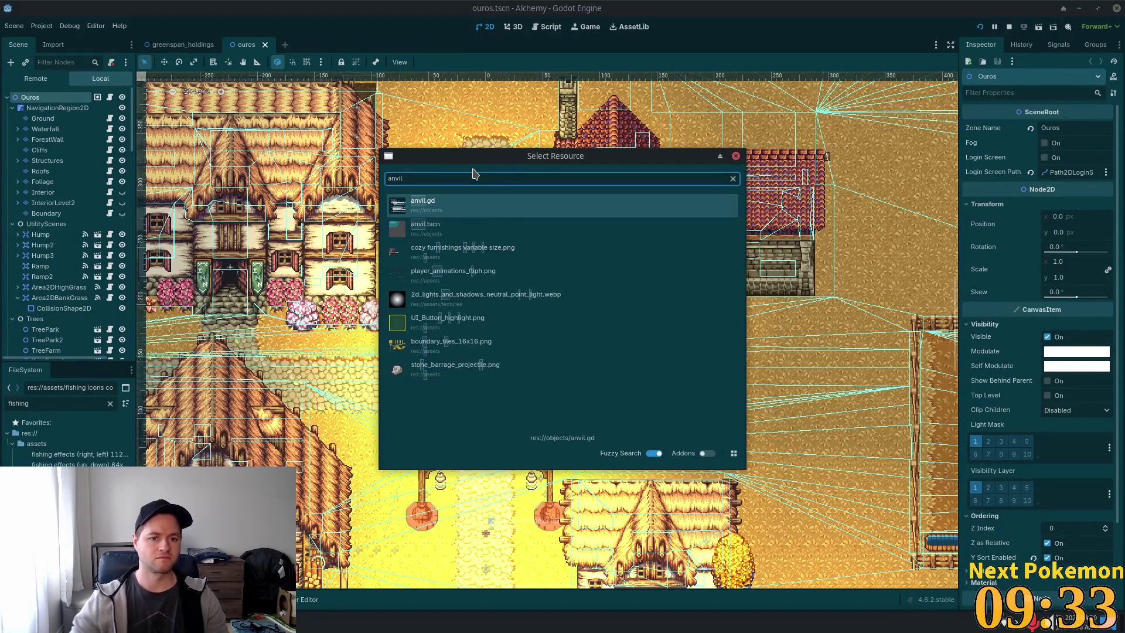
{"action": "double_click", "coordinate": [451, 225]}
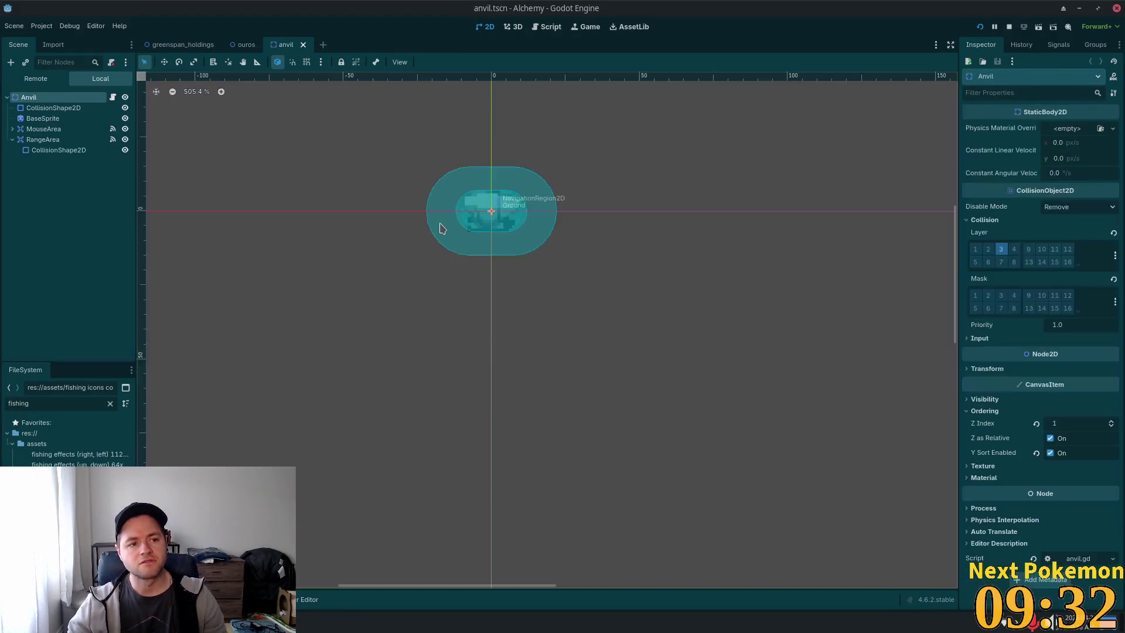
Inspect the anvil's RangeArea and MouseArea, then open sign_icon.tscn from ouros's BlacksmithSignIcon node.
{"action": "left_click", "coordinate": [100, 140]}
{"action": "left_click", "coordinate": [27, 129]}
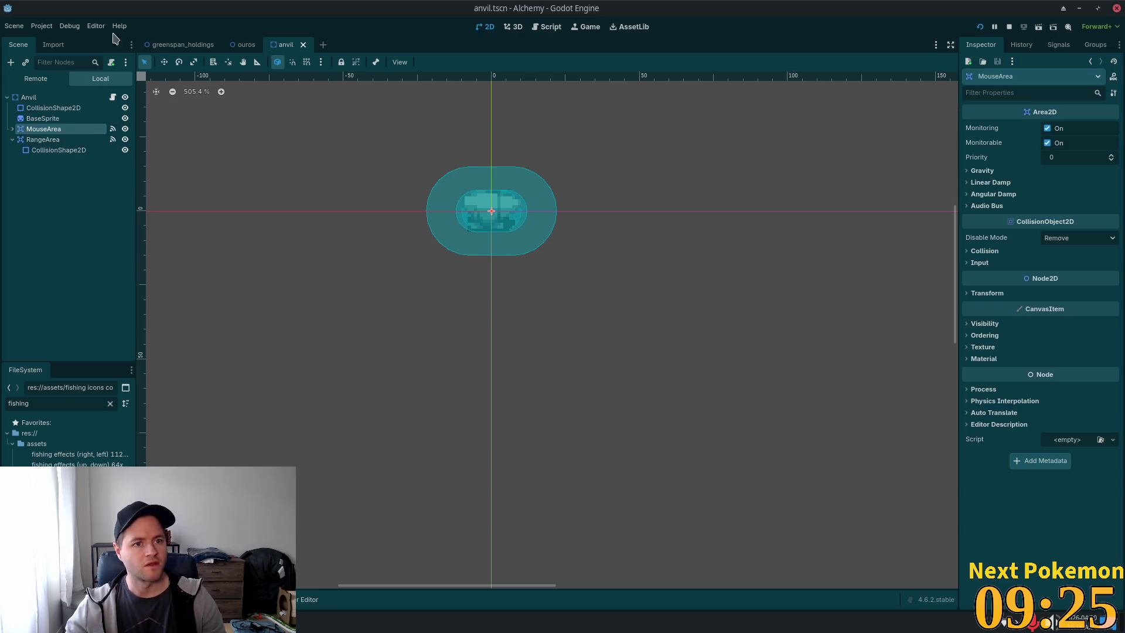
{"action": "left_click", "coordinate": [227, 45]}
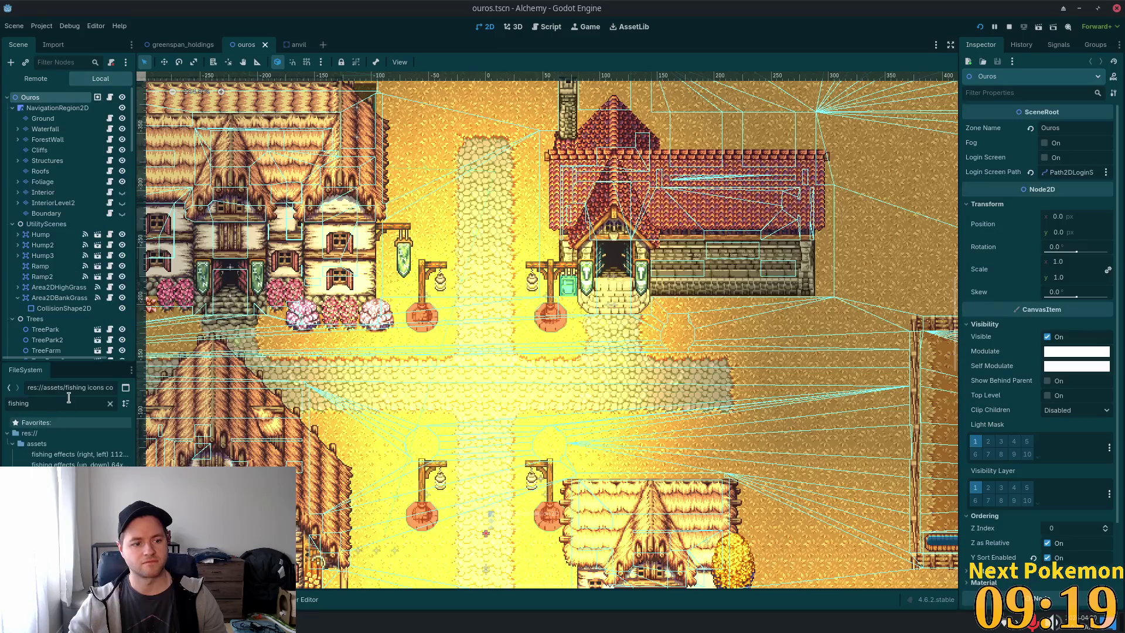
{"action": "type", "text": "sign"}
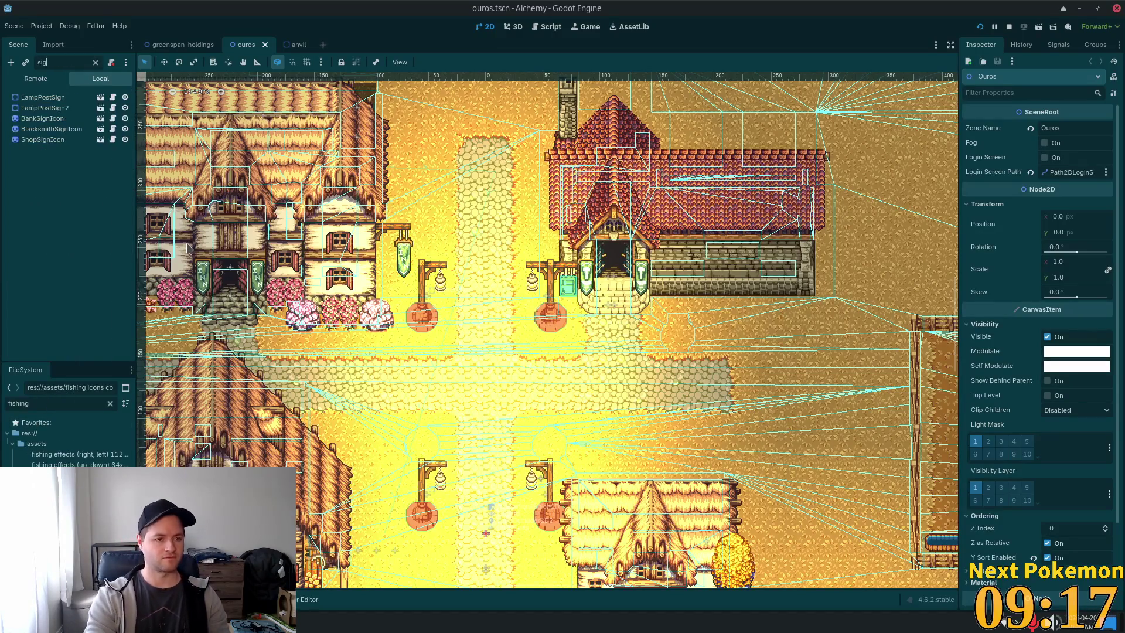
{"action": "left_click", "coordinate": [88, 130]}
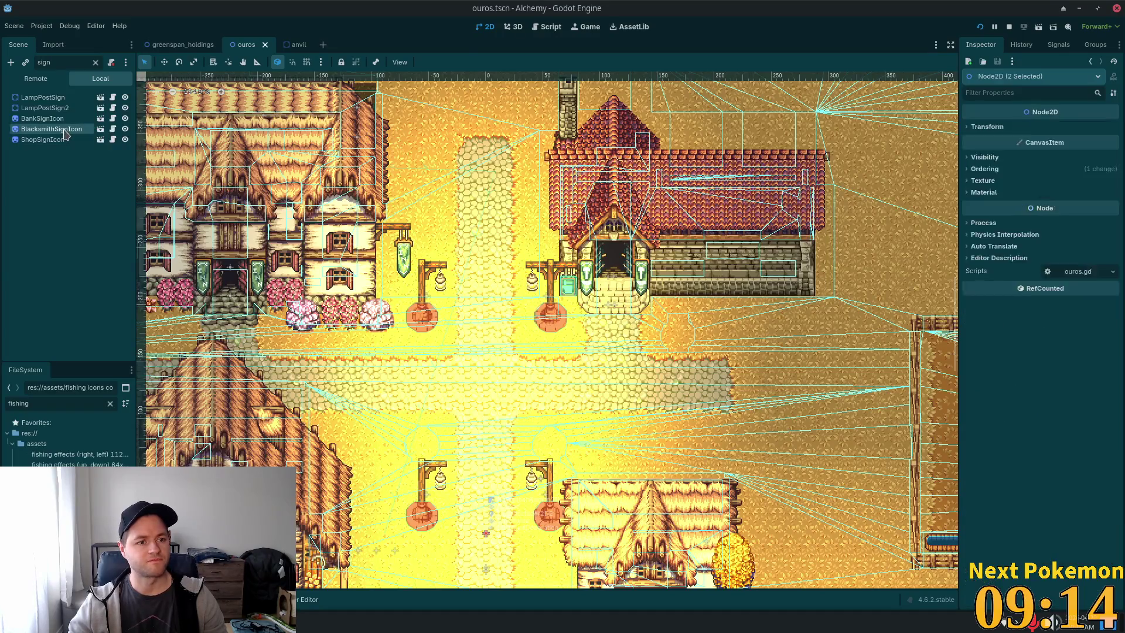
{"action": "left_click", "coordinate": [100, 129]}
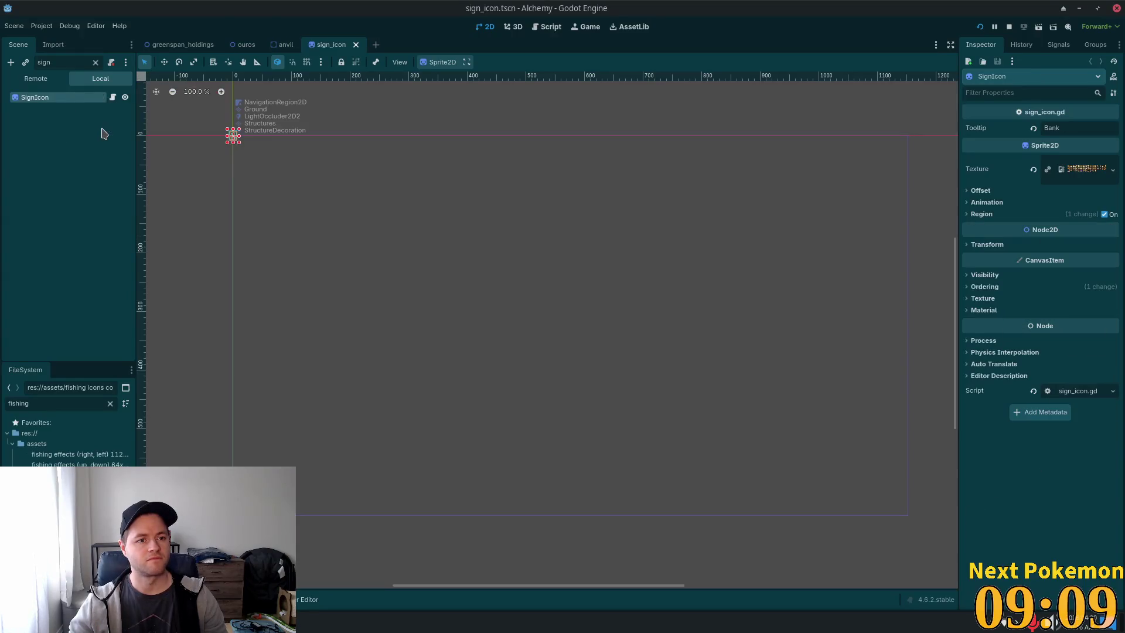
Review sign_icon.gd's mouse enter/exit handlers and jump to the toggle_mouseover_sign definition.
{"action": "left_click", "coordinate": [112, 97]}
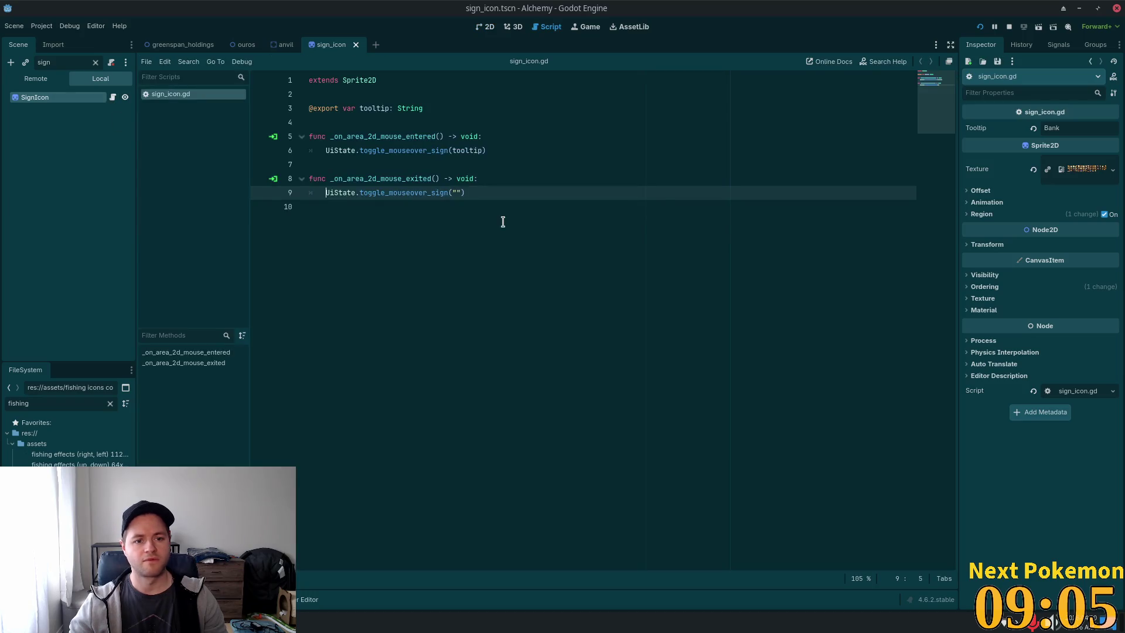
{"action": "left_click_drag", "start_coordinate": [430, 206], "coordinate": [331, 156]}
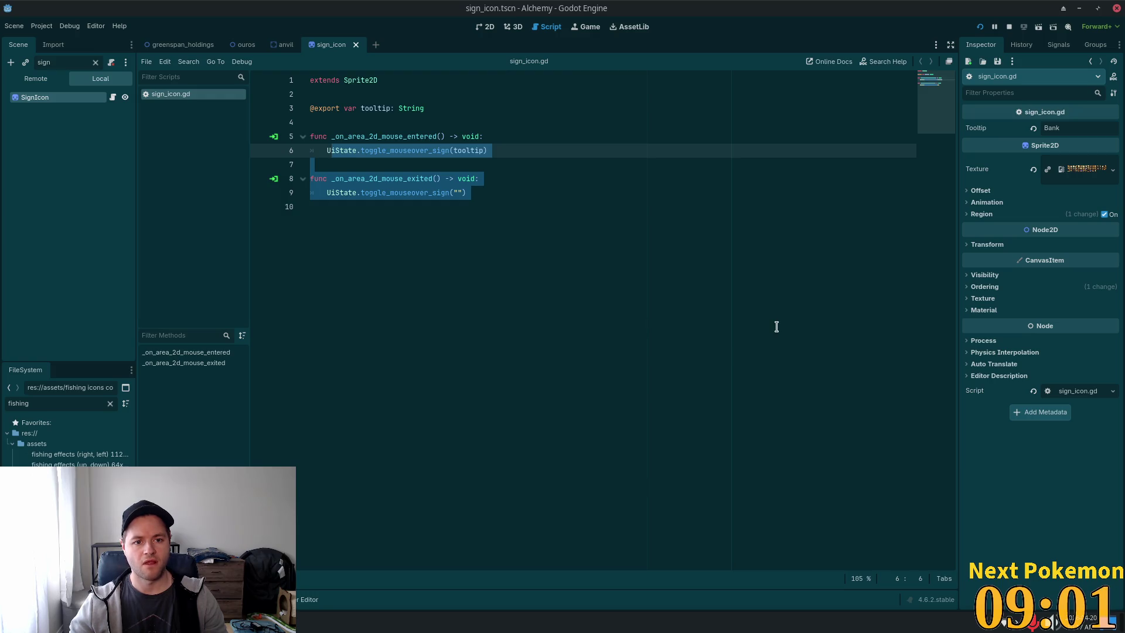
{"action": "left_click", "coordinate": [404, 151]}
{"action": "left_click", "coordinate": [403, 151], "text": "ctrl"}
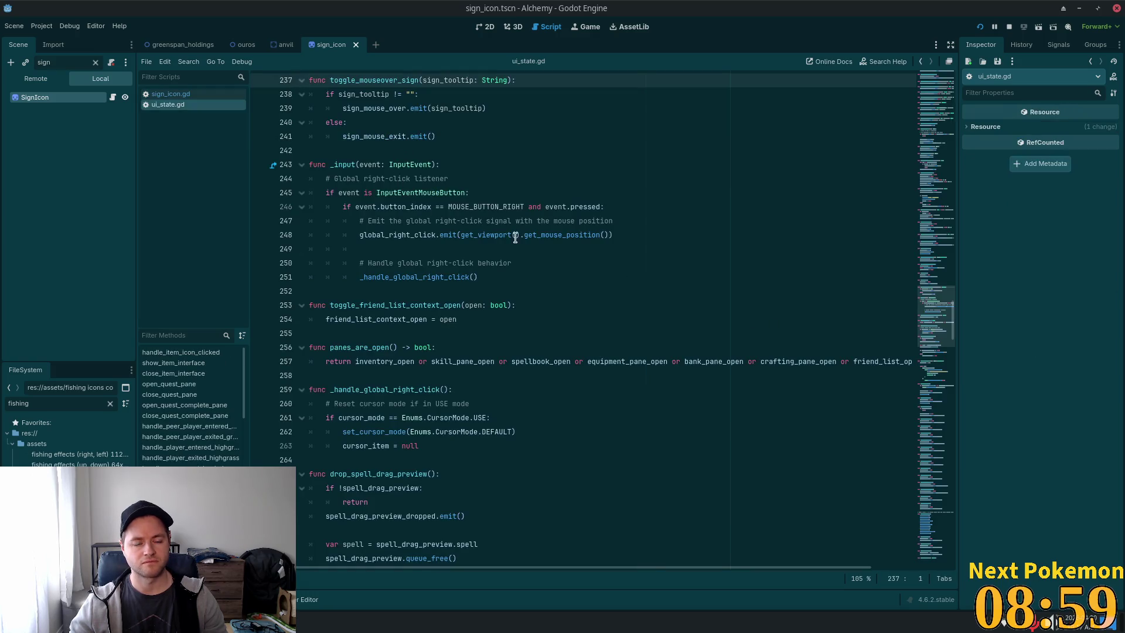
{"action": "scroll", "coordinate": [472, 206], "scroll_direction": "up", "scroll_amount": 3}
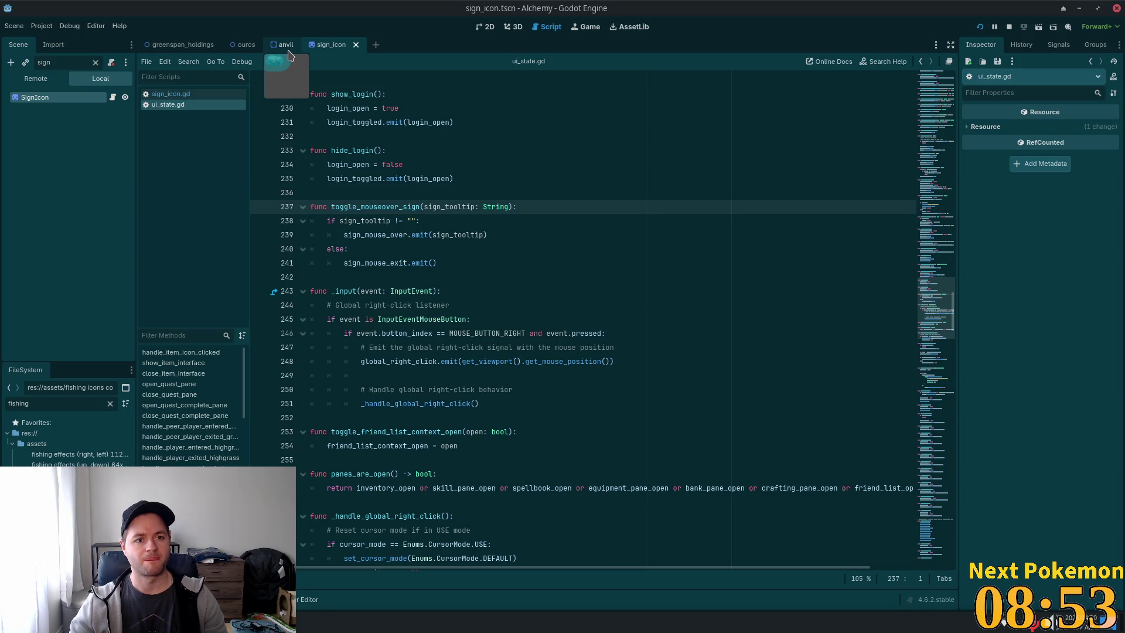
Reopen the anvil.tscn scene through quick file search.
{"action": "key", "text": "alt+shift+o"}
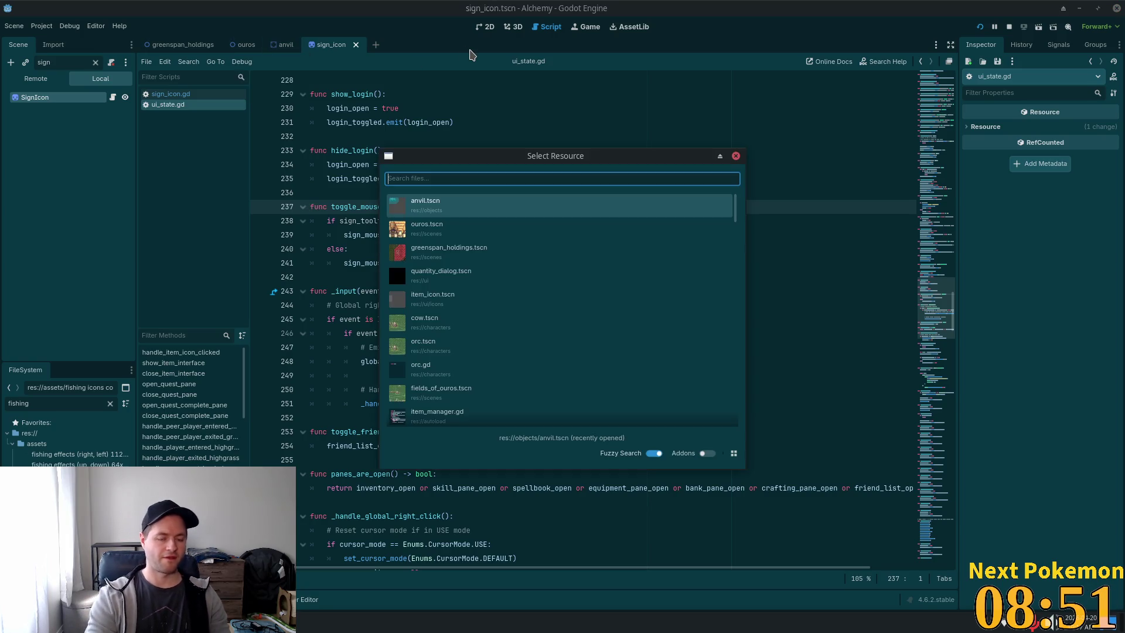
{"action": "type", "text": "anvil"}
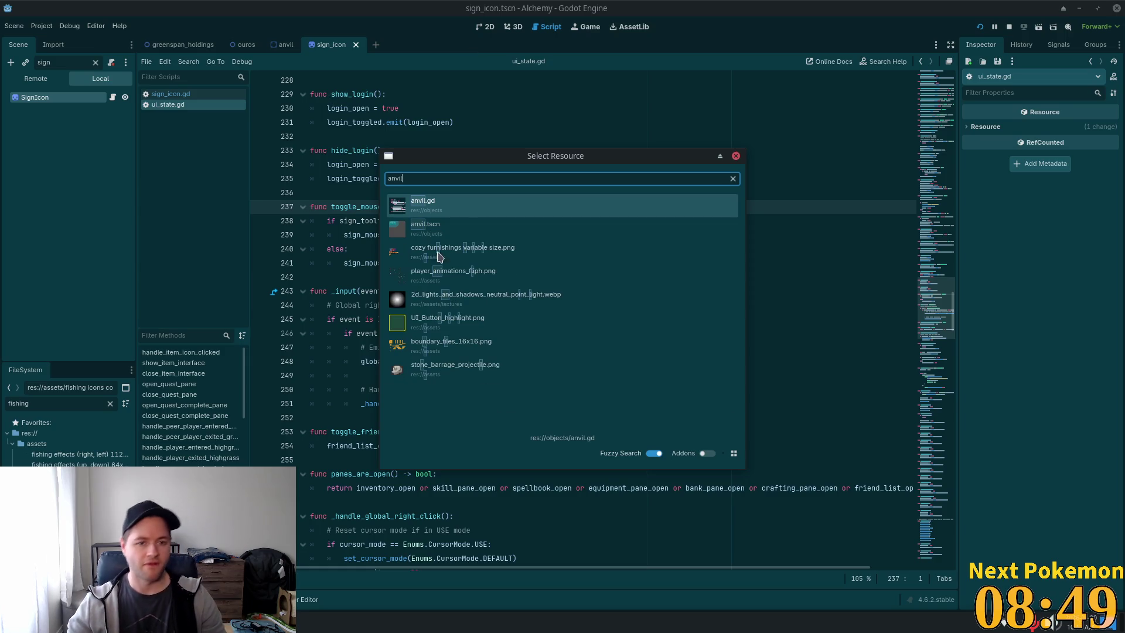
{"action": "left_click", "coordinate": [417, 226]}
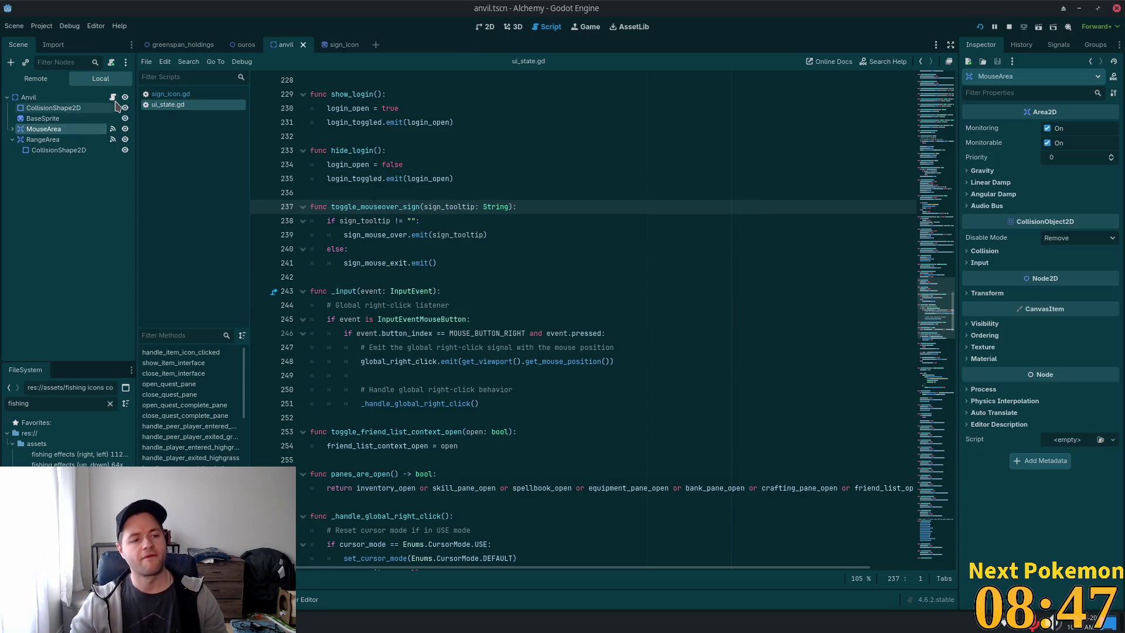
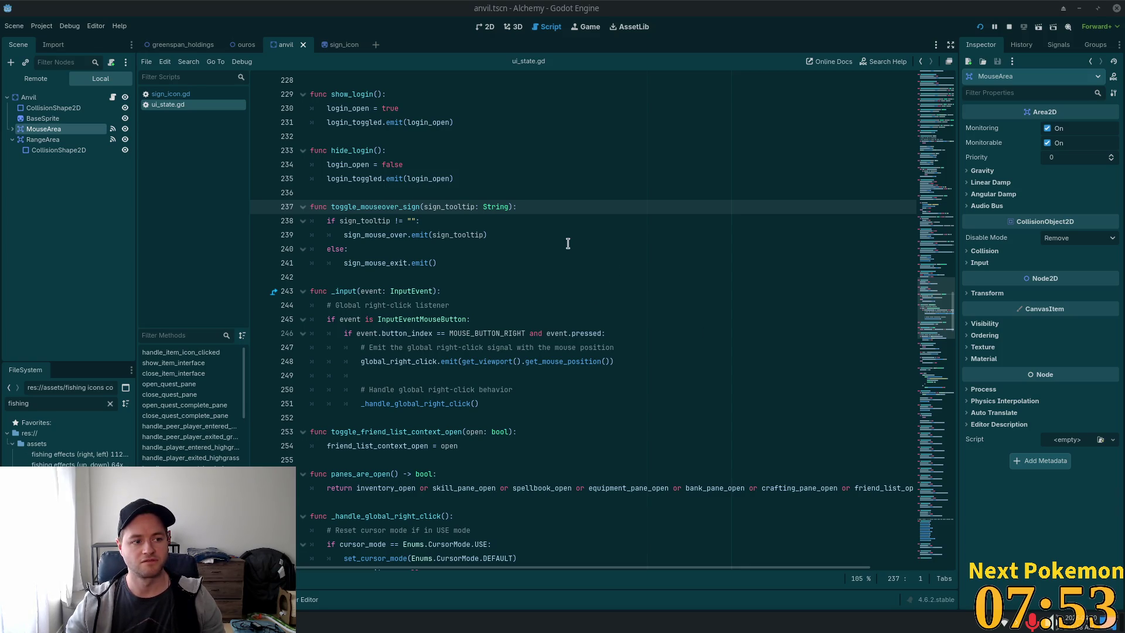
Set the caret on lines 235 and 234 of the current script, then scroll down.
{"action": "left_click", "coordinate": [537, 179]}
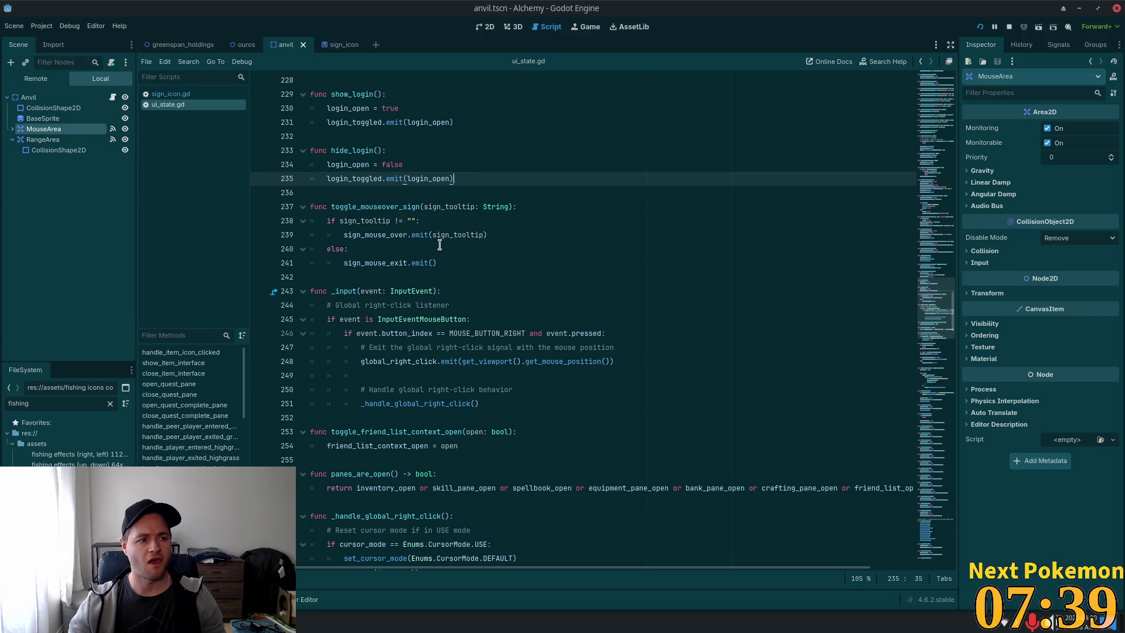
{"action": "left_click", "coordinate": [506, 167]}
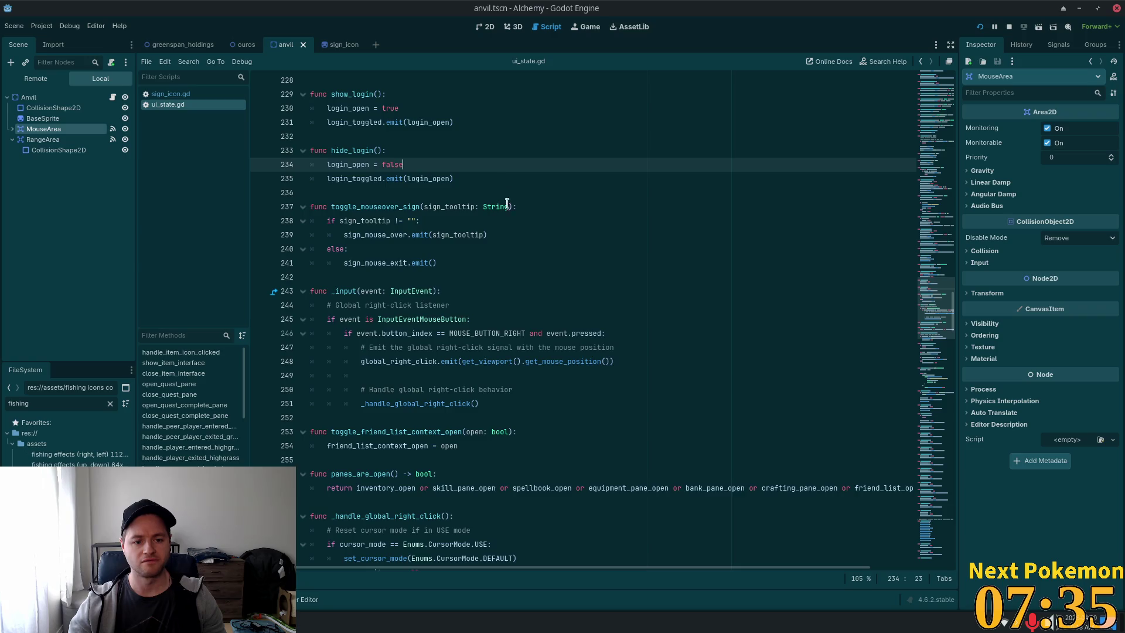
{"action": "scroll", "coordinate": [826, 282], "scroll_direction": "down", "scroll_amount": 5}
{"action": "left_click_drag", "start_coordinate": [932, 322], "coordinate": [919, 92]}
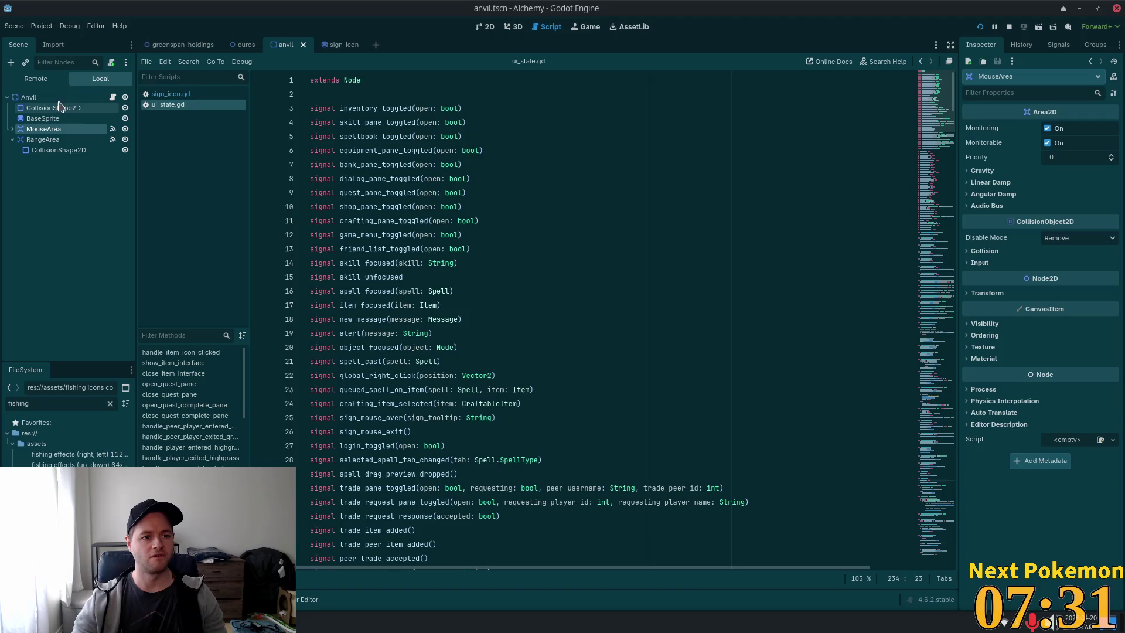
Open anvil.gd and select the _on_mouse_area_input_event function name.
{"action": "left_click", "coordinate": [112, 97]}
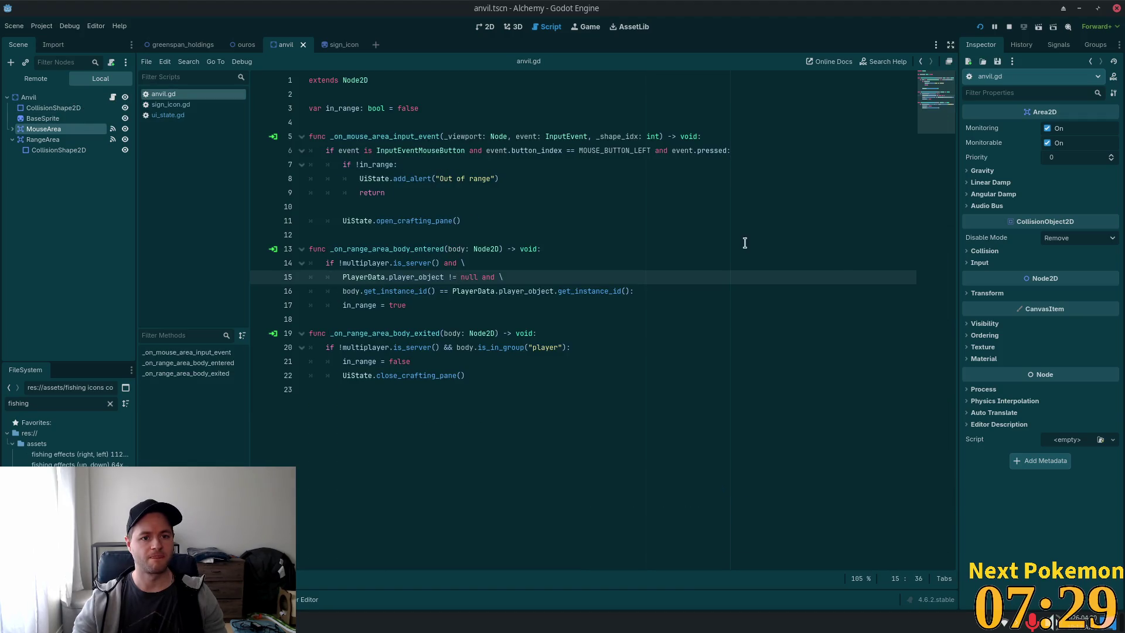
{"action": "left_click", "coordinate": [484, 240]}
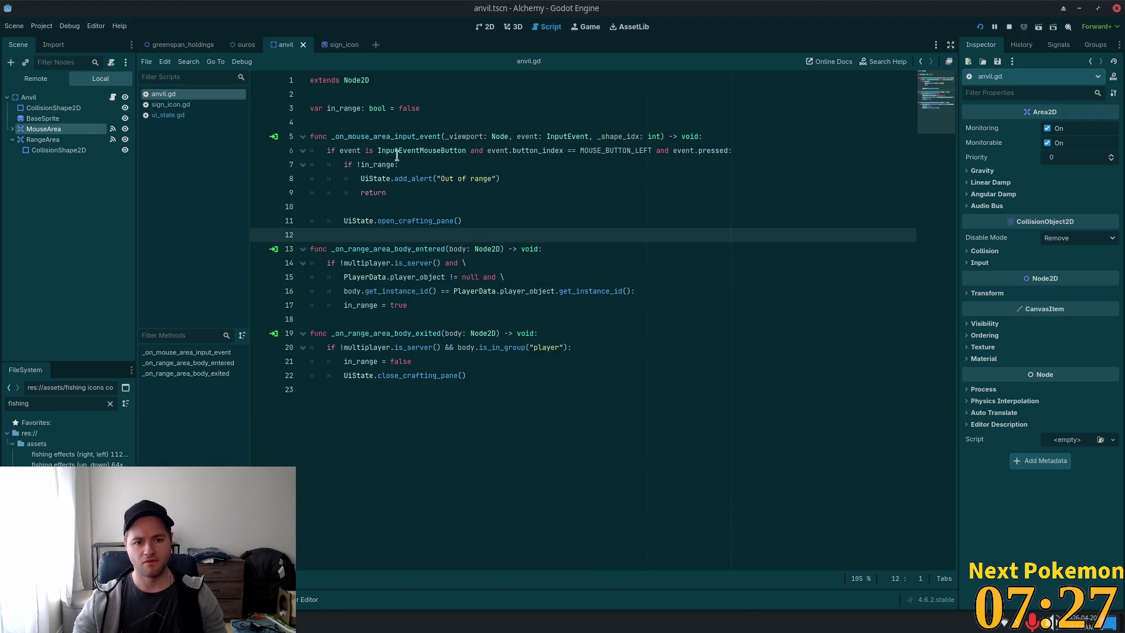
{"action": "double_click", "coordinate": [362, 140]}
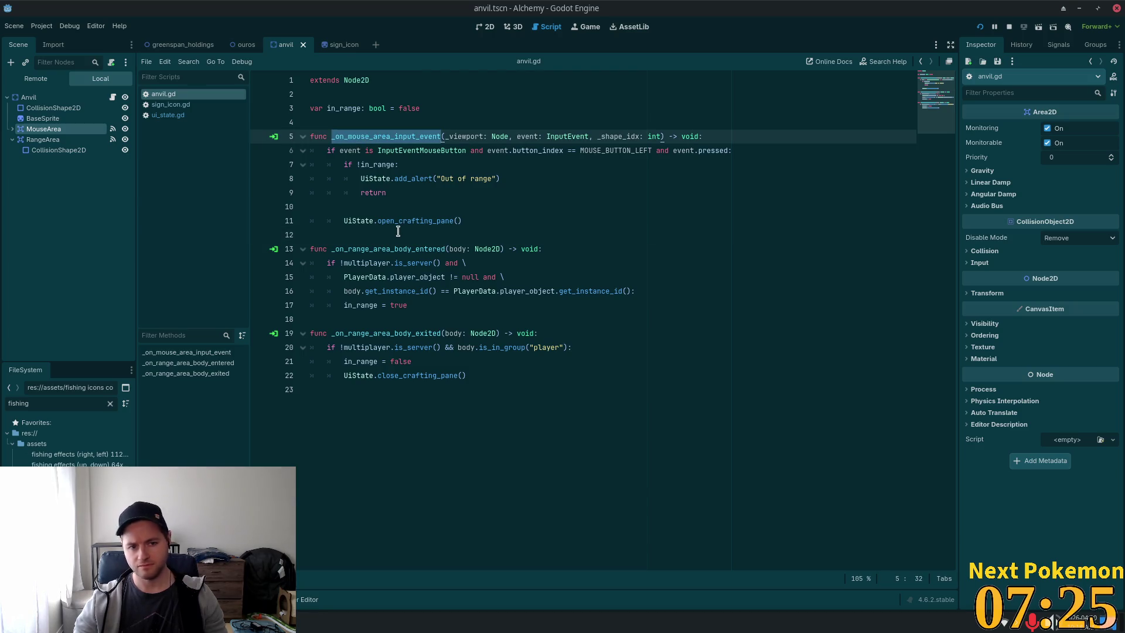
Check sign_icon.gd in the sign_icon scene, then return to the anvil scene and collapse RangeArea.
{"action": "left_click", "coordinate": [330, 45]}
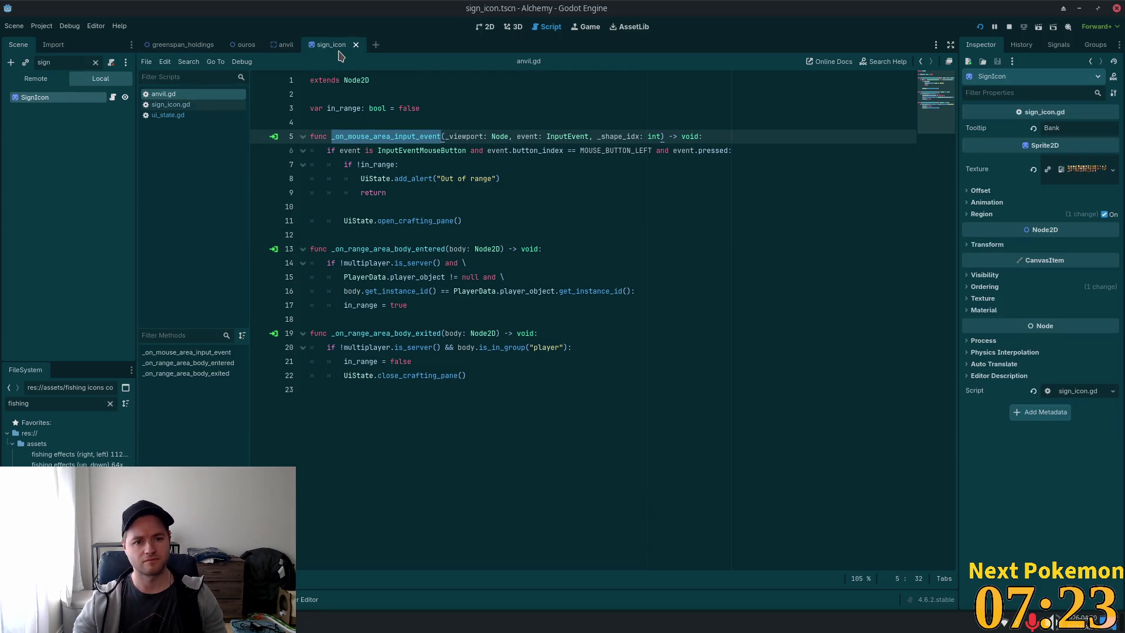
{"action": "left_click", "coordinate": [207, 105]}
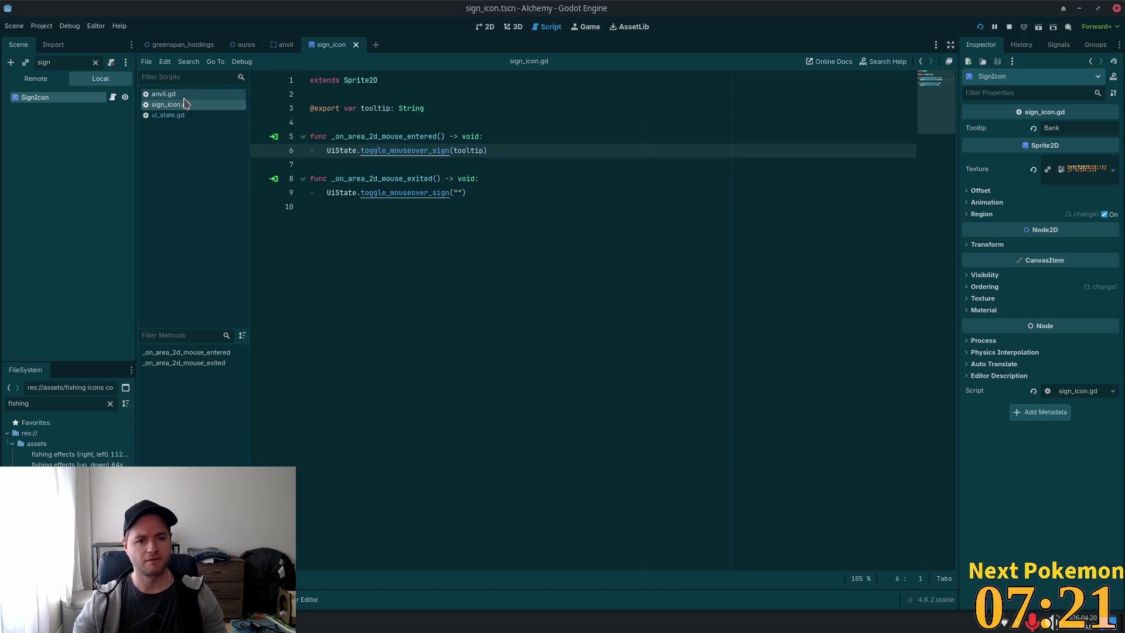
{"action": "left_click", "coordinate": [176, 94]}
{"action": "left_click", "coordinate": [286, 45]}
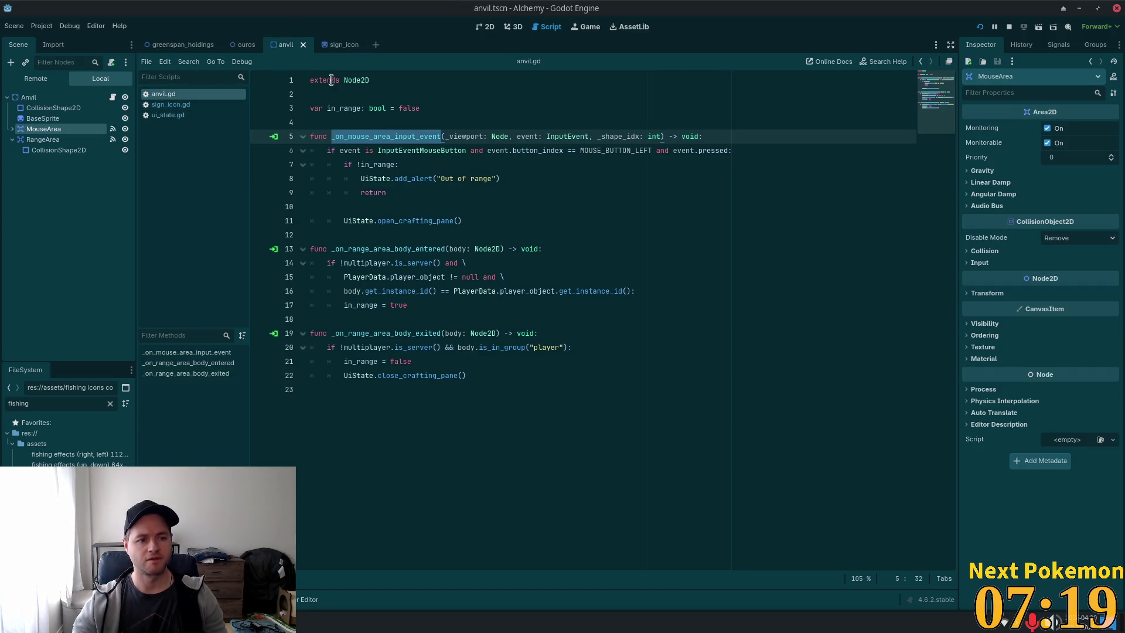
{"action": "left_click", "coordinate": [12, 140]}
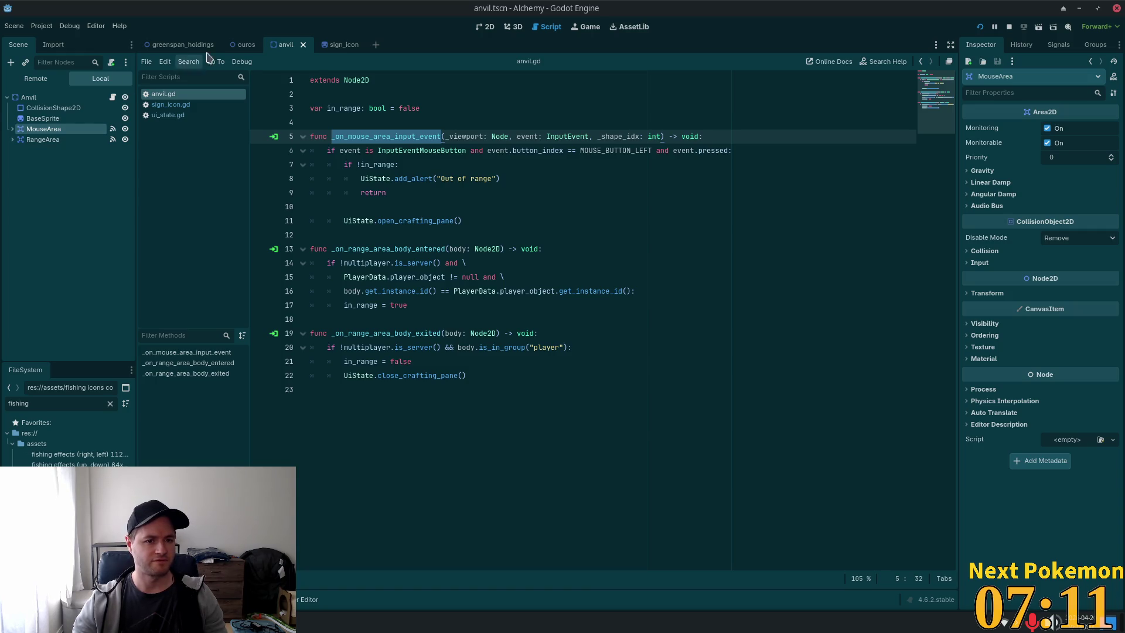
Connect MouseArea's mouse_entered signal to a new _on_mouse_area_mouse_entered handler.
{"action": "left_click", "coordinate": [1059, 45]}
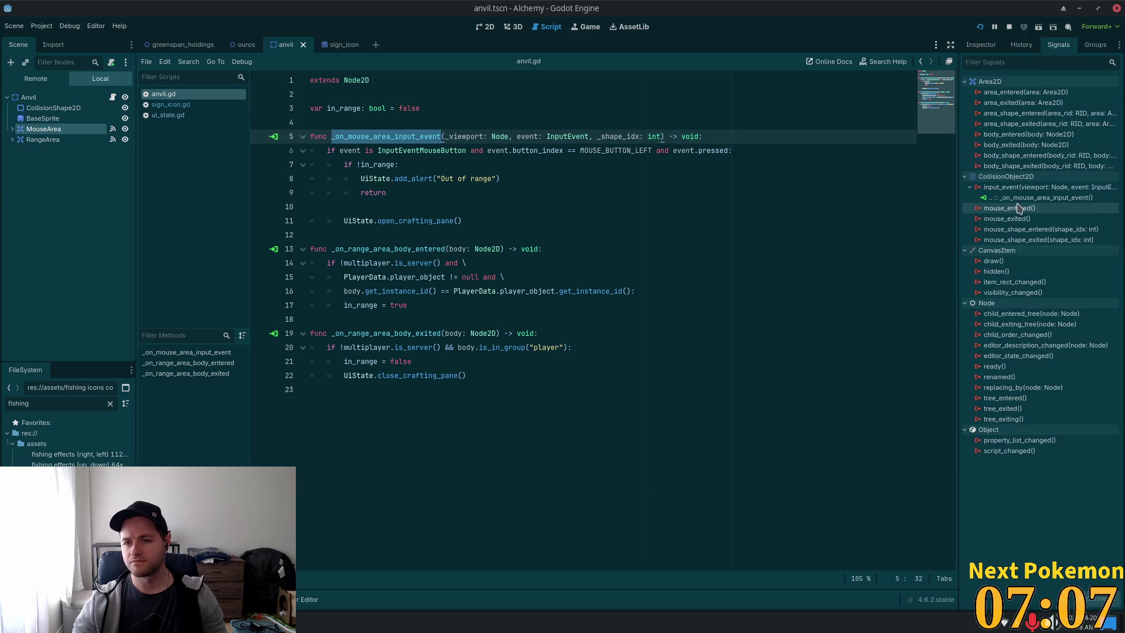
{"action": "mouse_move", "coordinate": [1013, 208]}
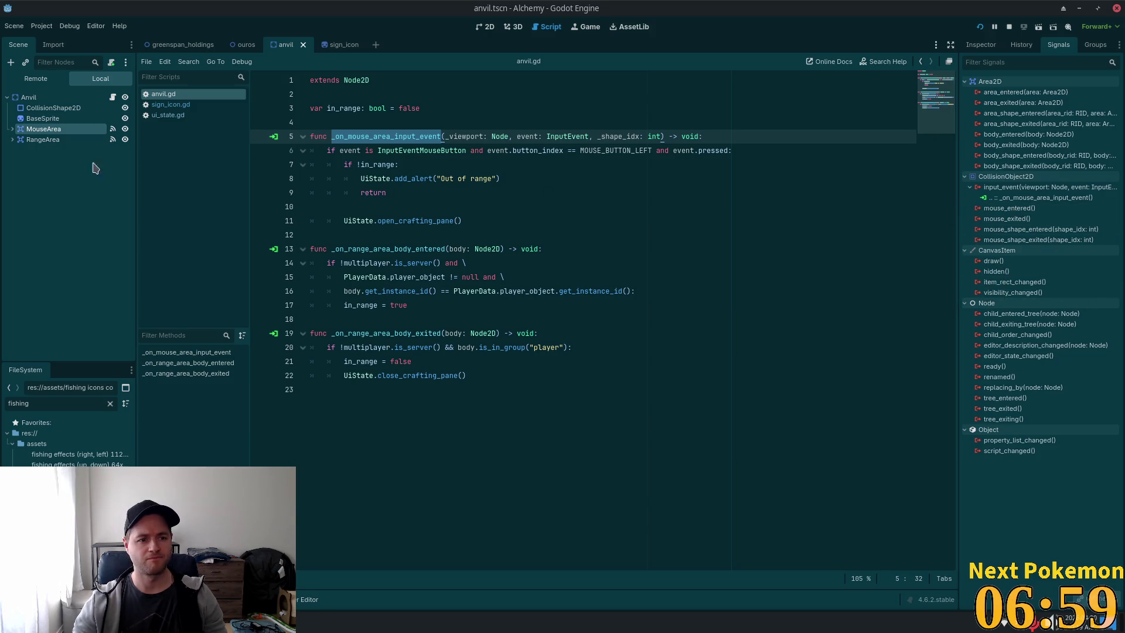
{"action": "double_click", "coordinate": [1004, 208]}
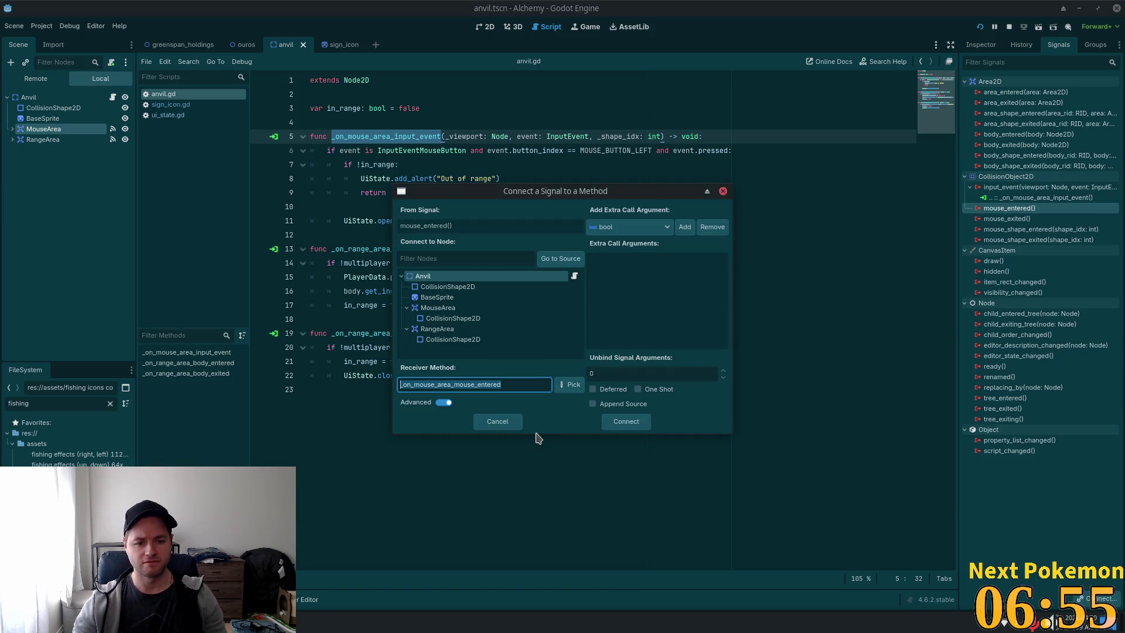
{"action": "left_click", "coordinate": [632, 423]}
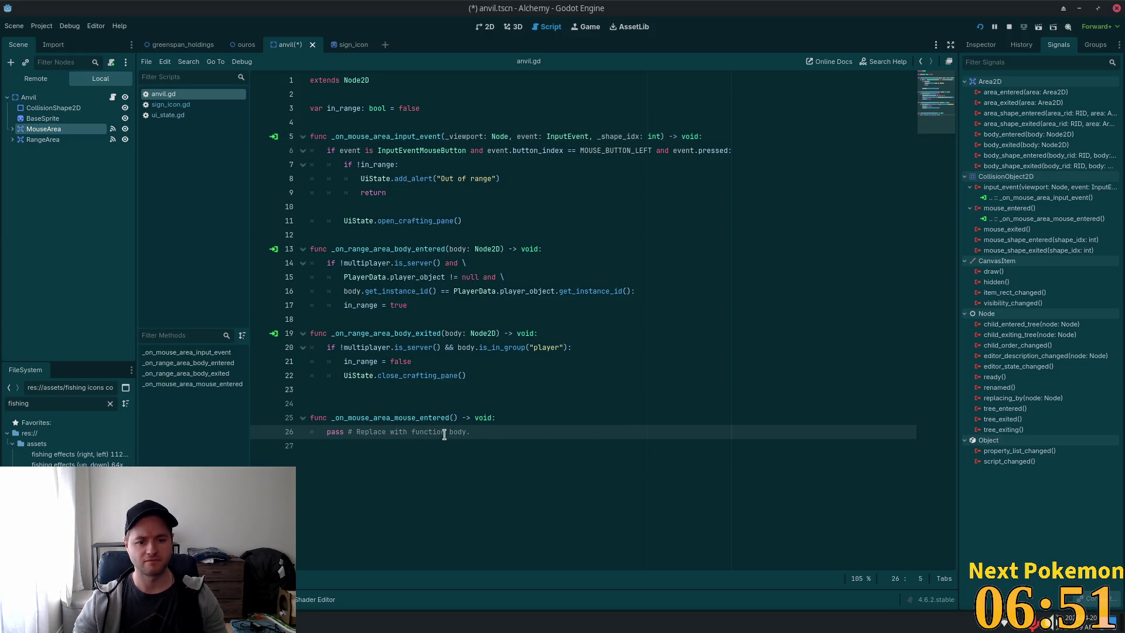
Fill the handler with sign_icon.gd's UiState.toggle_mouseover_sign call using "Anvil", and save anvil.gd.
{"action": "left_click", "coordinate": [194, 107]}
{"action": "left_click_drag", "start_coordinate": [494, 151], "coordinate": [326, 151]}
{"action": "key", "text": "ctrl+c"}
{"action": "left_click", "coordinate": [163, 94]}
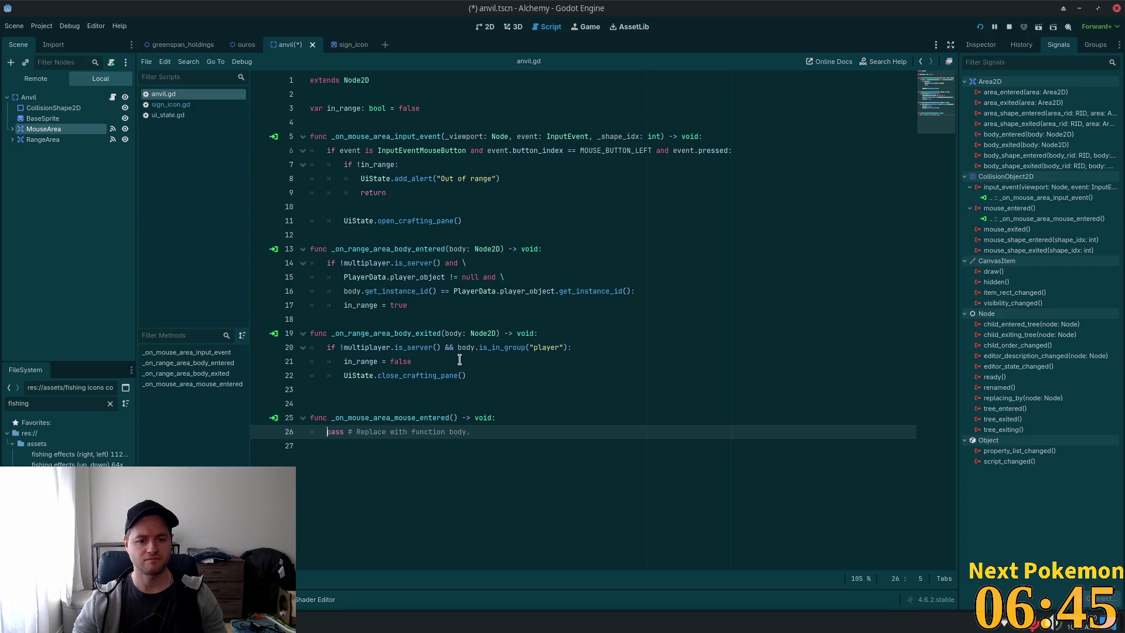
{"action": "key", "text": "shift+End"}
{"action": "key", "text": "ctrl+v"}
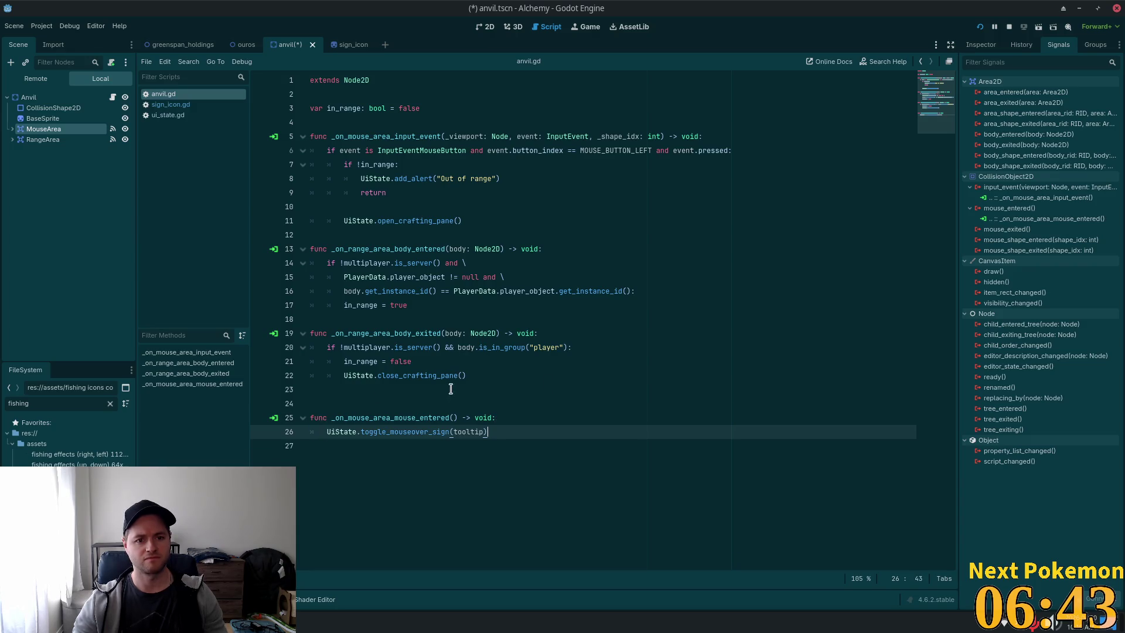
{"action": "double_click", "coordinate": [465, 432]}
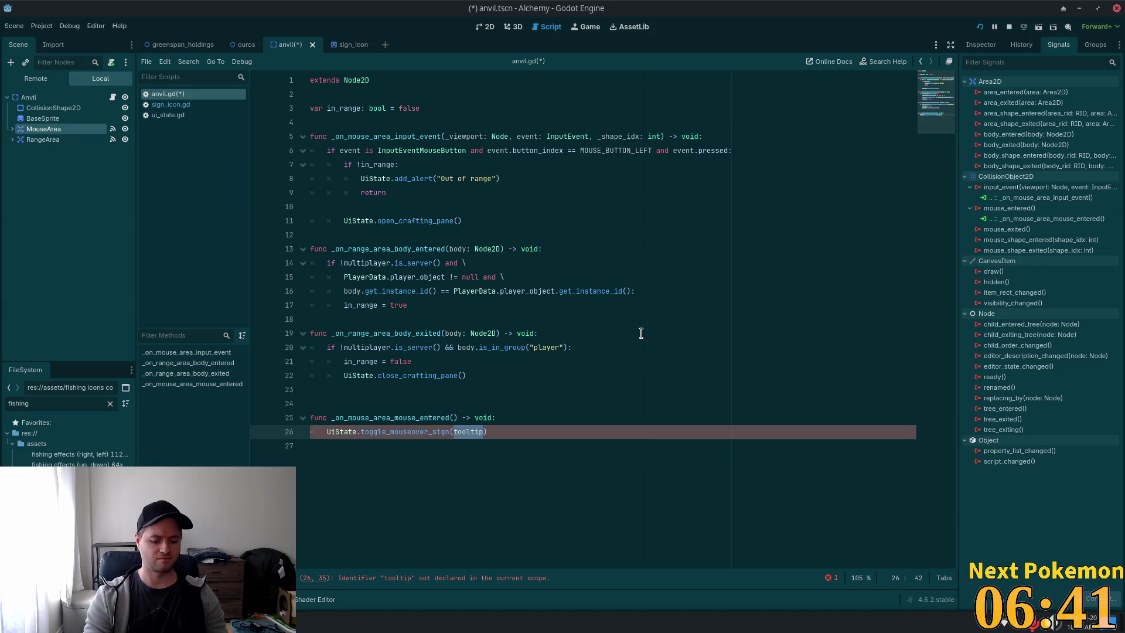
{"action": "type", "text": "\"A"}
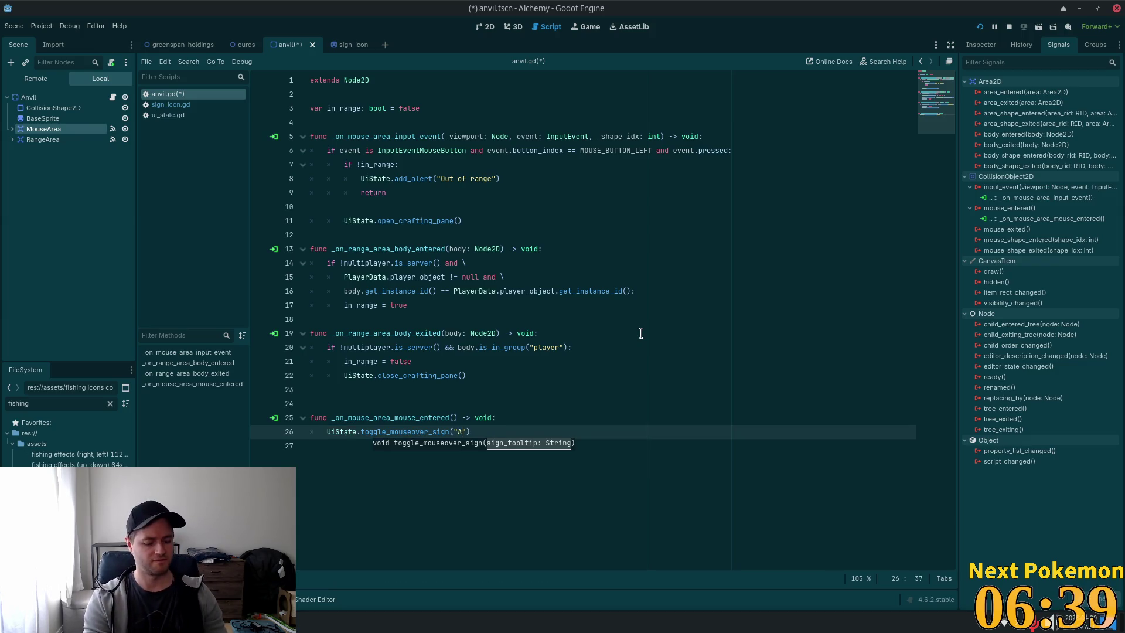
{"action": "type", "text": "nvil"}
{"action": "left_click", "coordinate": [644, 304]}
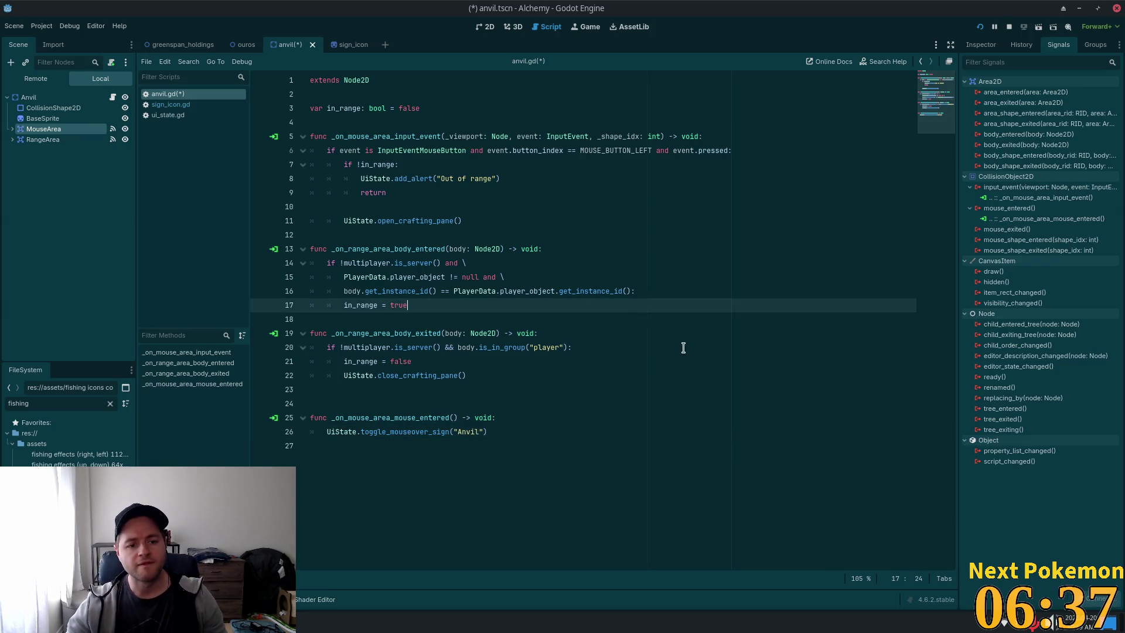
{"action": "key", "text": "ctrl+s"}
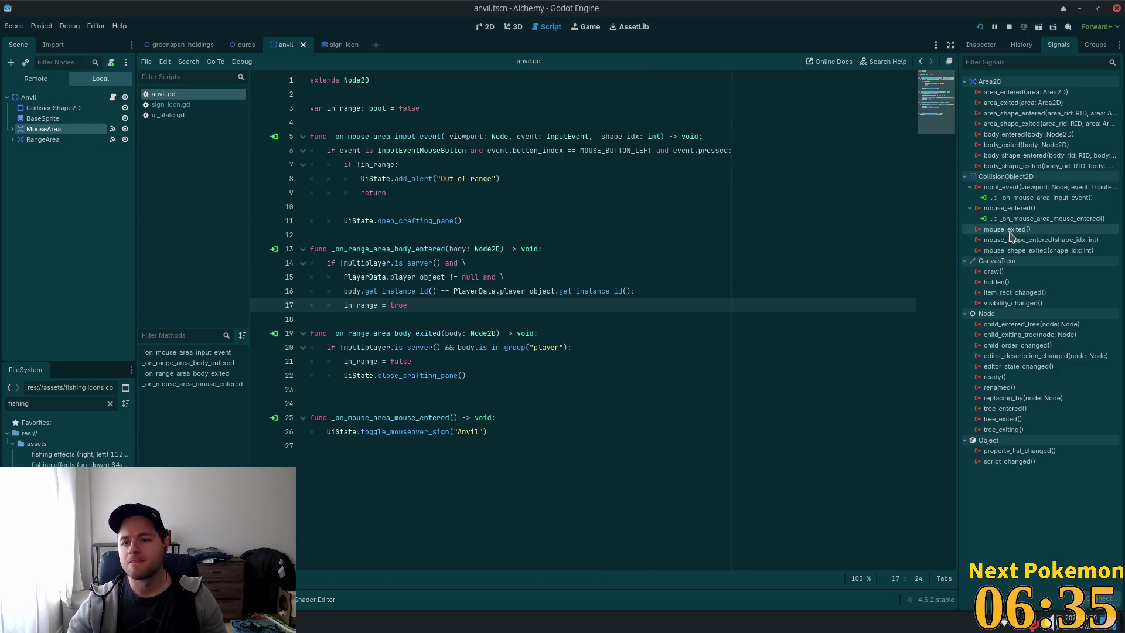
Connect mouse_exited to _on_mouse_area_mouse_exited calling UiState.toggle_mouseover_sign(""), and save anvil.gd.
{"action": "double_click", "coordinate": [1018, 234]}
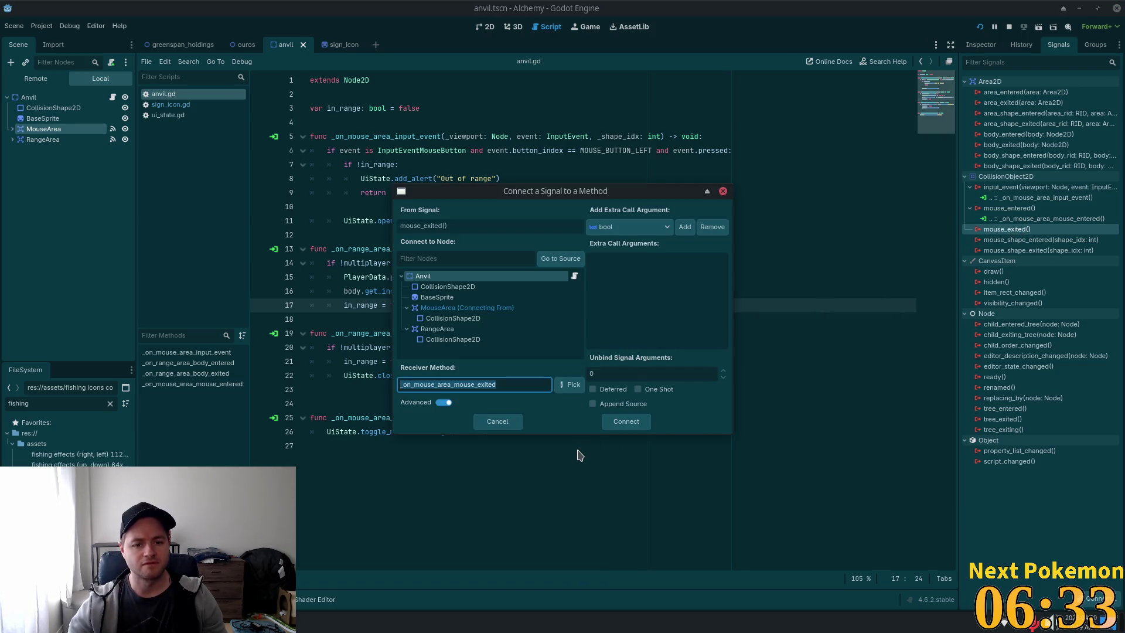
{"action": "left_click", "coordinate": [604, 424]}
{"action": "left_click_drag", "start_coordinate": [491, 431], "coordinate": [327, 433]}
{"action": "key", "text": "ctrl+c"}
{"action": "left_click_drag", "start_coordinate": [470, 488], "coordinate": [328, 488]}
{"action": "key", "text": "ctrl+v"}
{"action": "double_click", "coordinate": [460, 491]}
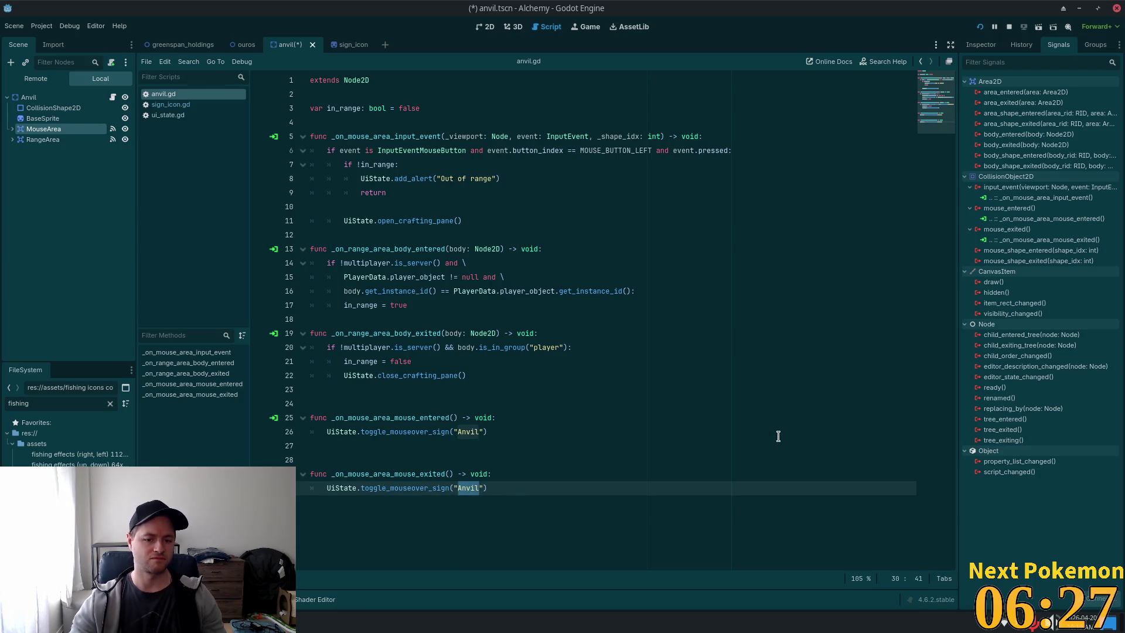
{"action": "key", "text": "BackSpace"}
{"action": "key", "text": "ctrl+s"}
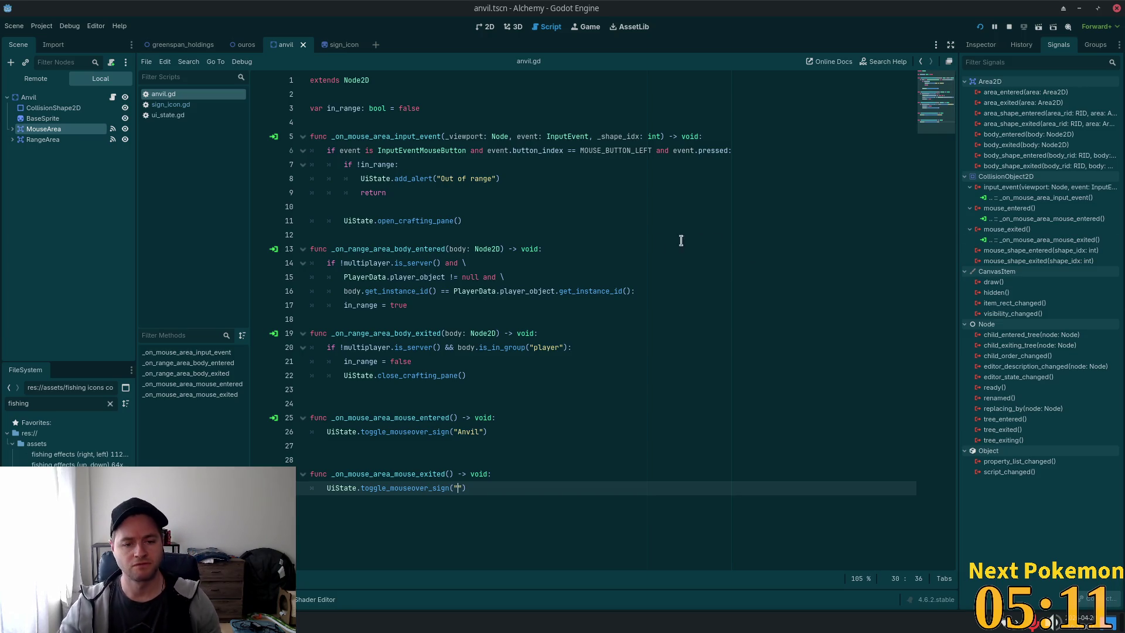
{"action": "left_click_drag", "start_coordinate": [567, 347], "coordinate": [567, 335]}
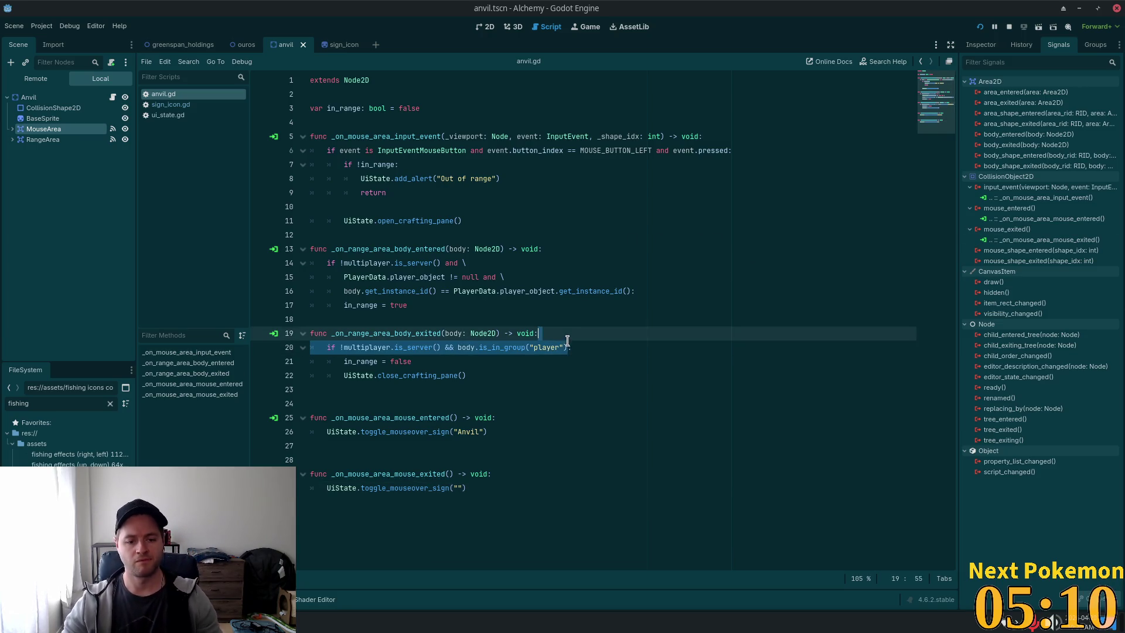
{"action": "left_click", "coordinate": [980, 27]}
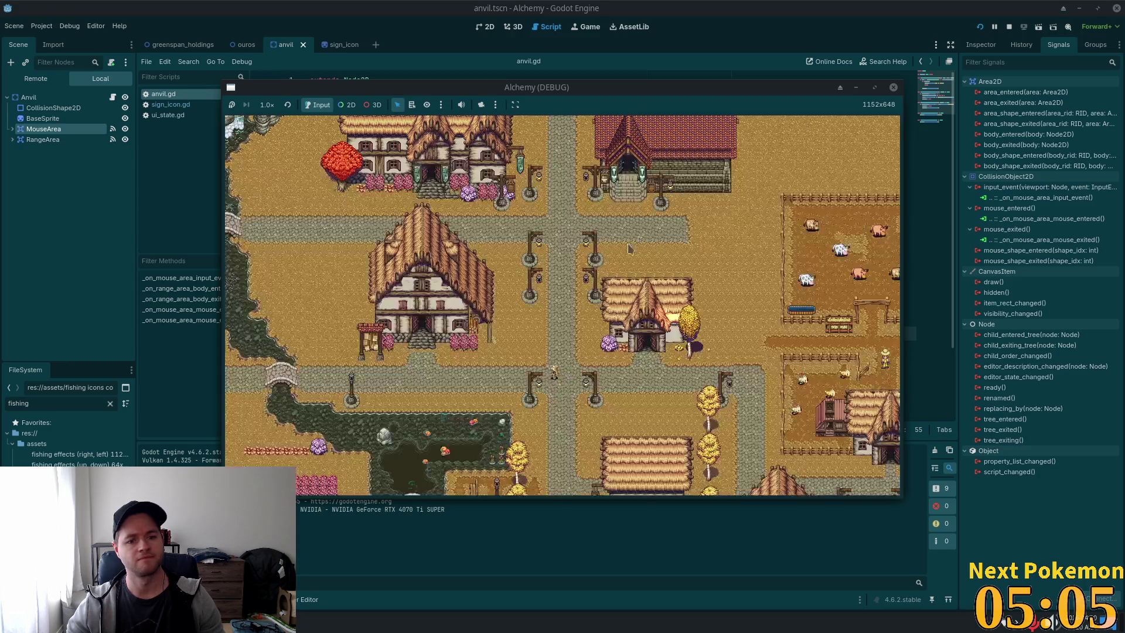
In the running game, walk to the anvil, open and close Crafting, then stop the game.
{"action": "left_click_drag", "start_coordinate": [534, 94], "coordinate": [687, 167]}
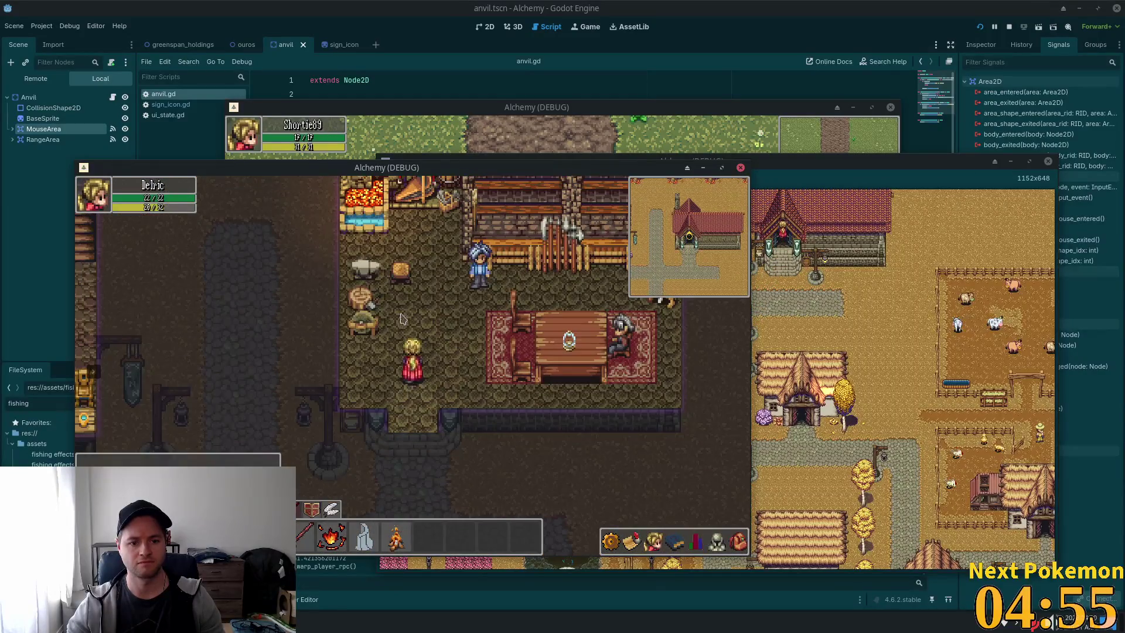
{"action": "key", "text": "w"}
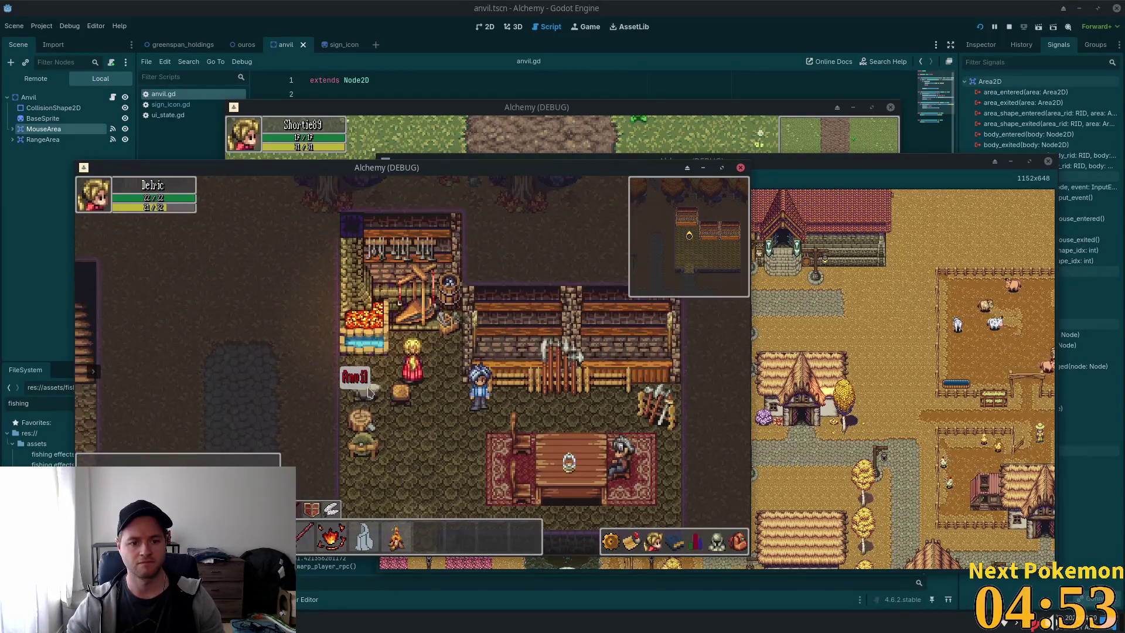
{"action": "left_click", "coordinate": [364, 388]}
{"action": "left_click", "coordinate": [367, 385]}
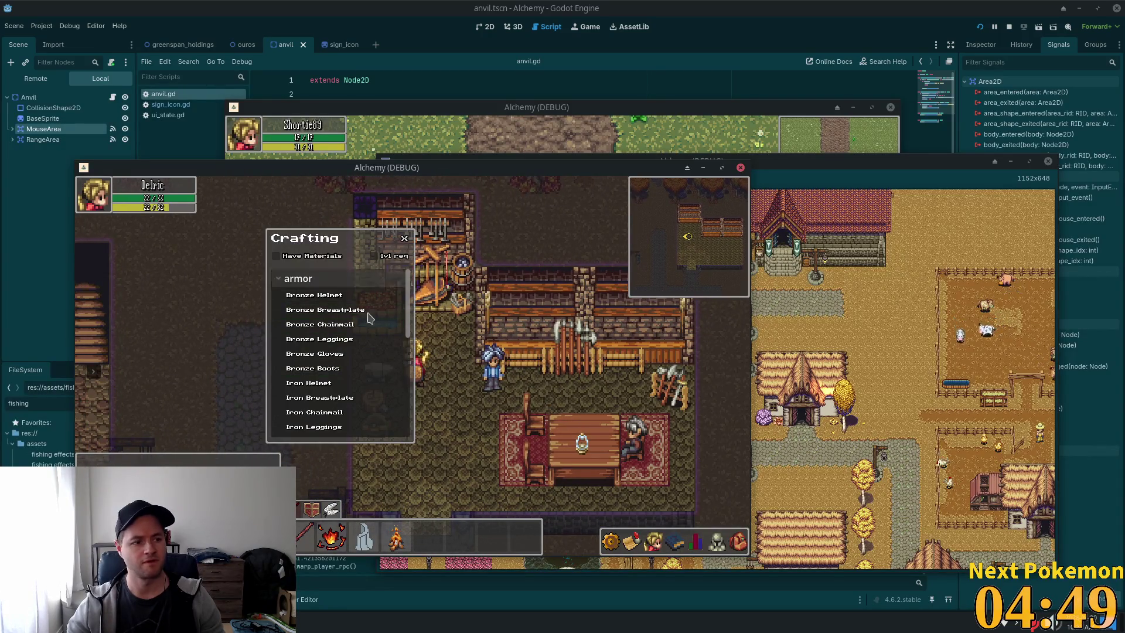
{"action": "left_click", "coordinate": [404, 239]}
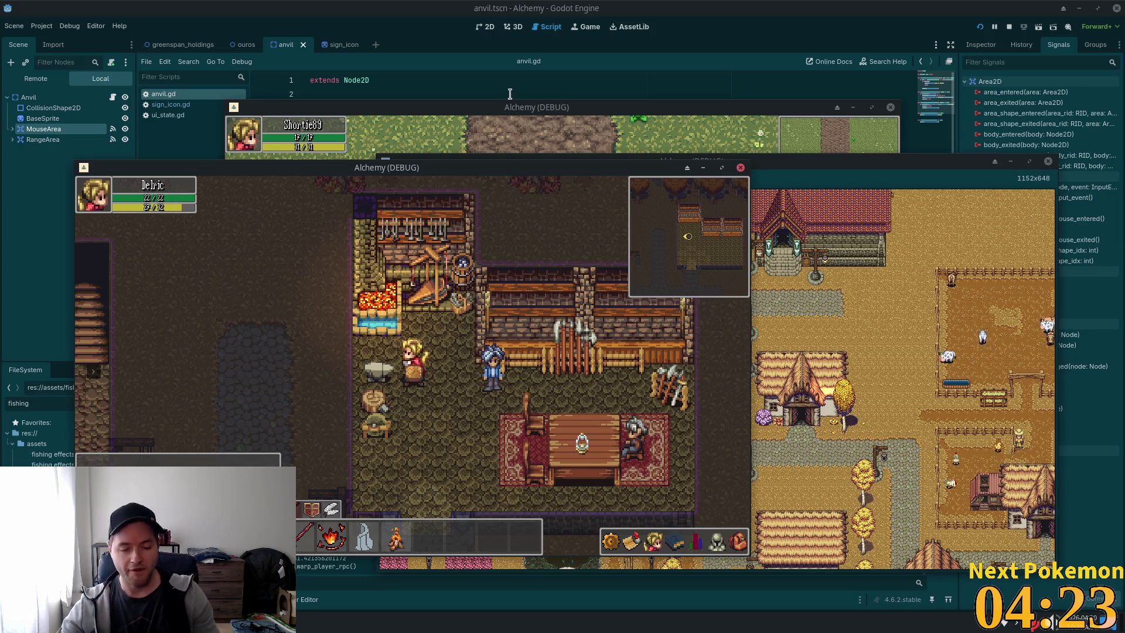
{"action": "key", "text": "F8"}
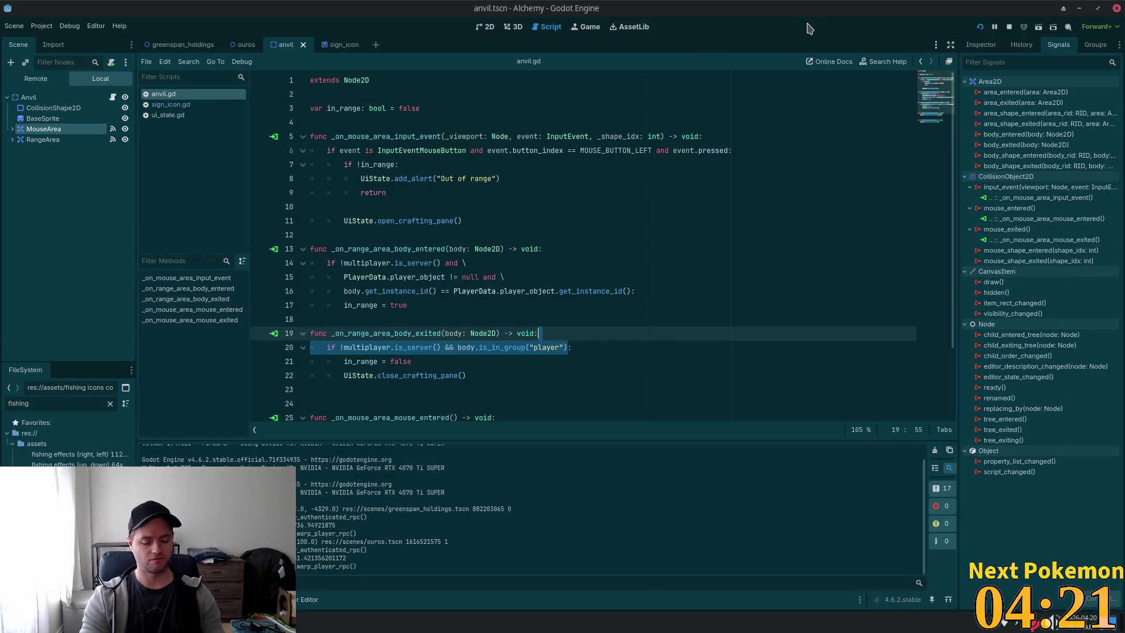
Quick-open forge.tscn by searching 'forge' and select its Forge root node.
{"action": "key", "text": "shift+alt+o"}
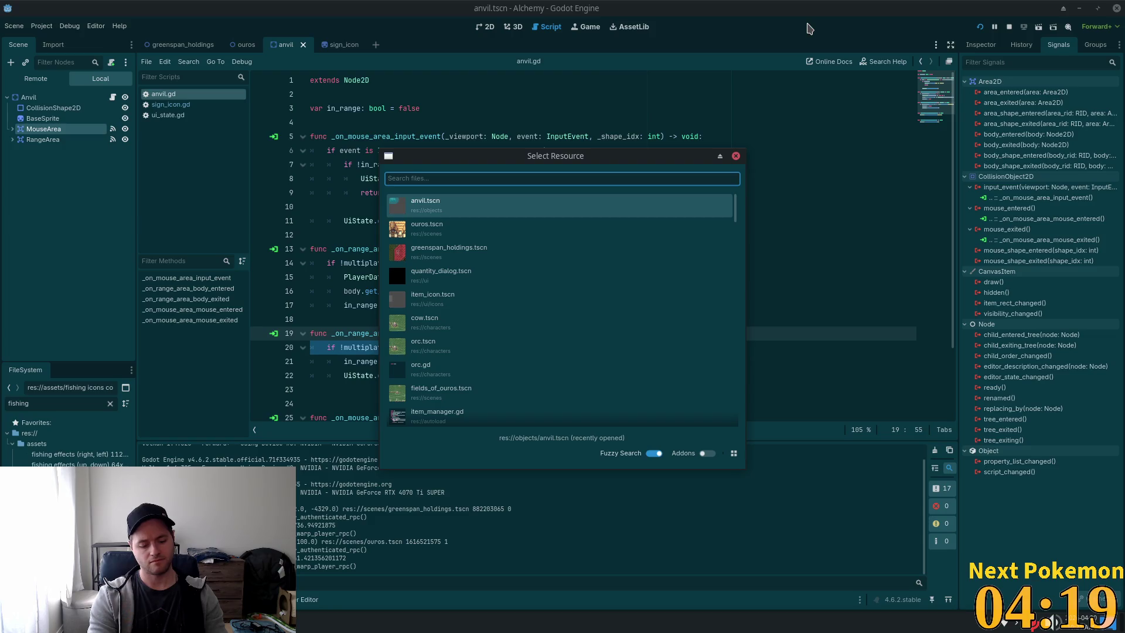
{"action": "type", "text": "forge"}
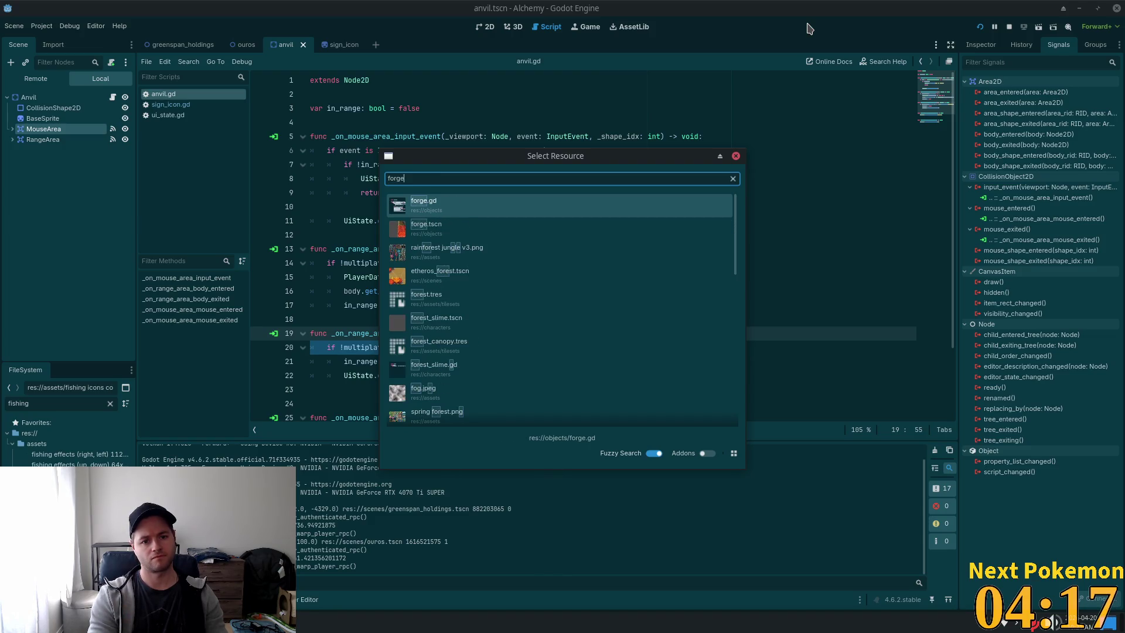
{"action": "double_click", "coordinate": [484, 222]}
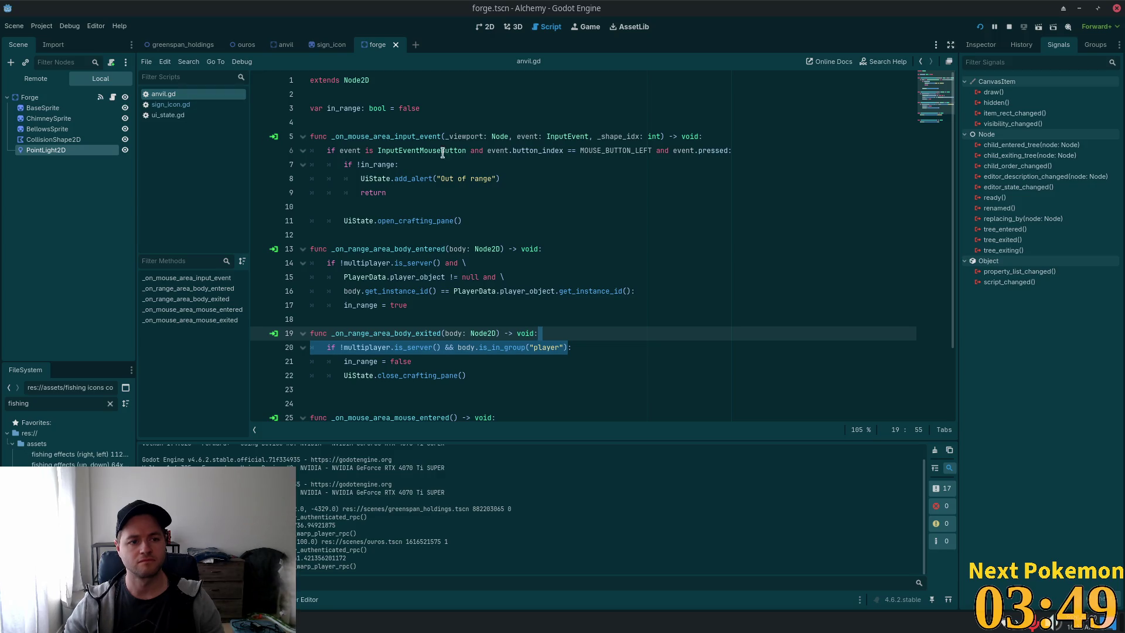
{"action": "left_click", "coordinate": [104, 99]}
Open the Forge node's forge.gd script, then view the forge scene on the 2D canvas.
{"action": "left_click", "coordinate": [102, 98]}
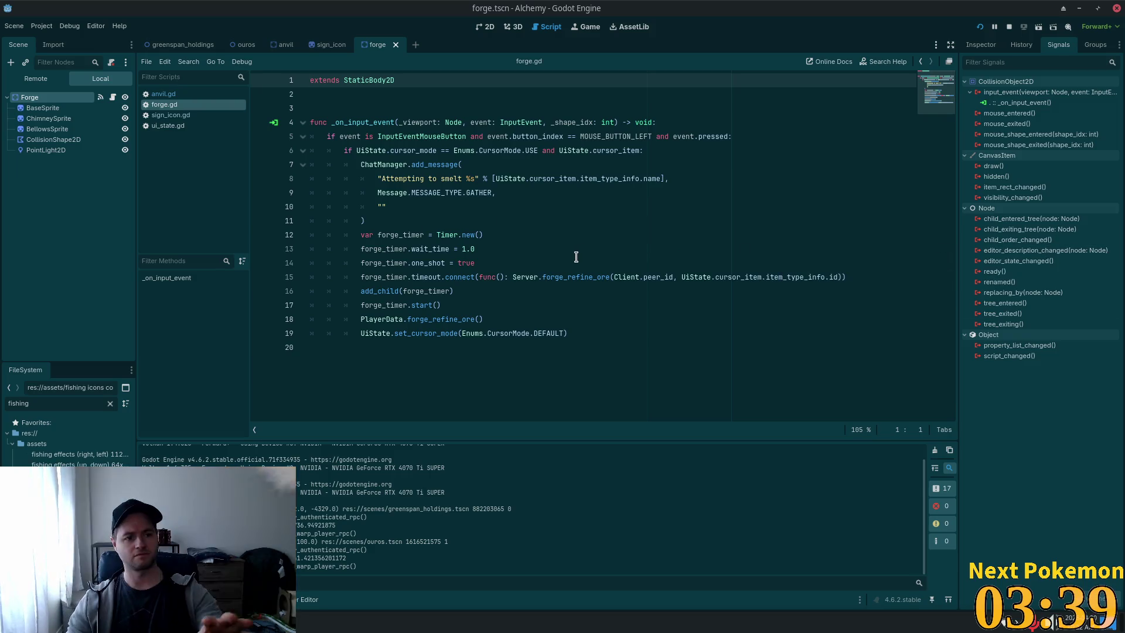
{"action": "left_click", "coordinate": [486, 27]}
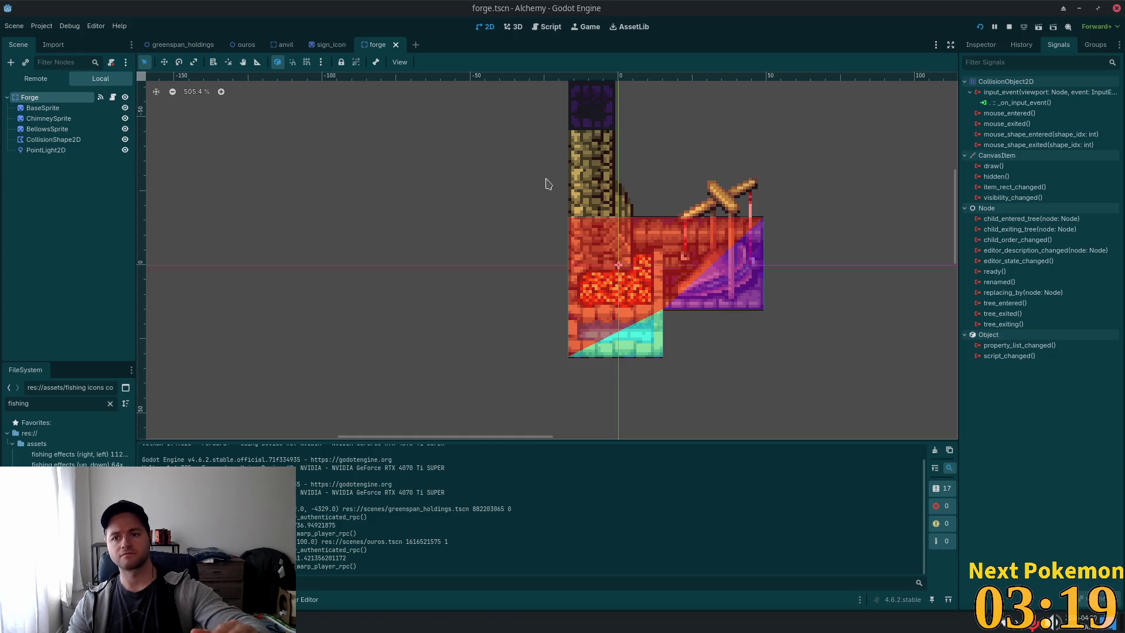
Connect Forge's mouse_entered and mouse_exited to new handlers and delete the extra blank lines.
{"action": "double_click", "coordinate": [1010, 114]}
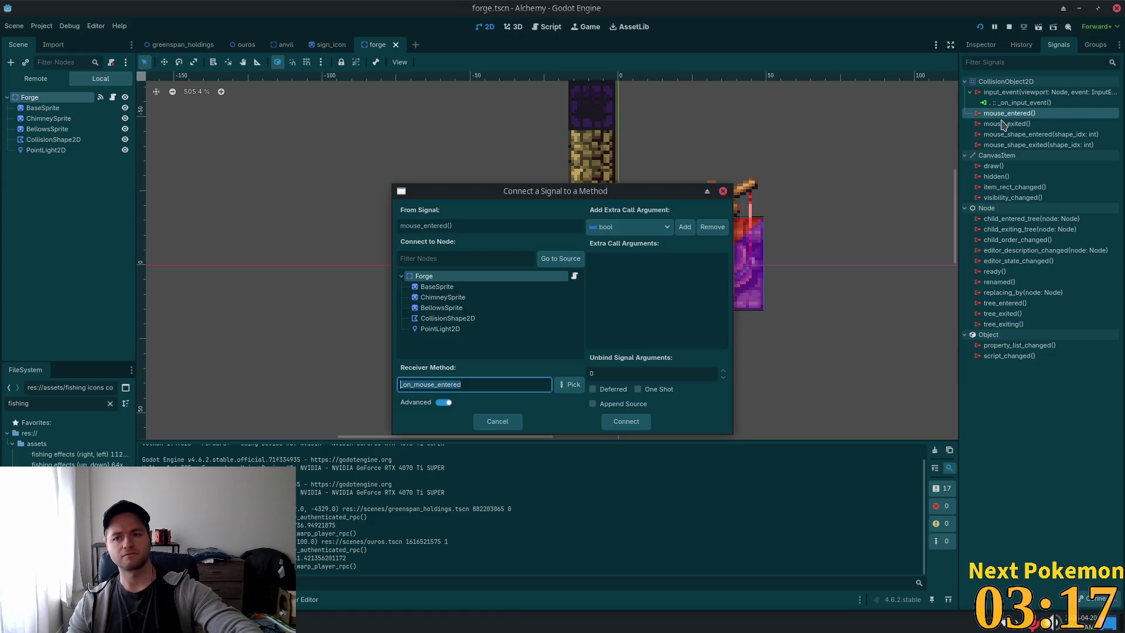
{"action": "left_click", "coordinate": [621, 420]}
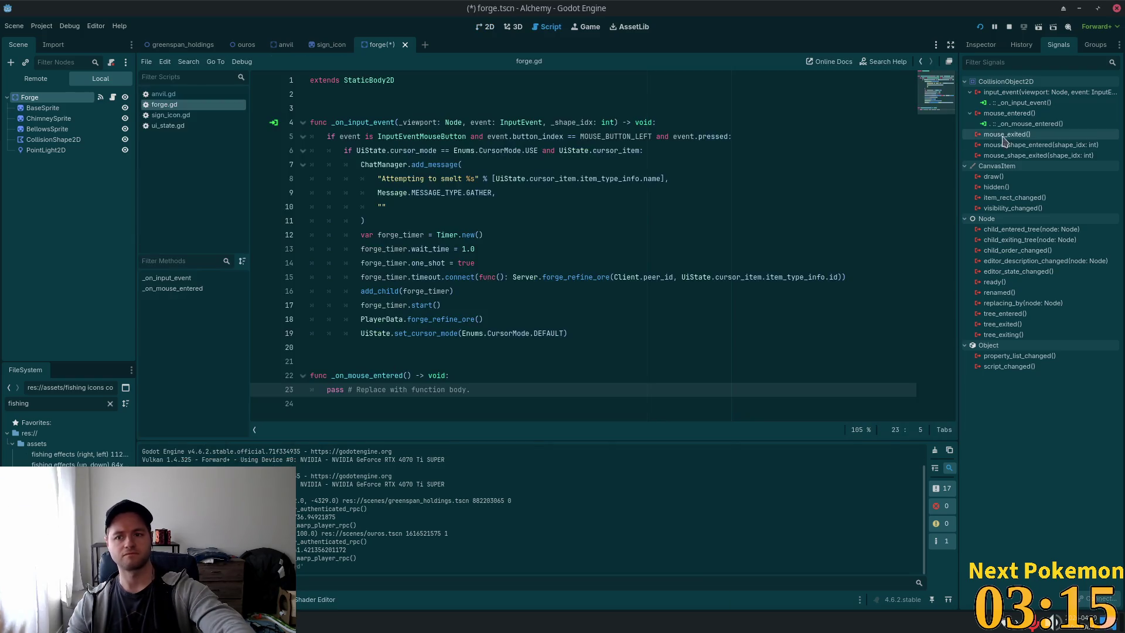
{"action": "double_click", "coordinate": [1019, 136]}
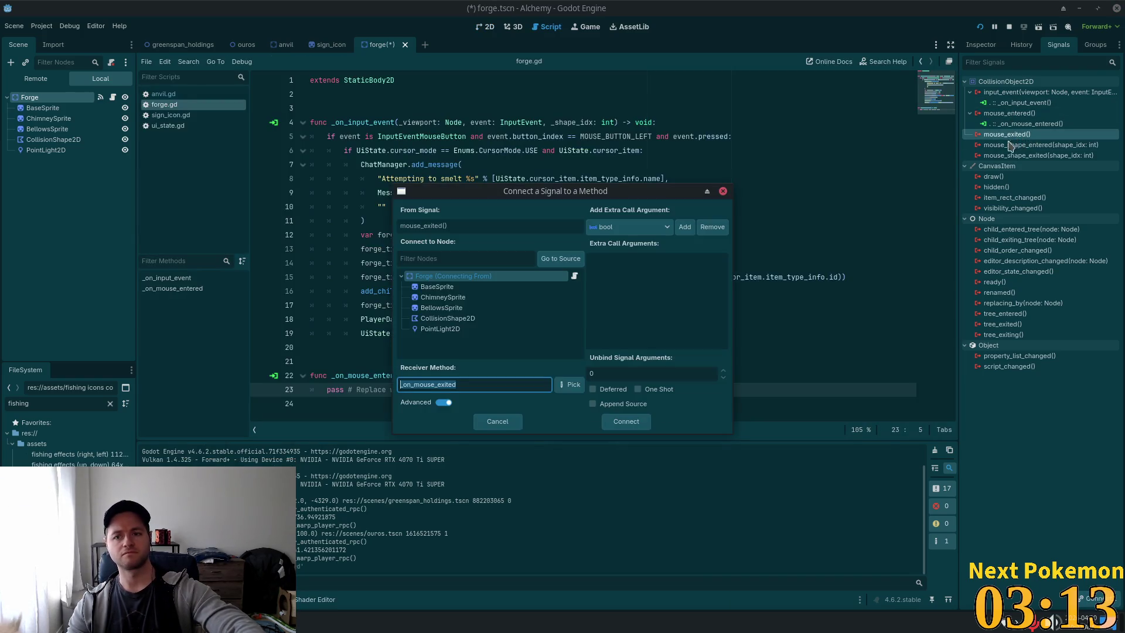
{"action": "left_click", "coordinate": [630, 416]}
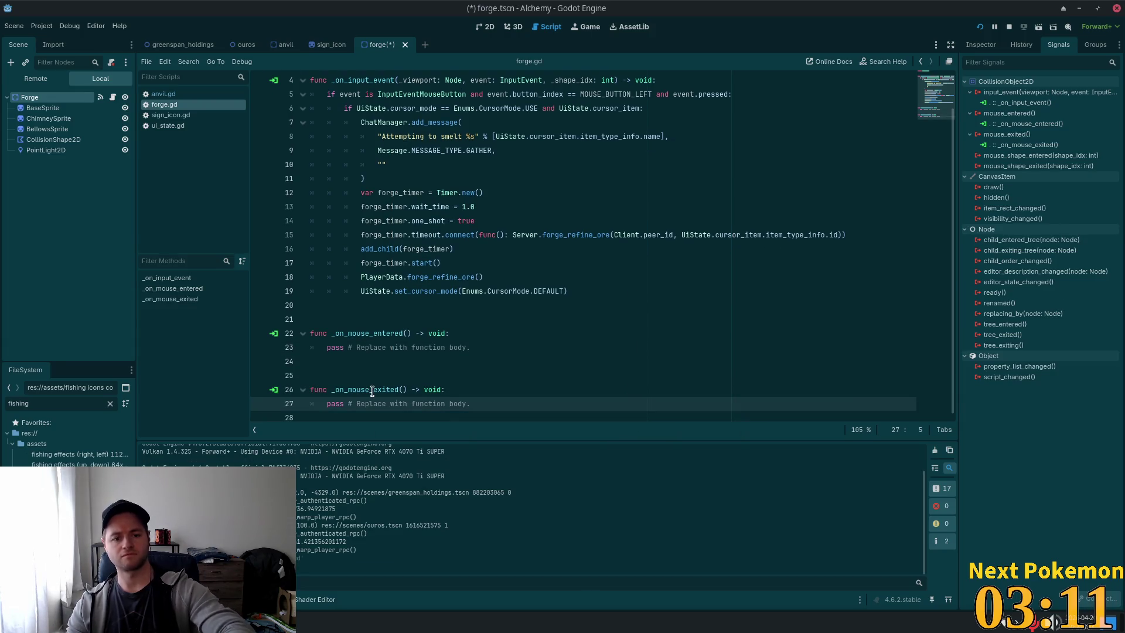
{"action": "left_click", "coordinate": [322, 374]}
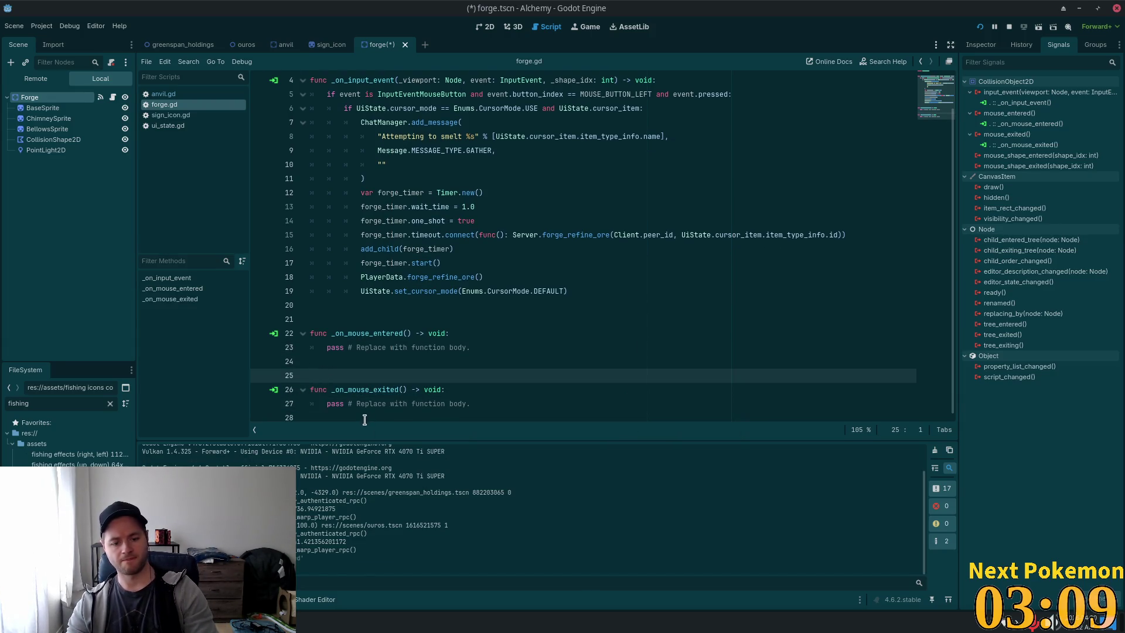
{"action": "key", "text": "BackSpace"}
{"action": "left_click", "coordinate": [345, 413]}
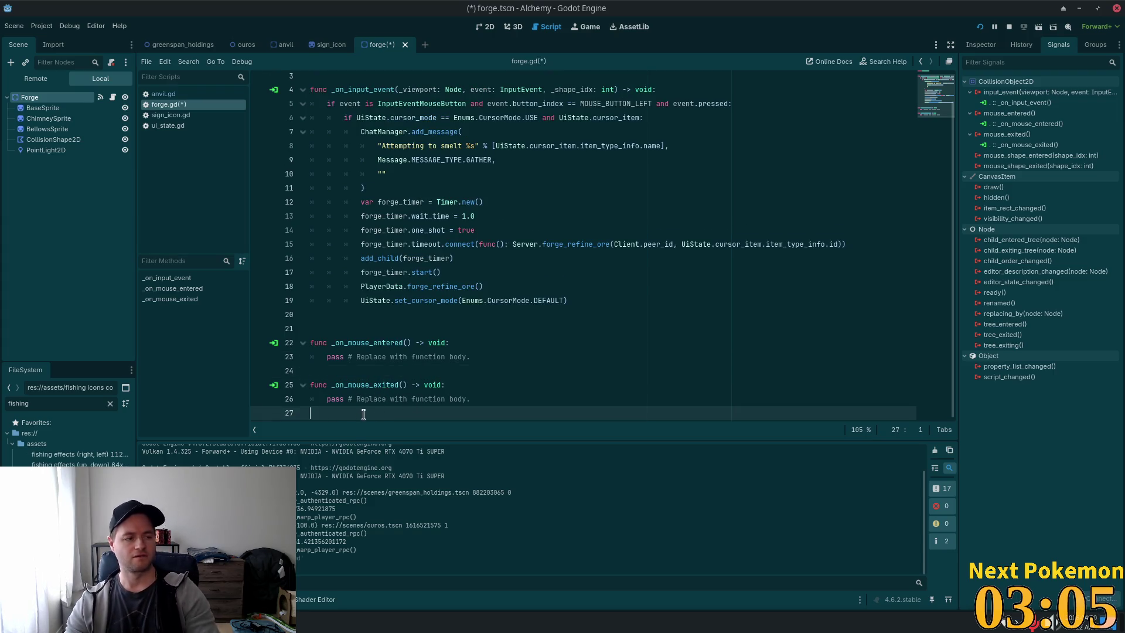
{"action": "key", "text": "BackSpace"}
{"action": "left_click", "coordinate": [411, 357]}
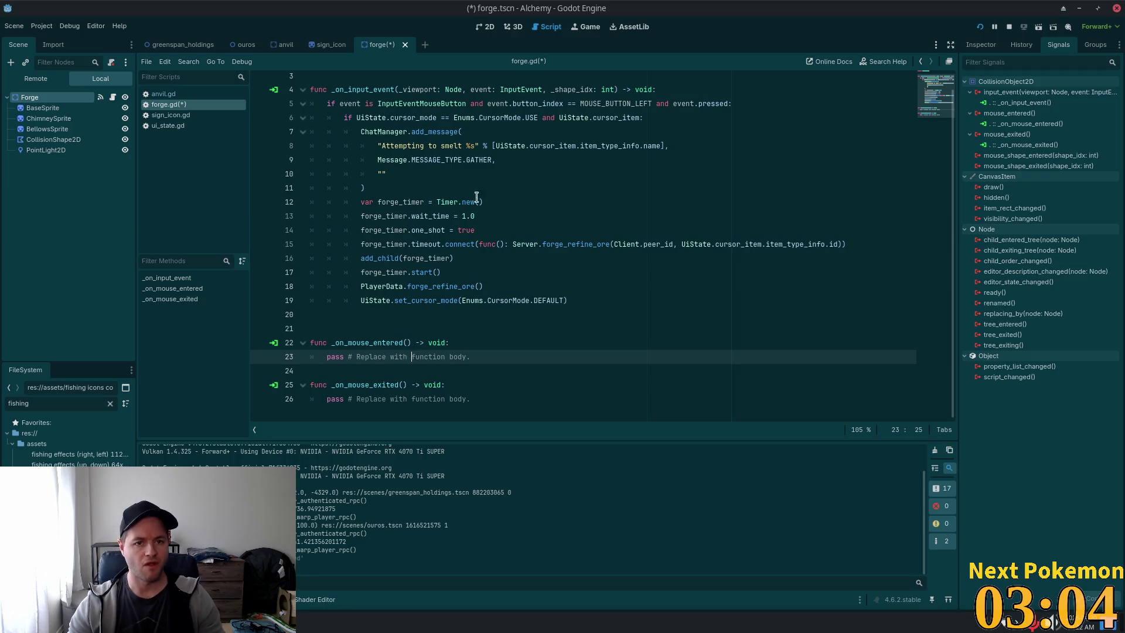
Copy anvil.gd's toggle_mouseover_sign call into forge.gd's _on_mouse_entered with "Forge".
{"action": "left_click", "coordinate": [185, 95]}
{"action": "scroll", "coordinate": [416, 258], "scroll_direction": "down", "scroll_amount": 2}
{"action": "left_click_drag", "start_coordinate": [487, 348], "coordinate": [327, 347]}
{"action": "key", "text": "ctrl+c"}
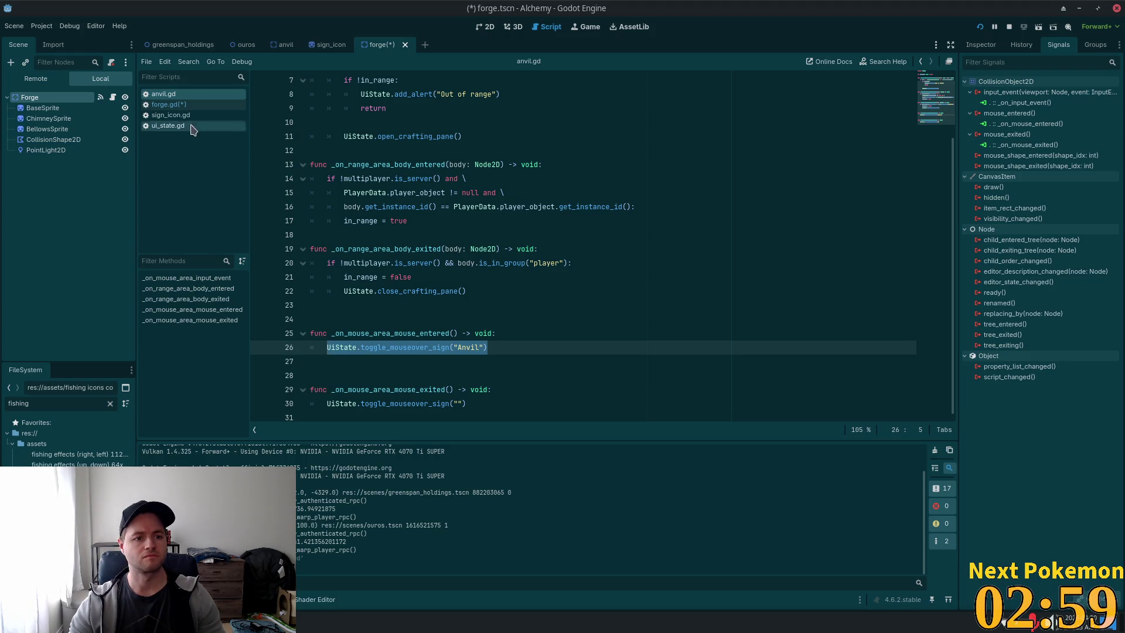
{"action": "key", "text": "ctrl+s"}
{"action": "left_click", "coordinate": [176, 107]}
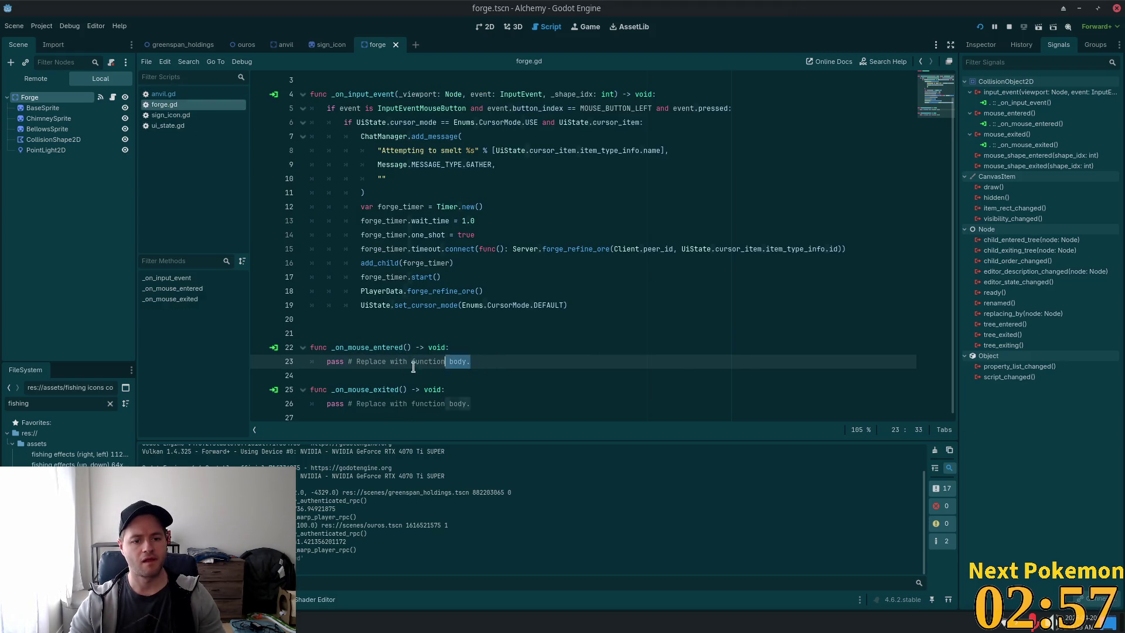
{"action": "left_click_drag", "start_coordinate": [470, 361], "coordinate": [327, 361]}
{"action": "key", "text": "ctrl+v"}
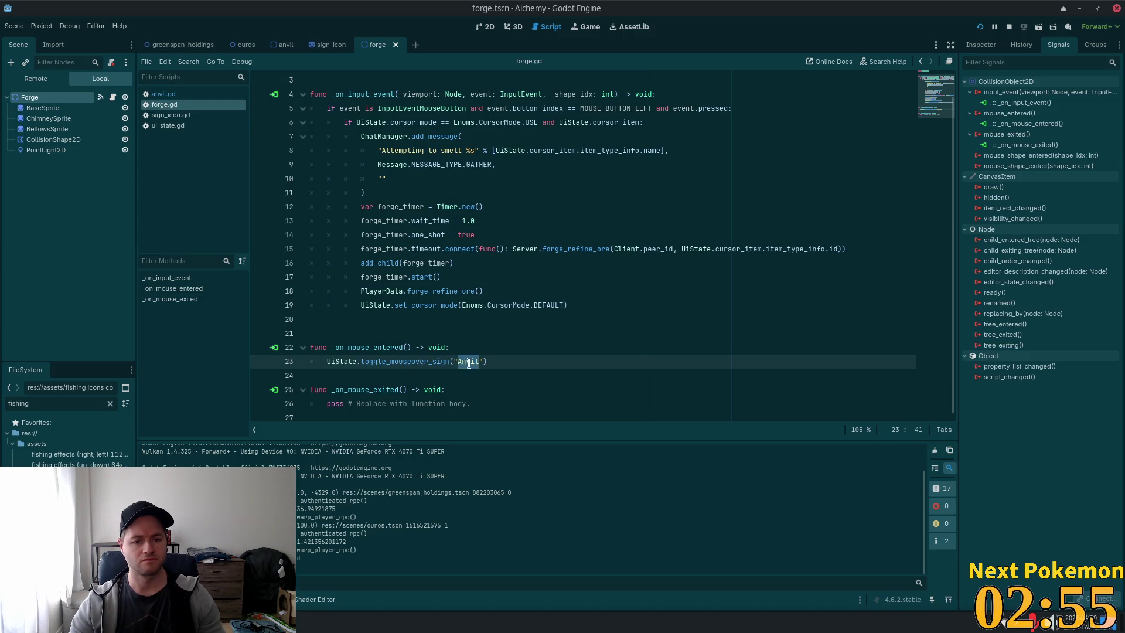
{"action": "type", "text": "Forge"}
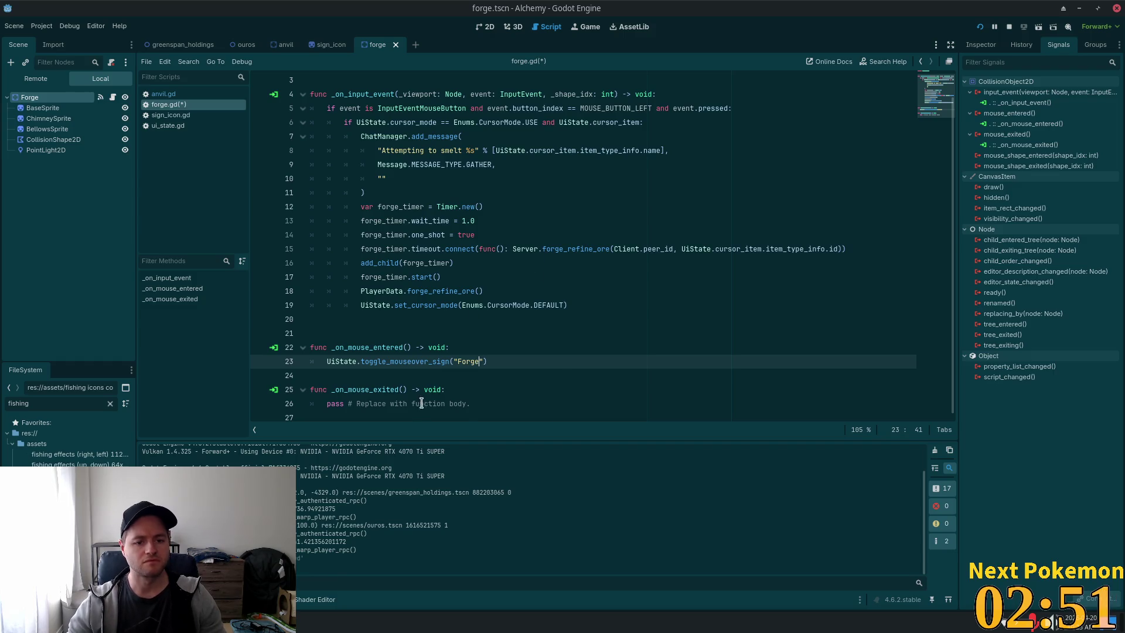
Paste the call into _on_mouse_exited with an empty string and save forge.gd.
{"action": "left_click_drag", "start_coordinate": [471, 404], "coordinate": [360, 406]}
{"action": "key", "text": "shift+Home"}
{"action": "key", "text": "ctrl+v"}
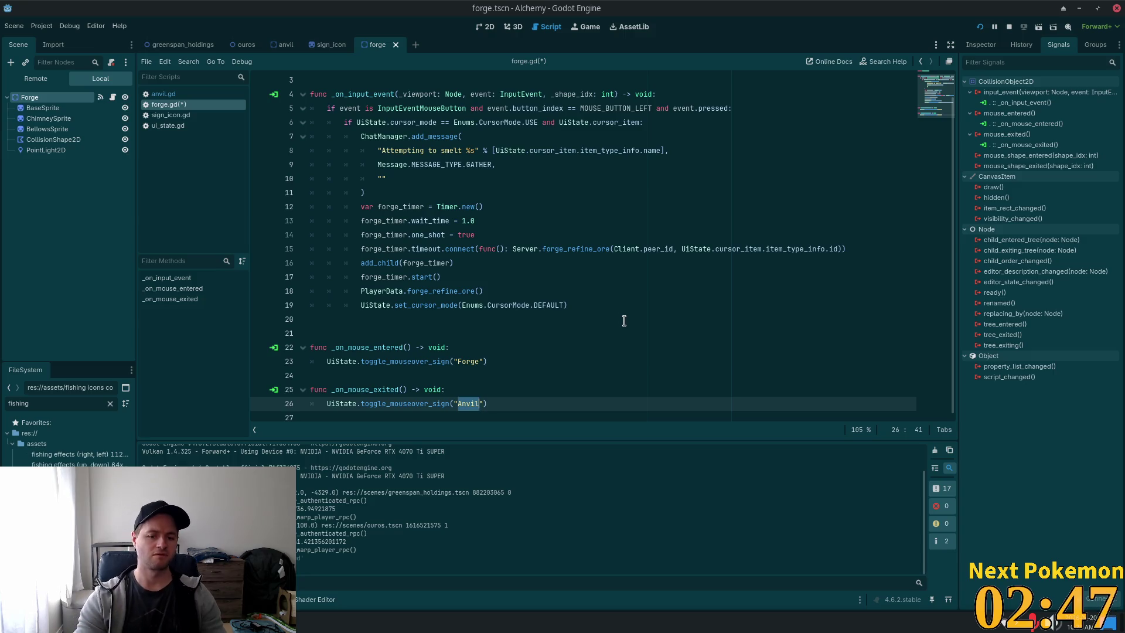
{"action": "key", "text": "BackSpace"}
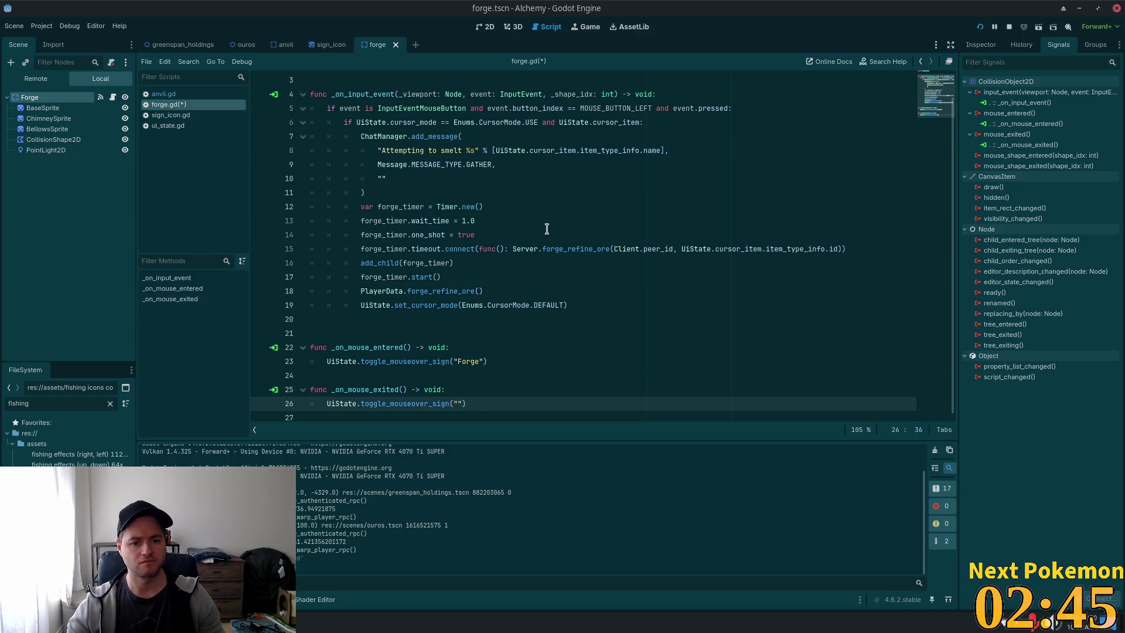
{"action": "key", "text": "ctrl+s"}
{"action": "left_click", "coordinate": [179, 116]}
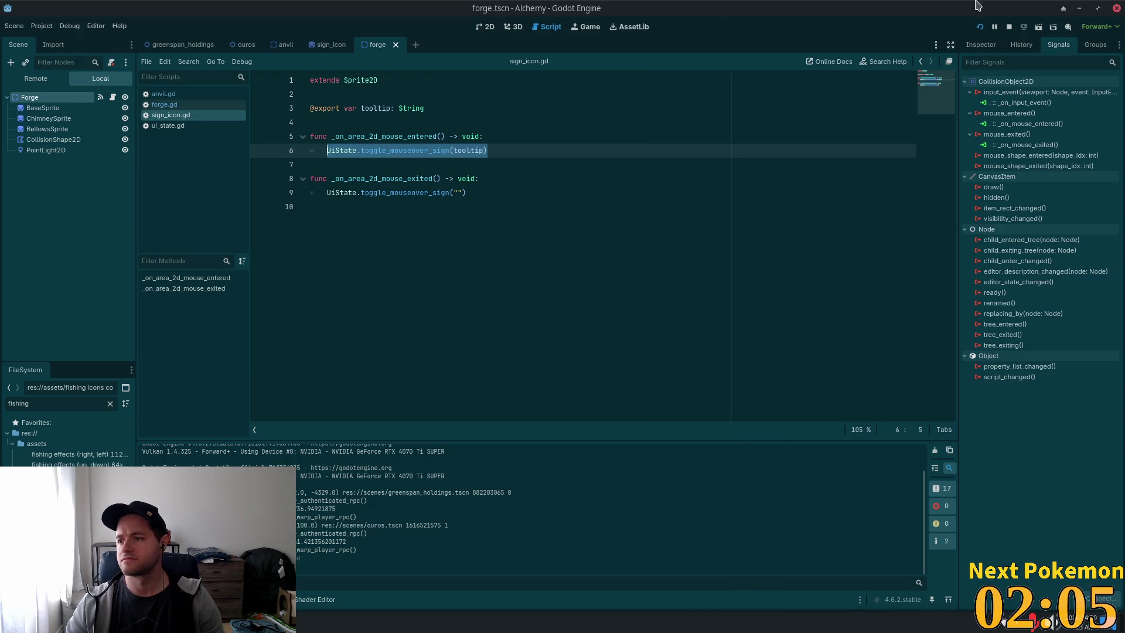
Run the project to test the forge's hover sign.
{"action": "left_click", "coordinate": [979, 27]}
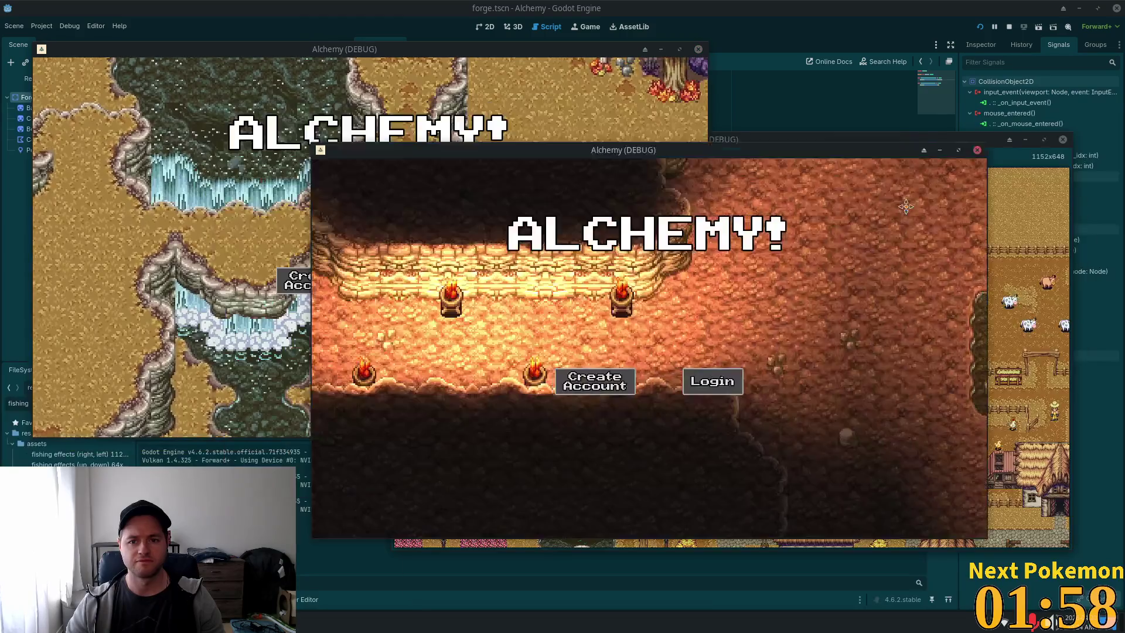
Log in to the game and walk the player through Ouros town into the forge.
{"action": "mouse_move", "coordinate": [809, 150]}
{"action": "left_mouse_down"}
{"action": "mouse_move", "coordinate": [904, 163]}
{"action": "mouse_move", "coordinate": [914, 184]}
{"action": "left_mouse_up"}
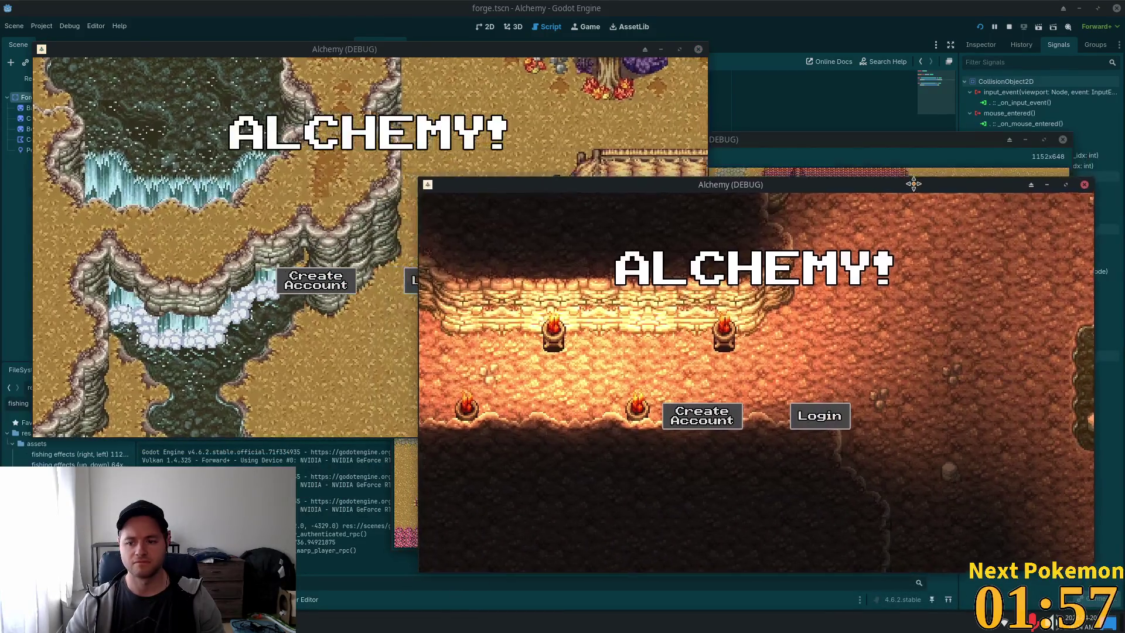
{"action": "left_click", "coordinate": [435, 172]}
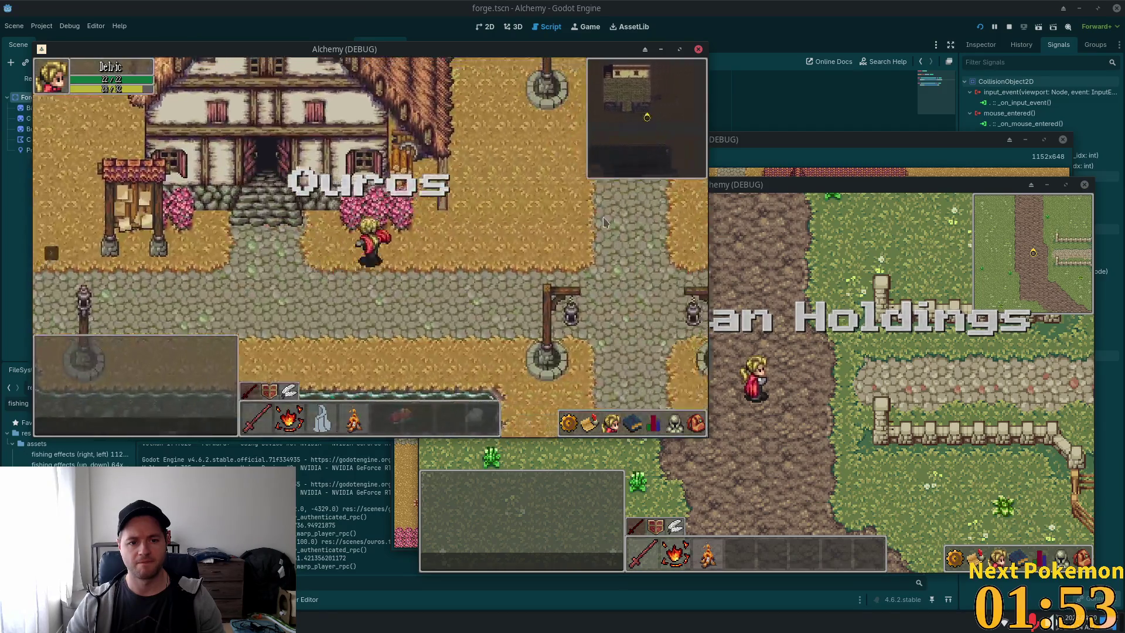
{"action": "key", "text": "Right"}
{"action": "key", "text": "Up"}
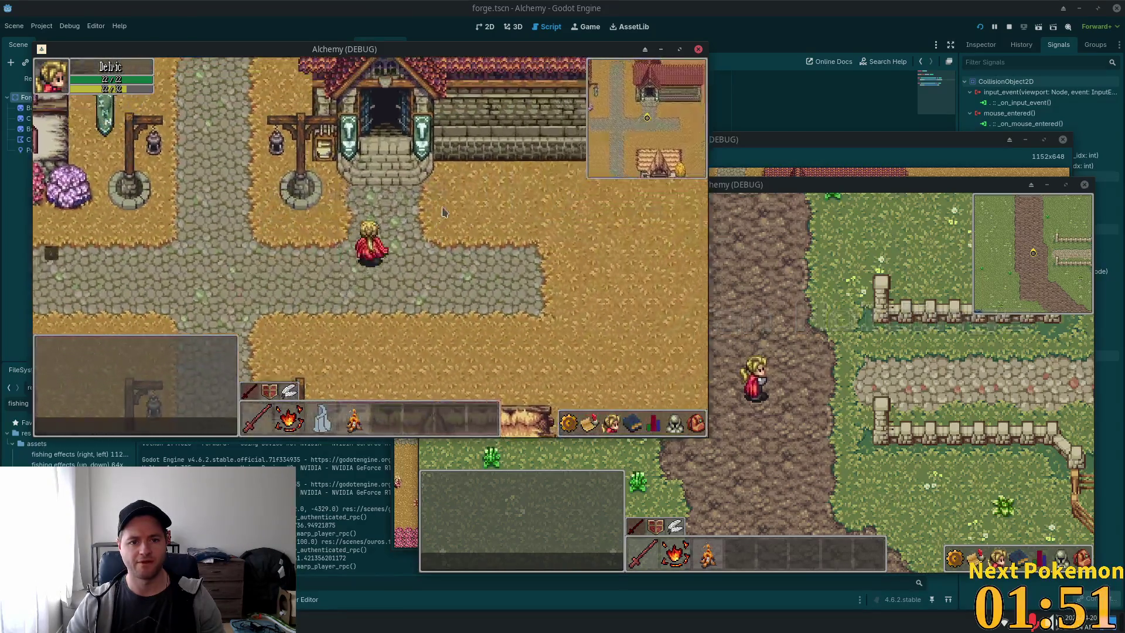
{"action": "key", "text": "Up"}
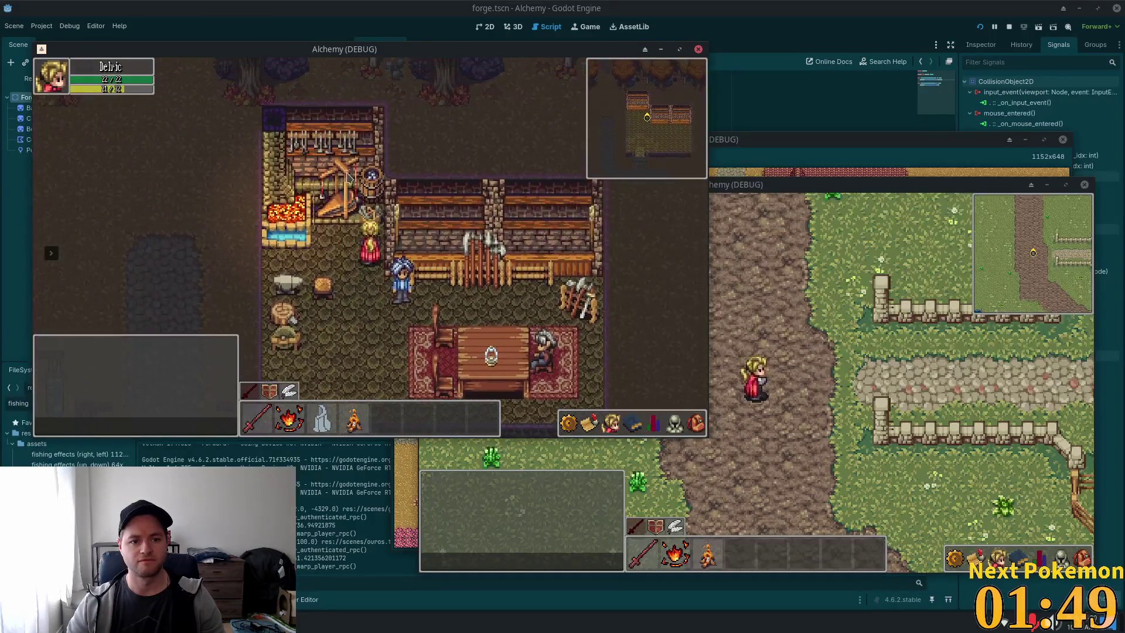
{"action": "key", "text": "Left"}
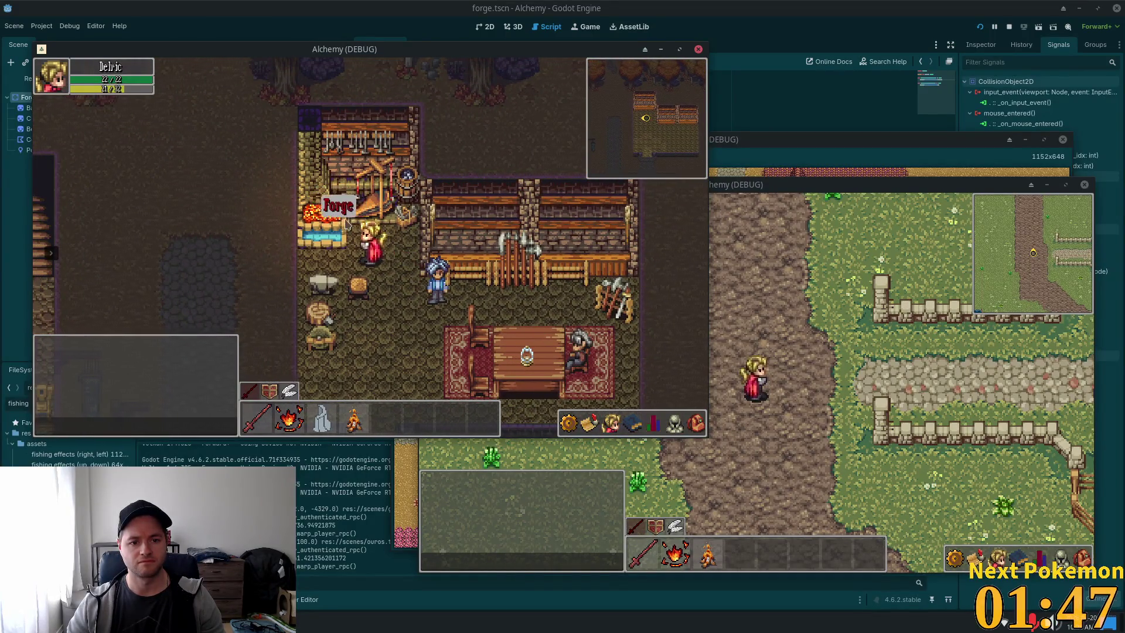
{"action": "key", "text": "Up"}
{"action": "key", "text": "Down"}
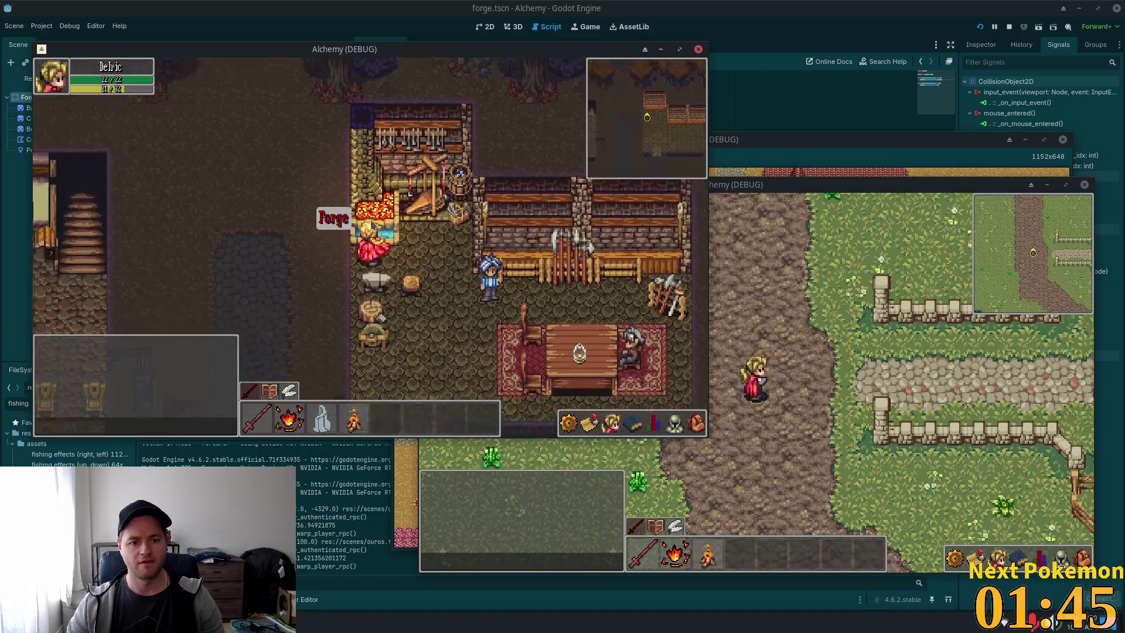
{"action": "left_click", "coordinate": [411, 222]}
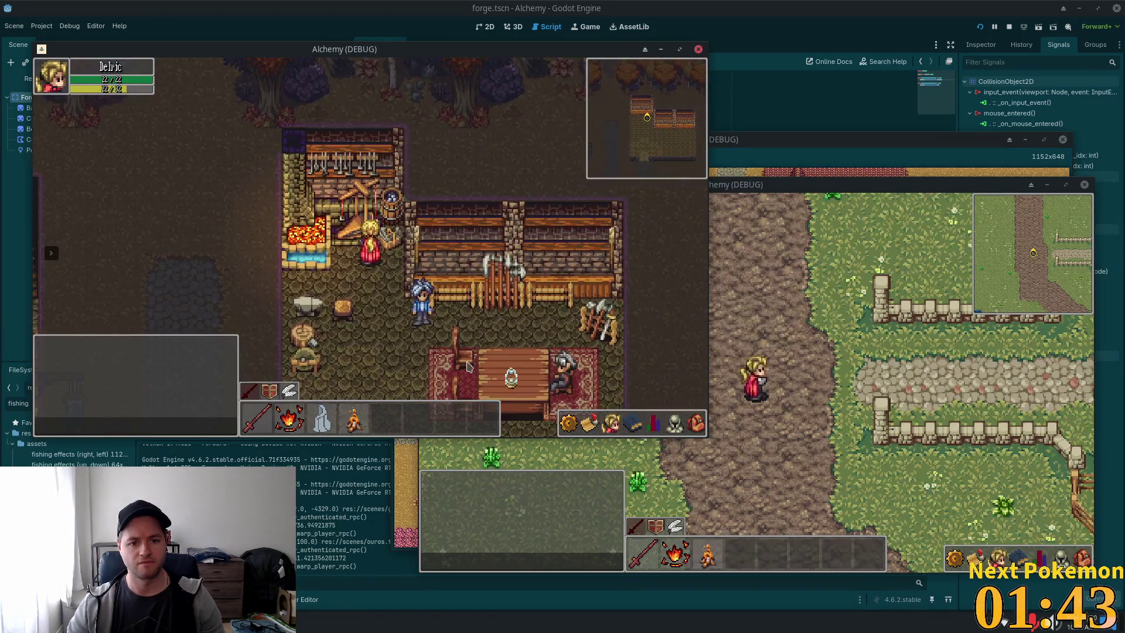
Try smelting at the forge and check the inventory and equipment for results.
{"action": "key", "text": "i"}
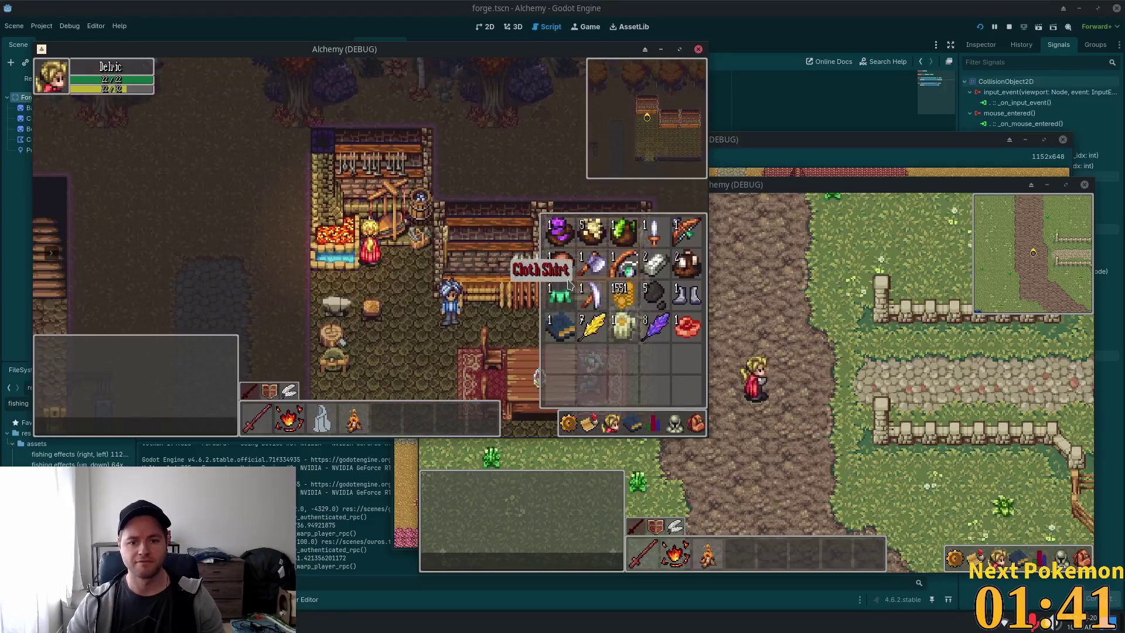
{"action": "key", "text": "i"}
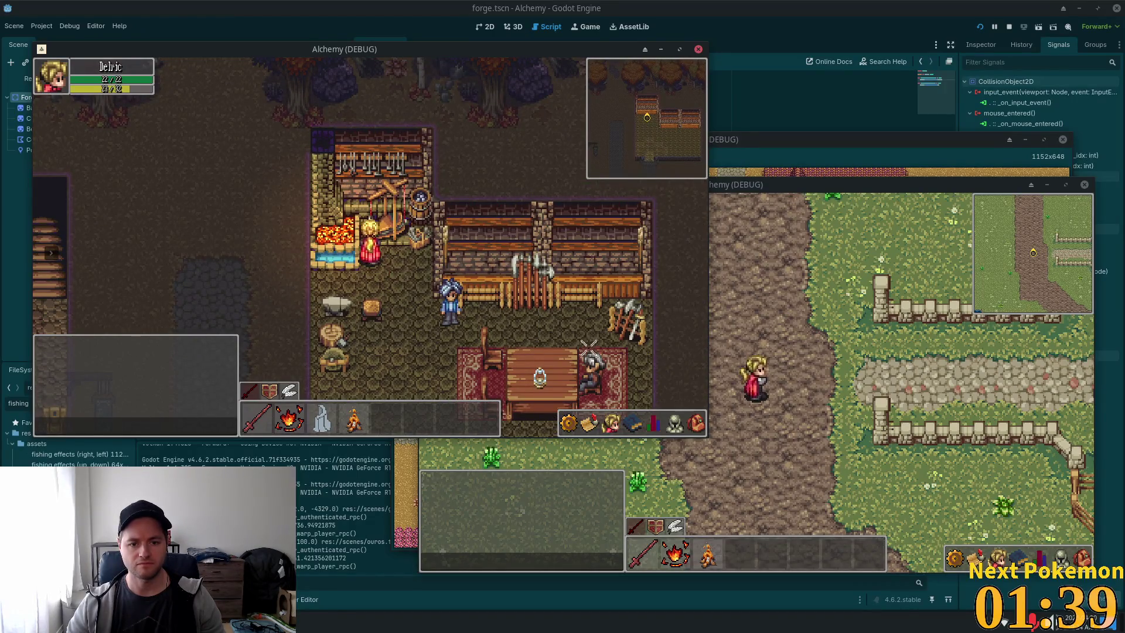
{"action": "key", "text": "e"}
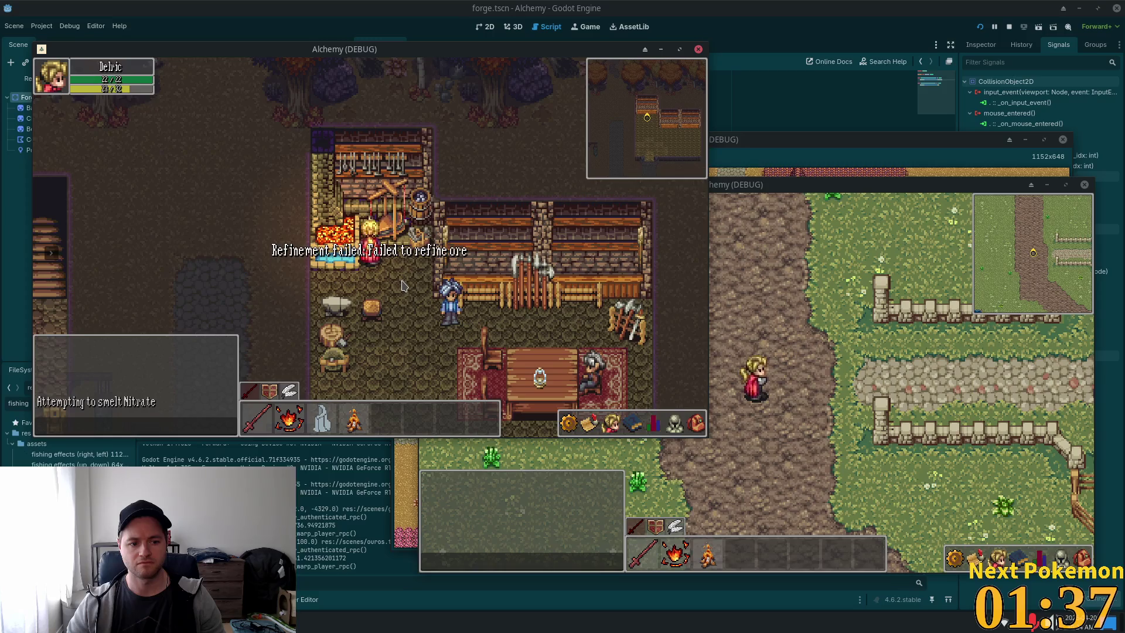
{"action": "left_click", "coordinate": [698, 431]}
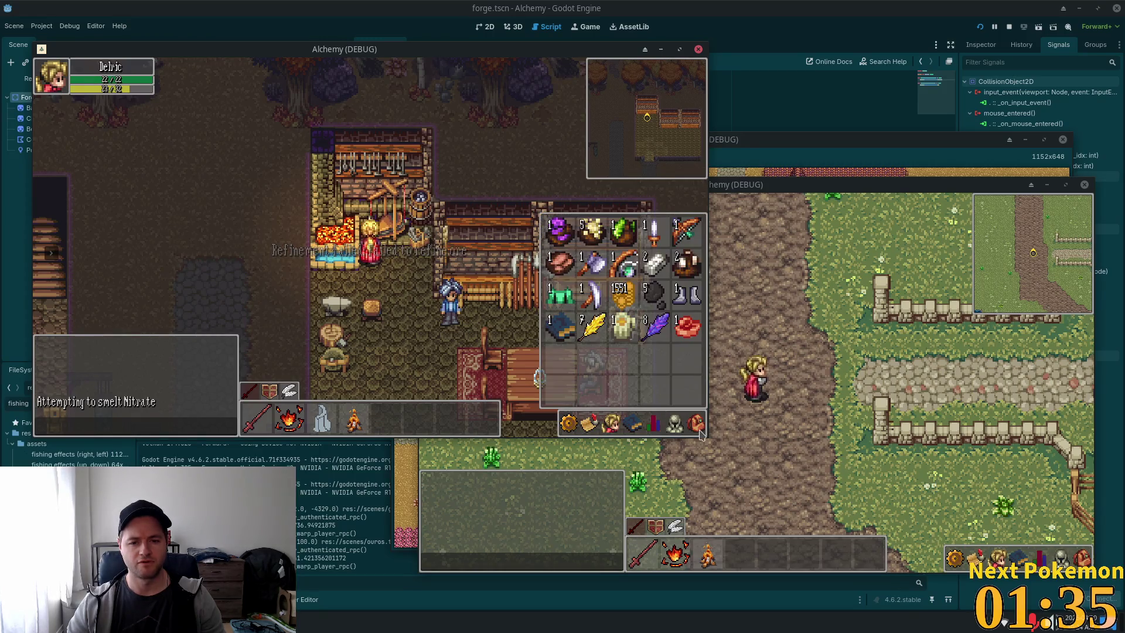
{"action": "left_click", "coordinate": [674, 421]}
{"action": "left_click", "coordinate": [696, 423]}
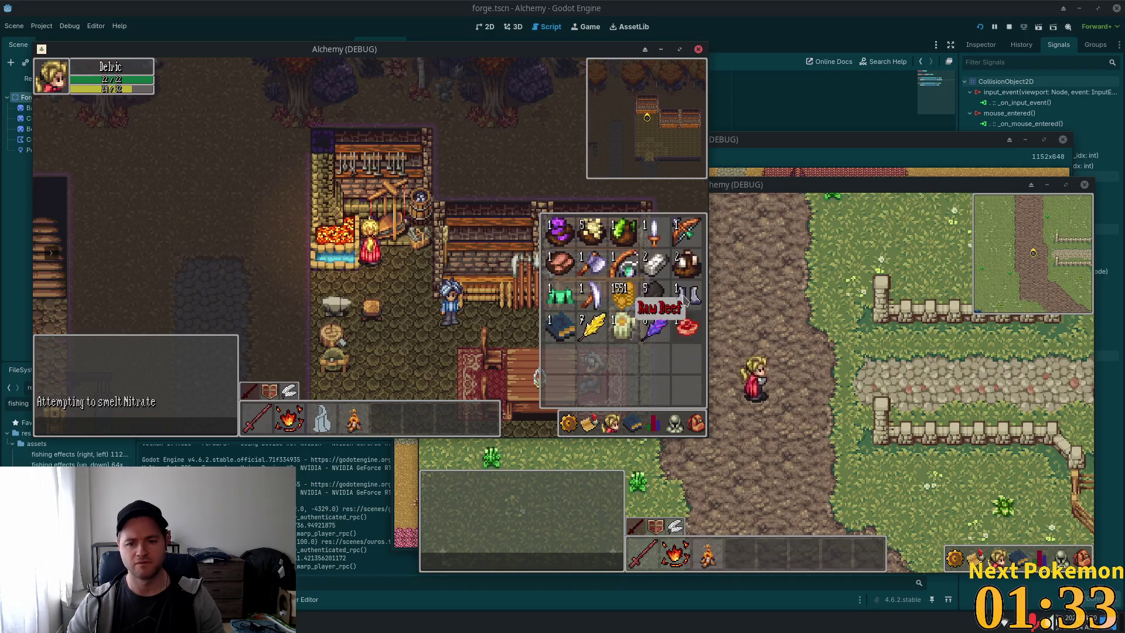
{"action": "key", "text": "Escape"}
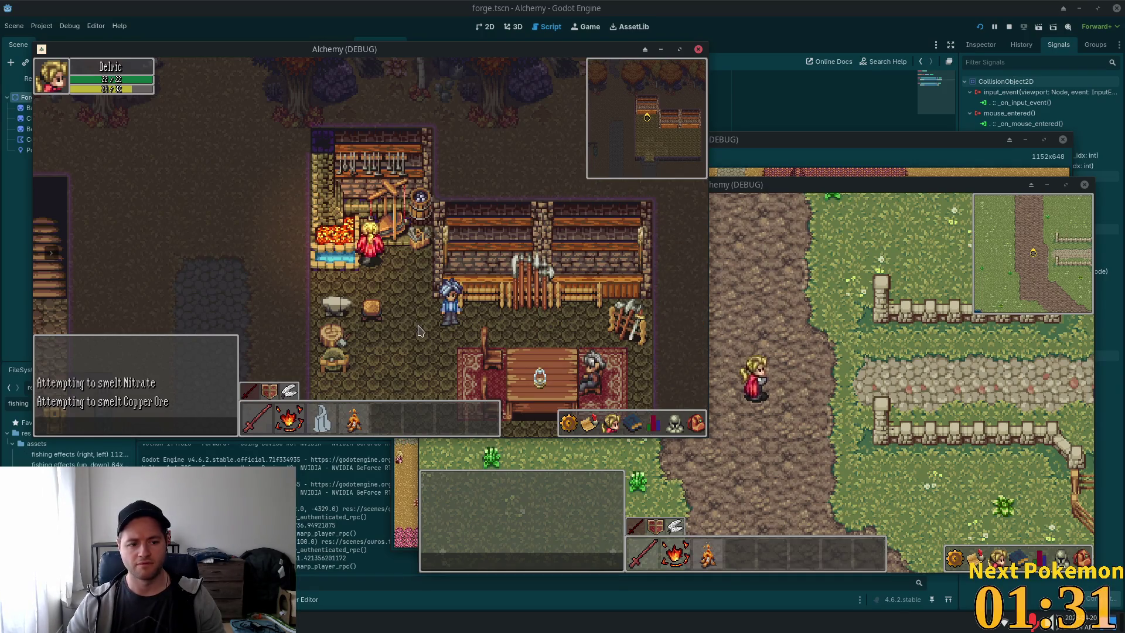
{"action": "left_click", "coordinate": [697, 423]}
Walk around inside the forge and leave through its south door into town.
{"action": "key", "text": "s"}
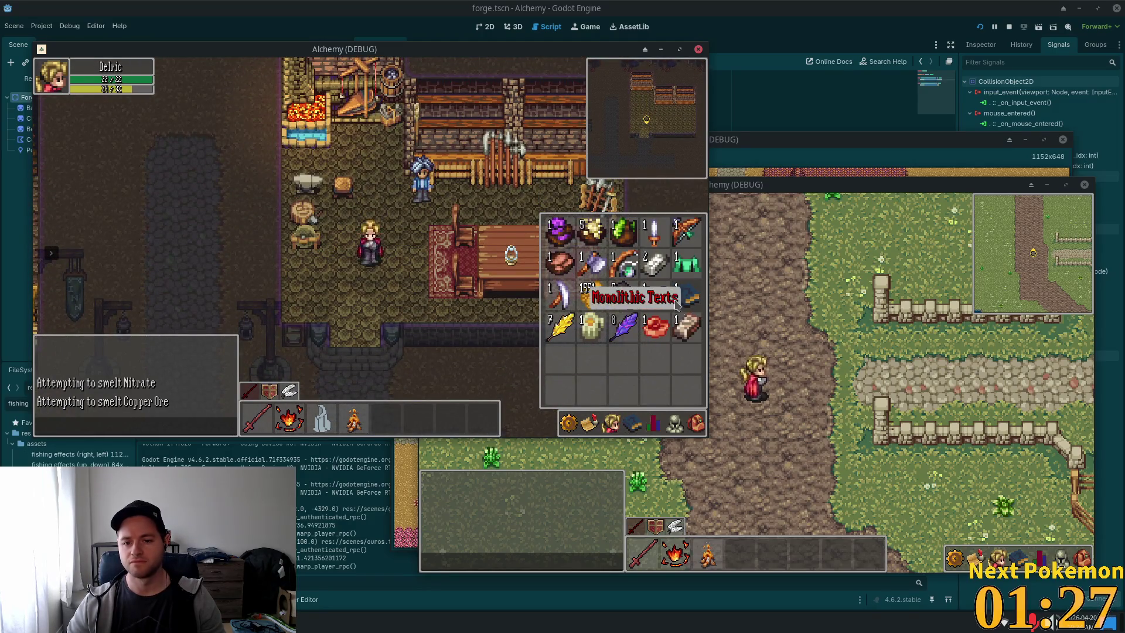
{"action": "key", "text": "s"}
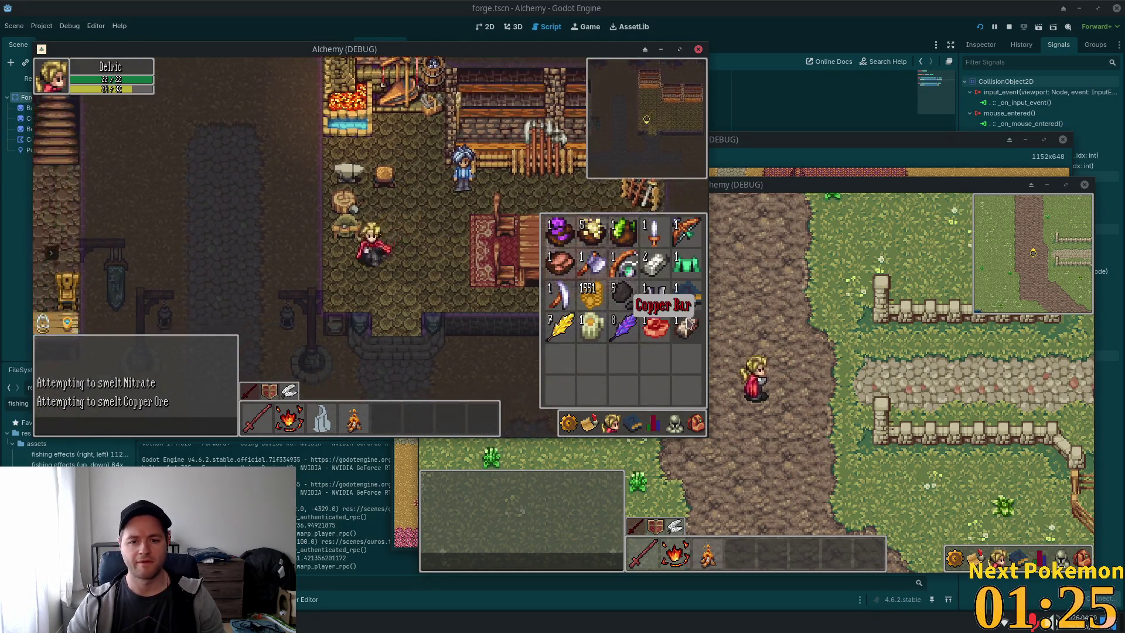
{"action": "key", "text": "i"}
{"action": "key", "text": "w"}
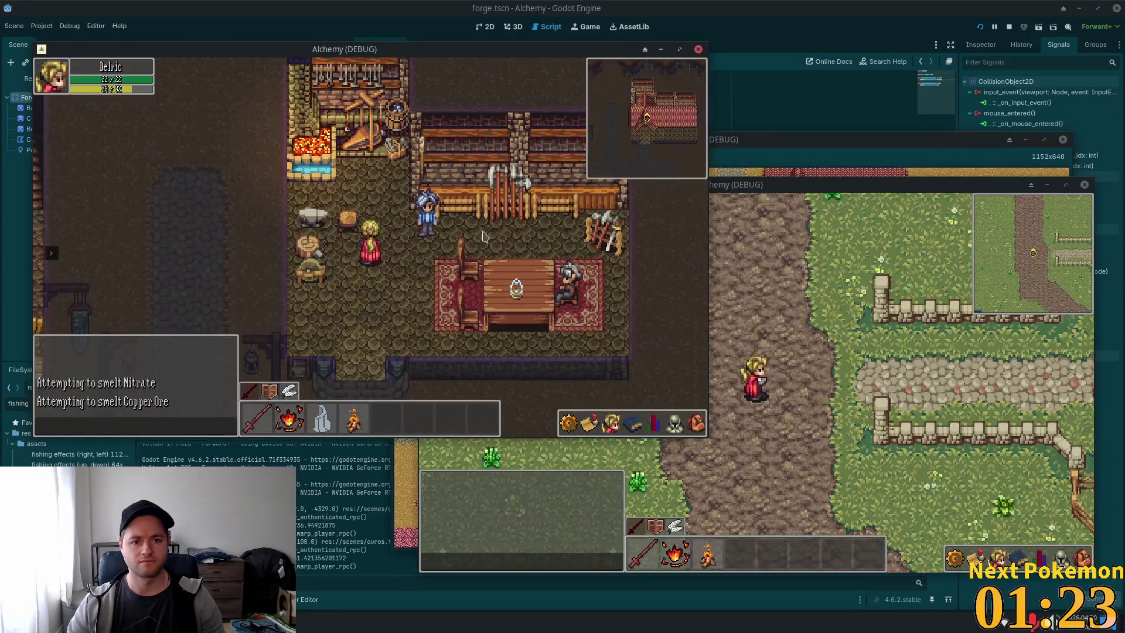
{"action": "key", "text": "a"}
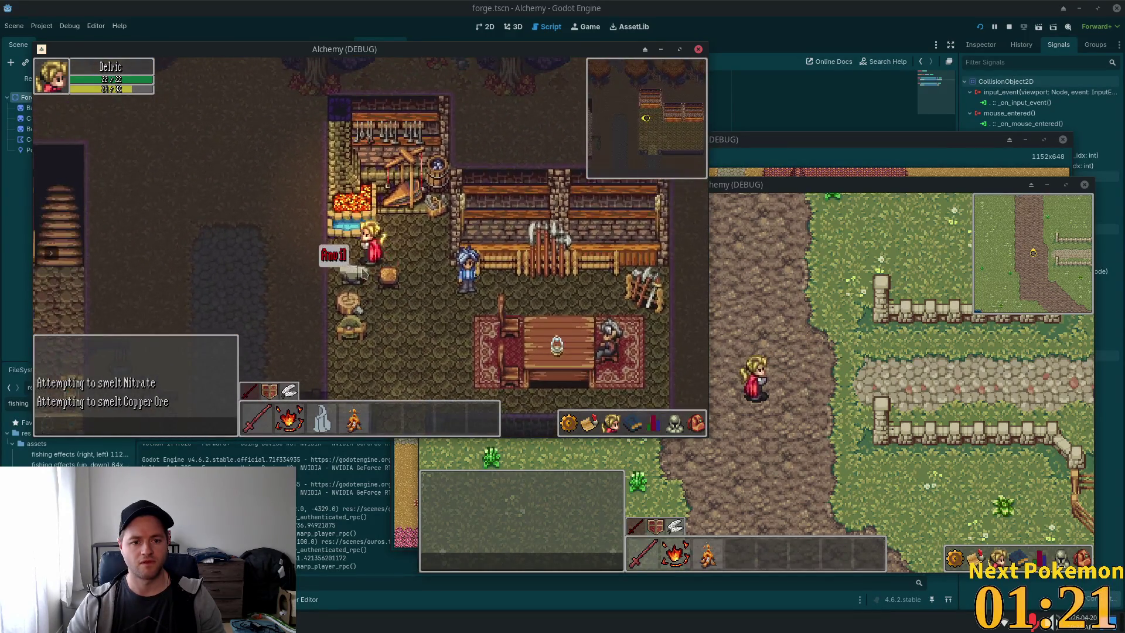
{"action": "key", "text": "d"}
{"action": "key", "text": "s"}
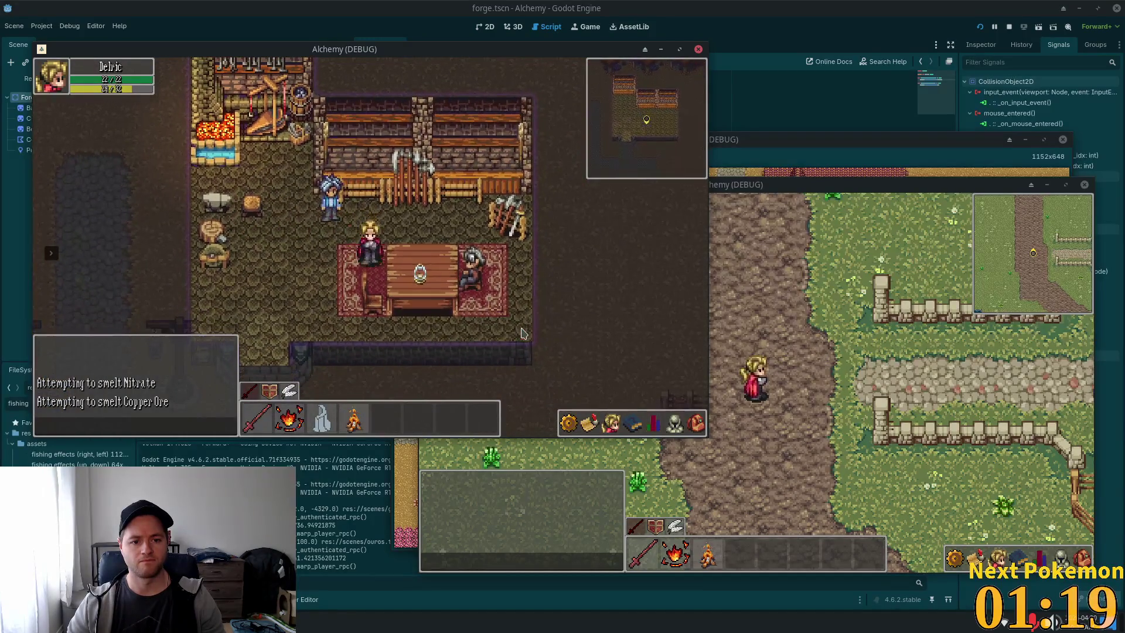
{"action": "key", "text": "a"}
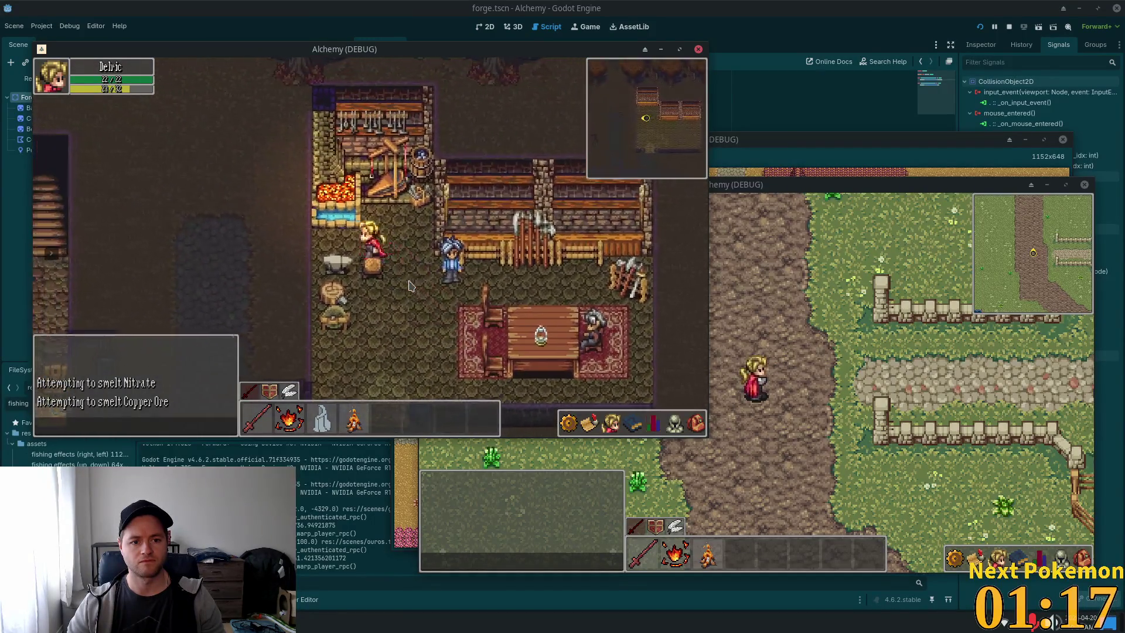
{"action": "key", "text": "s"}
{"action": "key", "text": "w"}
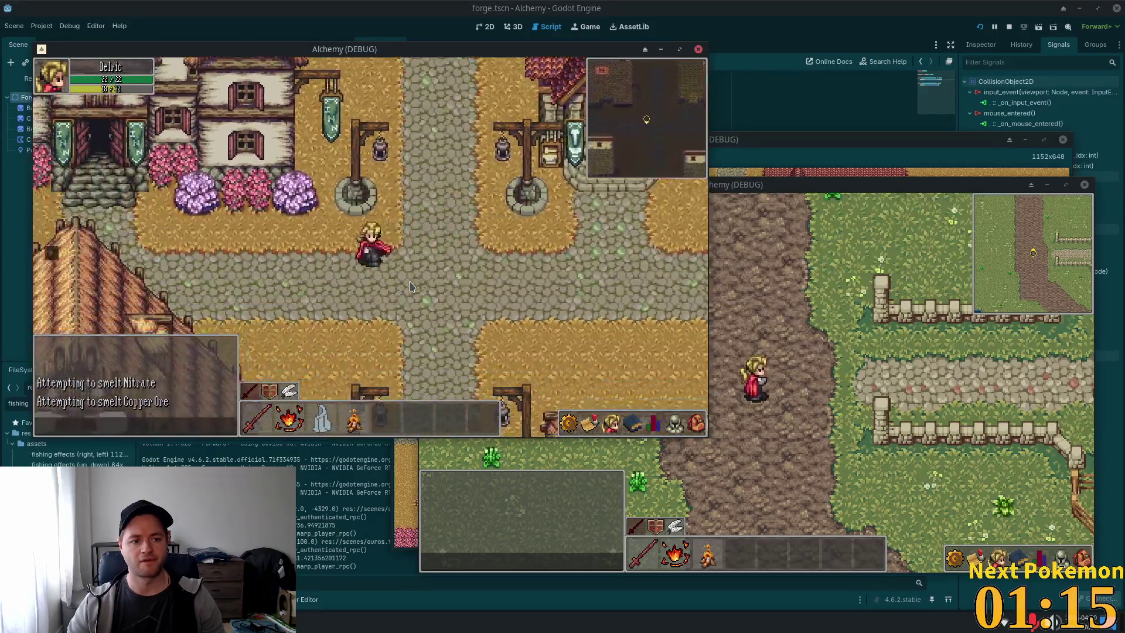
Walk into the tavern and back out, then stop the running game.
{"action": "key", "text": "a"}
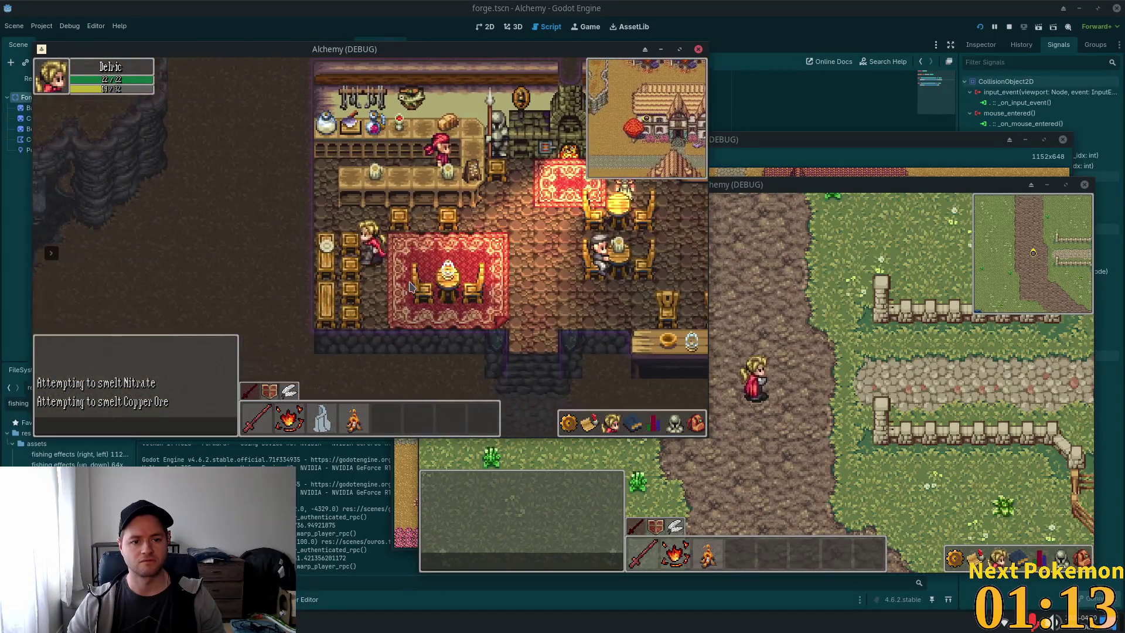
{"action": "key", "text": "w"}
{"action": "key", "text": "d"}
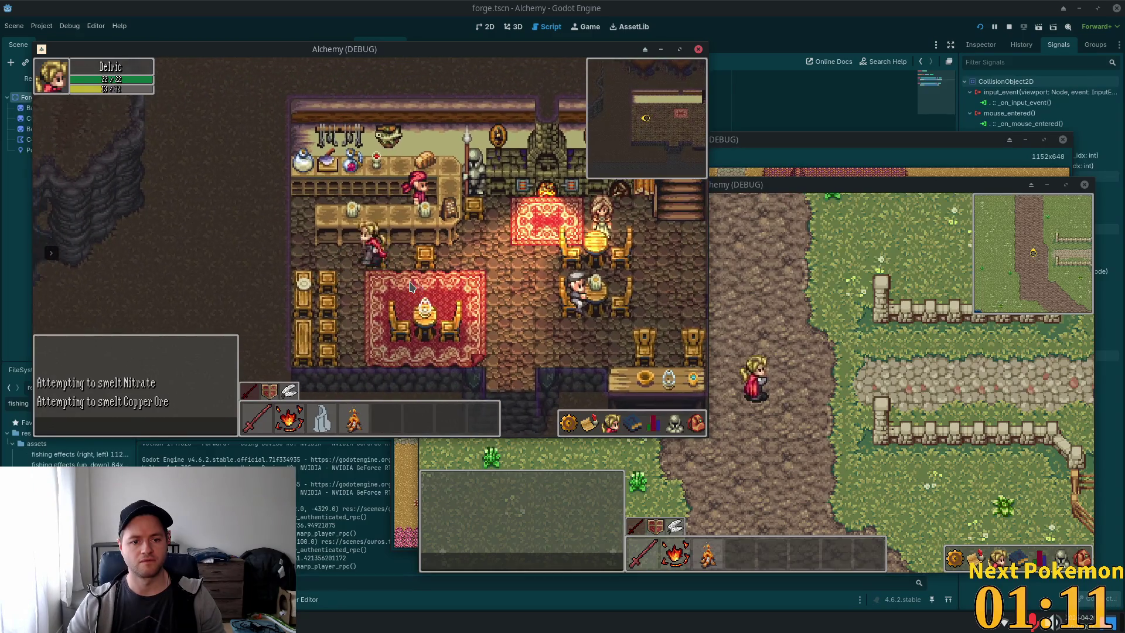
{"action": "key", "text": "s"}
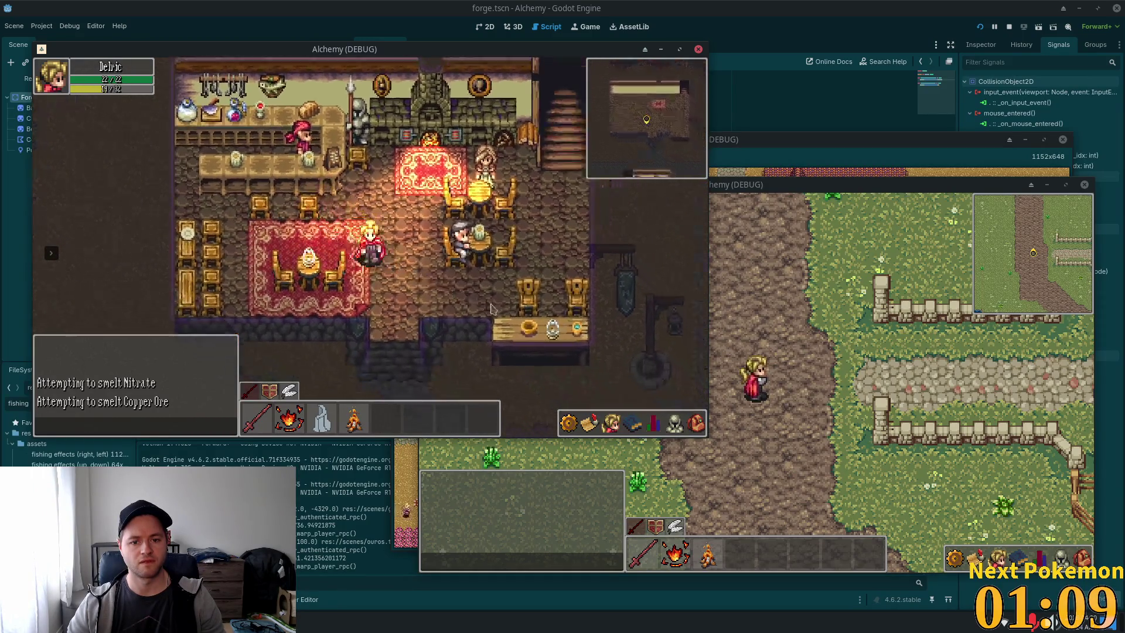
{"action": "key", "text": "F8"}
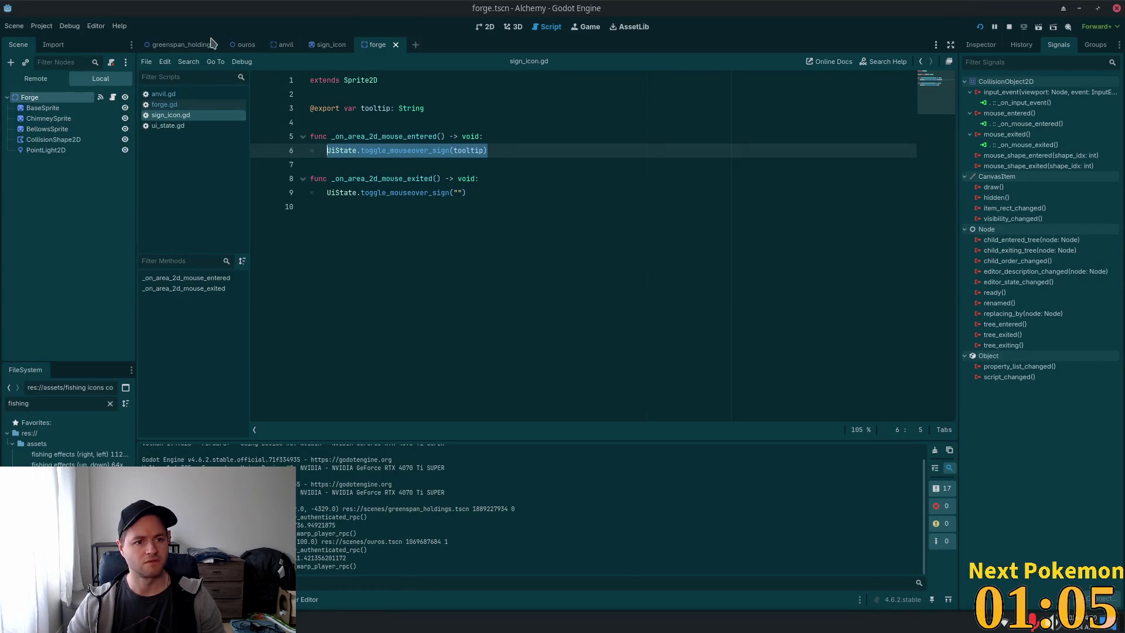
Show the ouros scene in 2D, clear the 'sign' node filter, zoom onto the inn, and collapse Structures.
{"action": "left_click", "coordinate": [232, 51]}
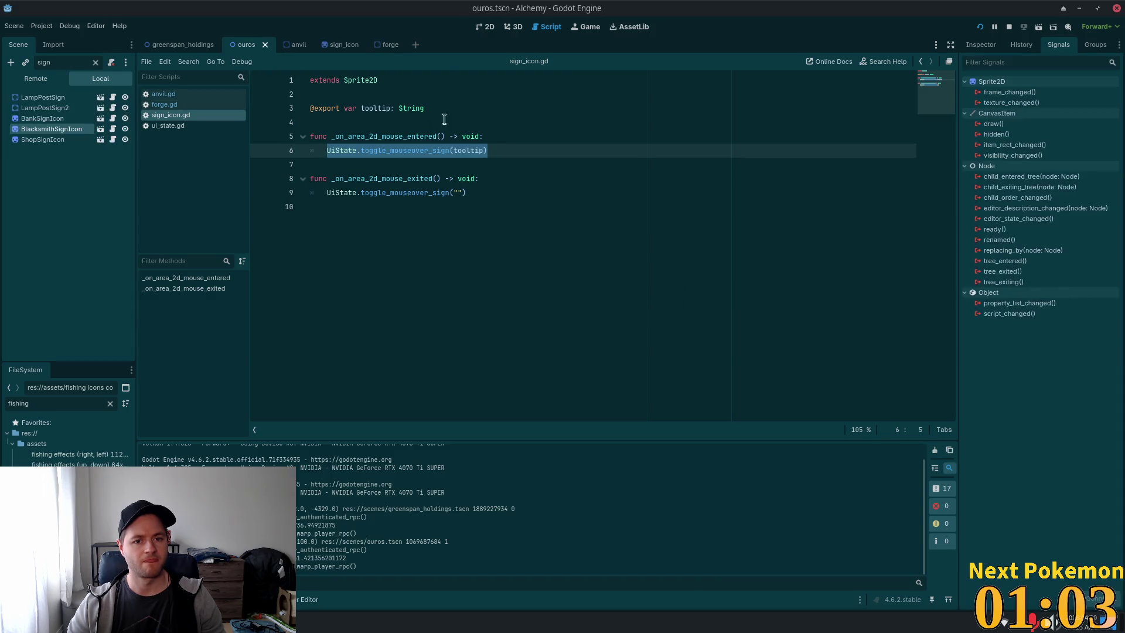
{"action": "left_click", "coordinate": [486, 27]}
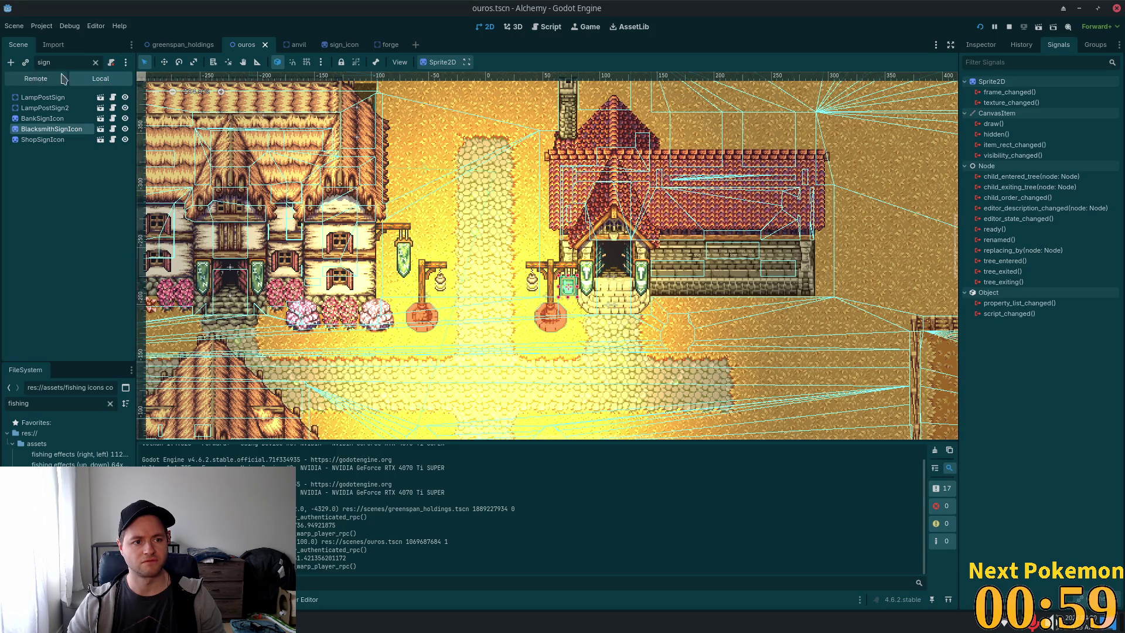
{"action": "left_click", "coordinate": [95, 62]}
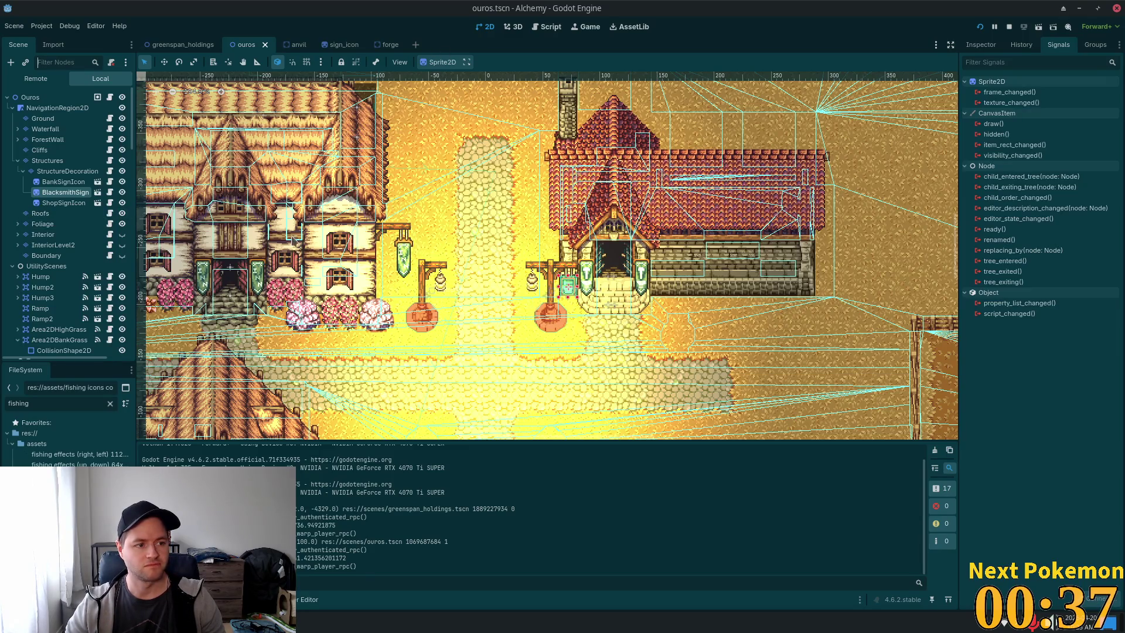
{"action": "scroll", "coordinate": [264, 240], "scroll_direction": "up", "scroll_amount": 3}
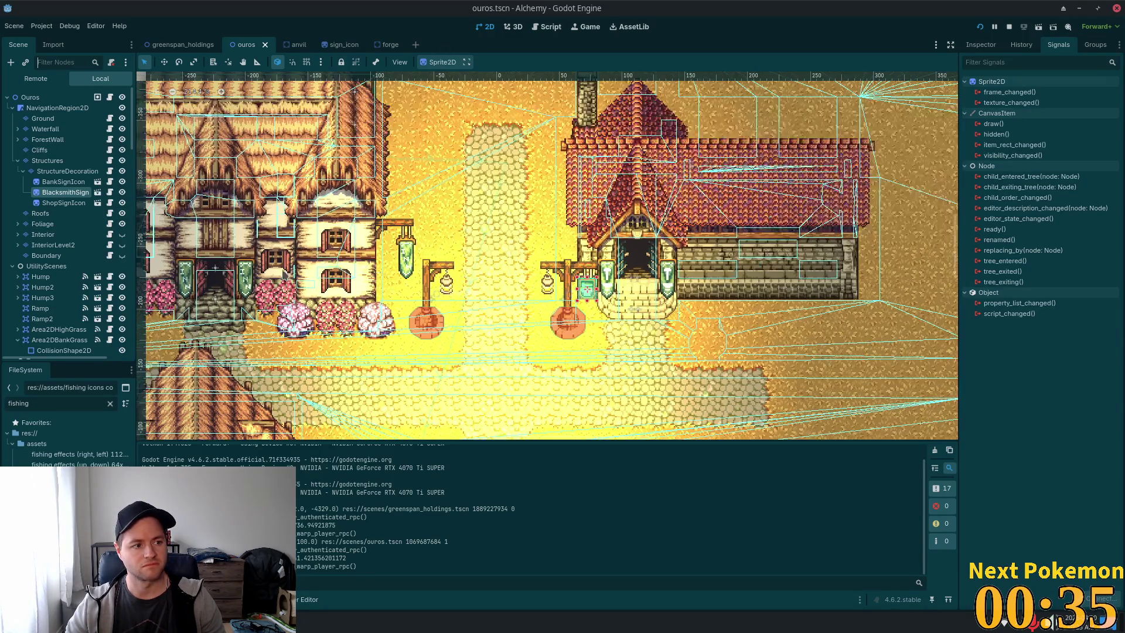
{"action": "scroll", "coordinate": [586, 304], "scroll_direction": "up", "scroll_amount": 1}
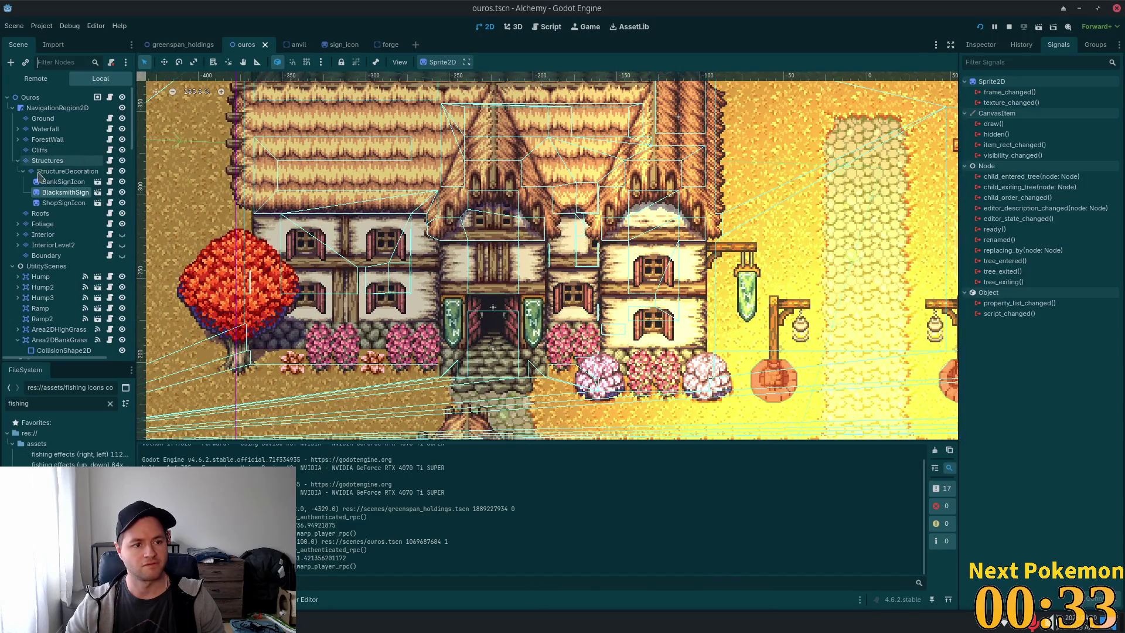
{"action": "left_click", "coordinate": [18, 161]}
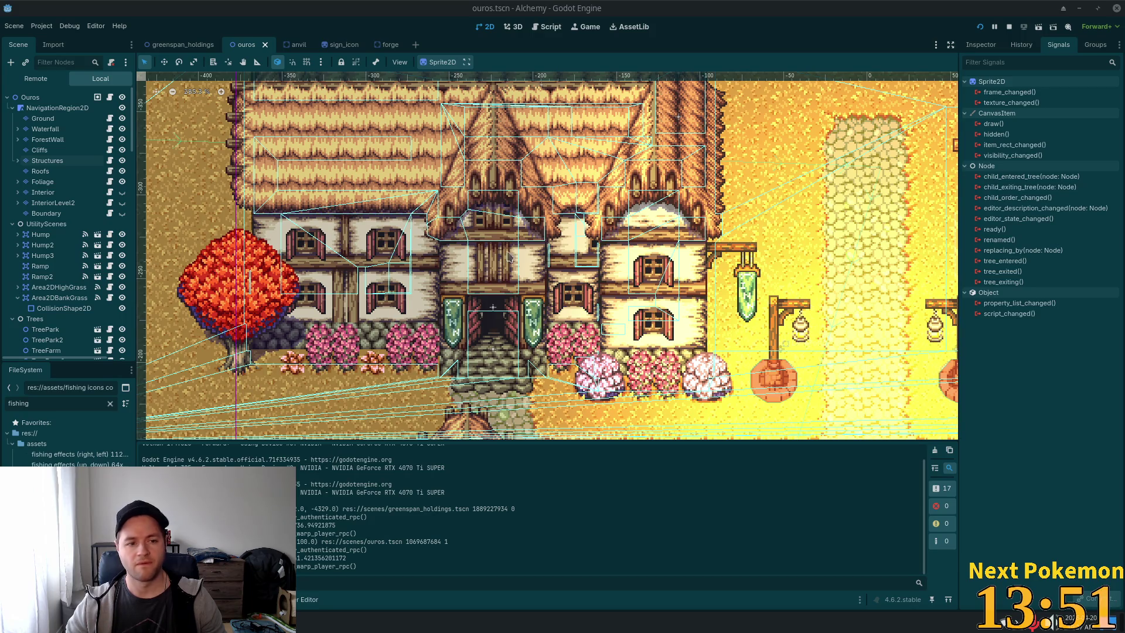
Hide the Structures layer, show Interior, and select its InteriorDecor tile layer.
{"action": "left_click", "coordinate": [122, 161]}
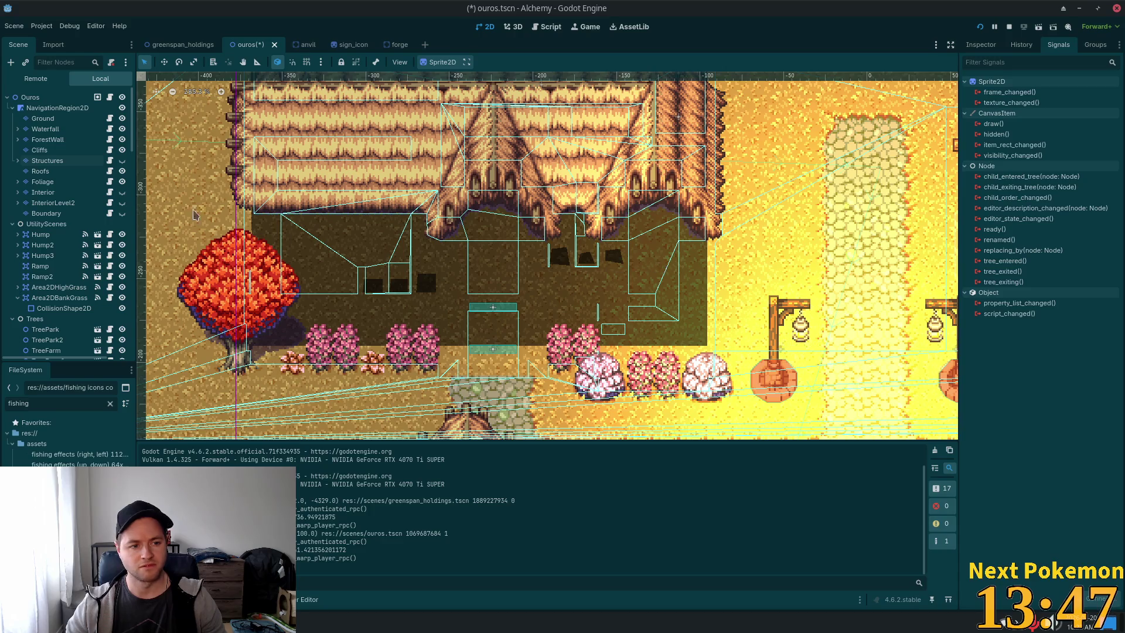
{"action": "left_click", "coordinate": [123, 193]}
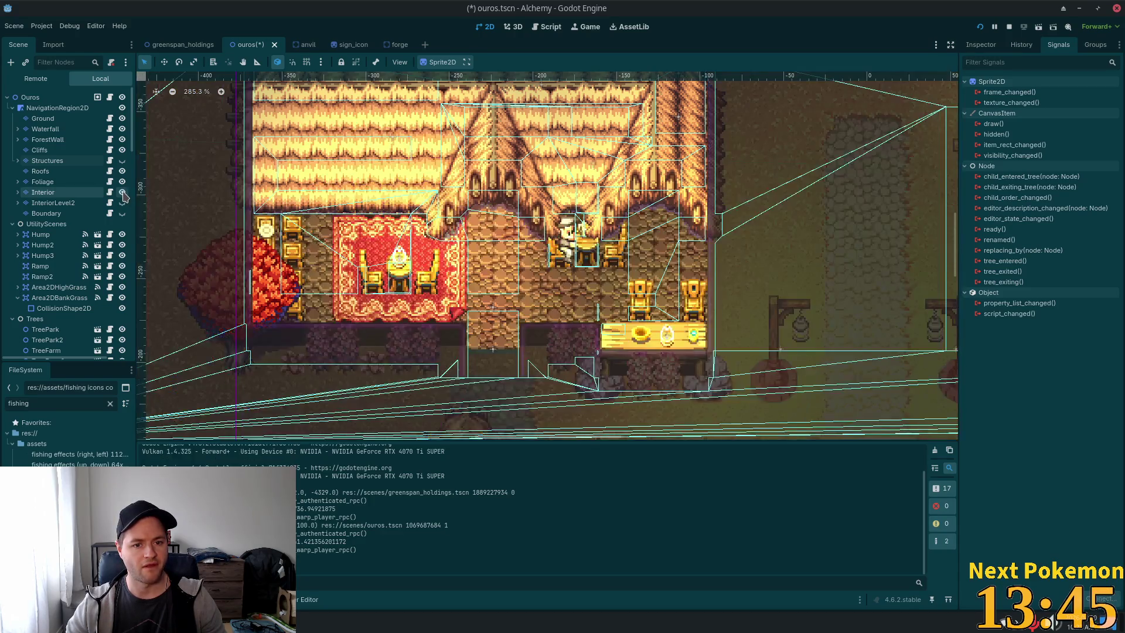
{"action": "left_click", "coordinate": [17, 193]}
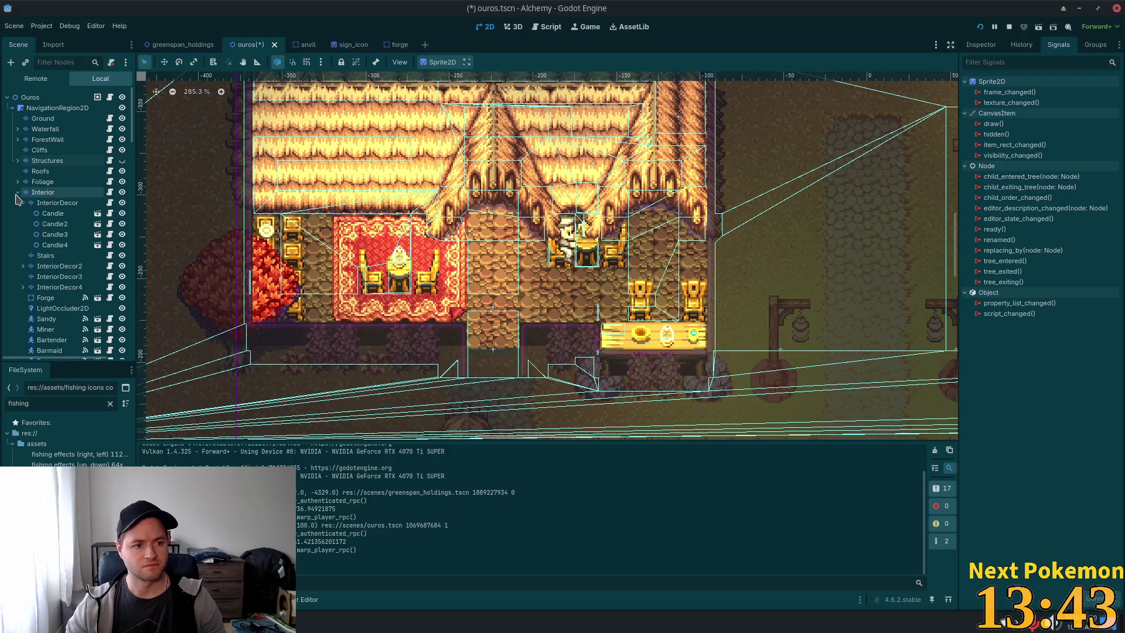
{"action": "left_click", "coordinate": [53, 203]}
{"action": "left_click", "coordinate": [23, 203]}
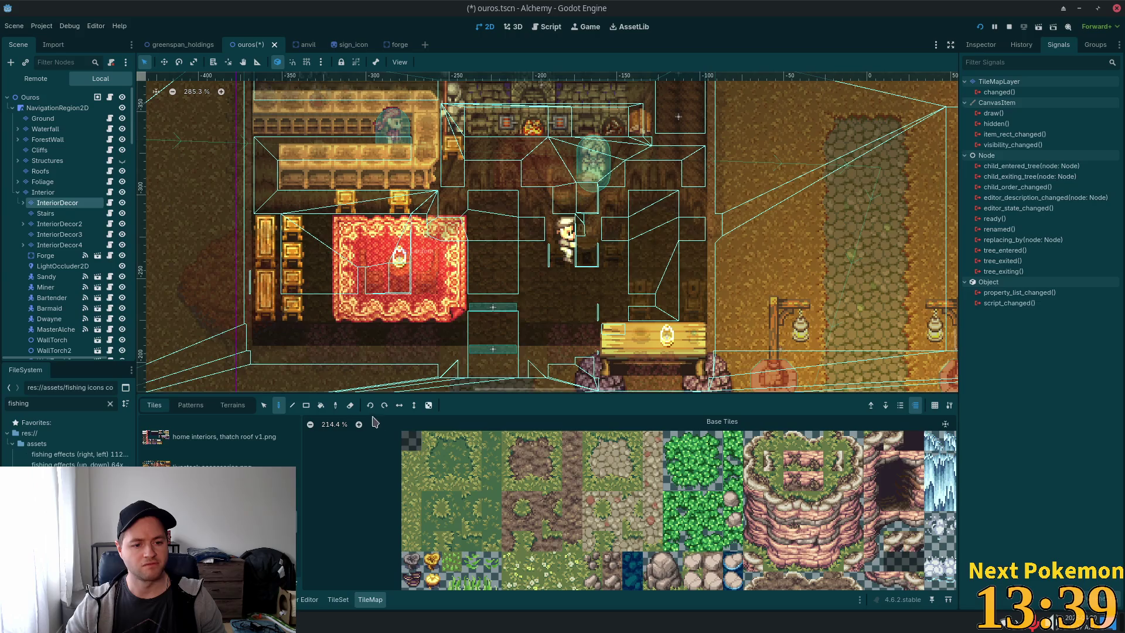
Pan the canvas to the forge interior and open the TileSet editor on 'home interiors, thatch roof v1.png'.
{"action": "left_click", "coordinate": [265, 408]}
{"action": "scroll", "coordinate": [315, 246], "scroll_direction": "down", "scroll_amount": 2}
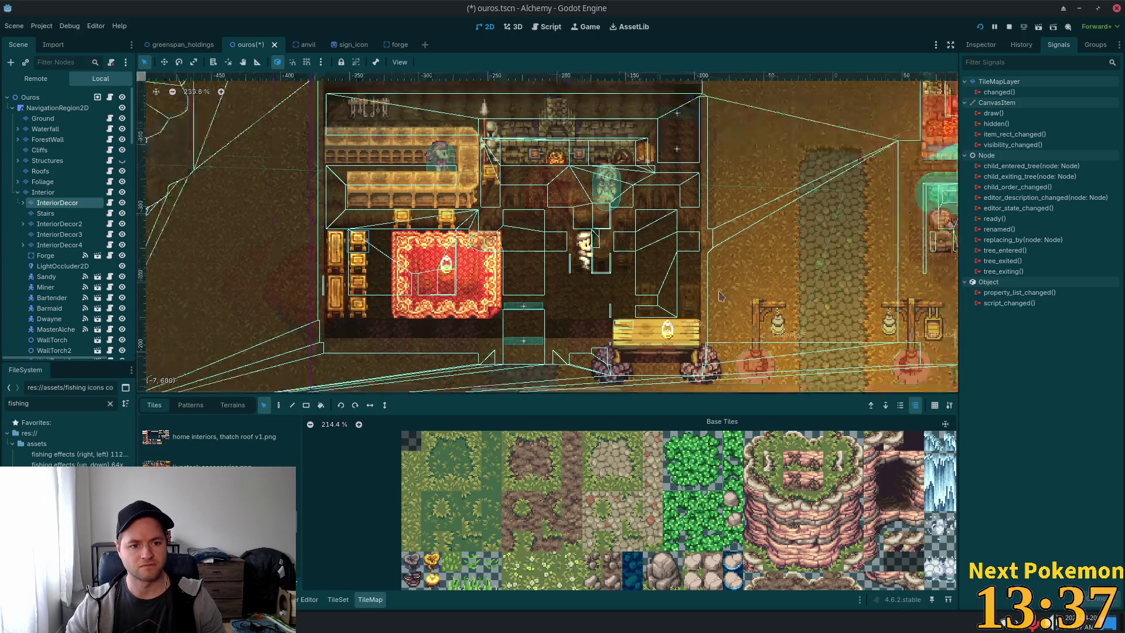
{"action": "scroll", "coordinate": [316, 246], "scroll_direction": "right", "scroll_amount": 3}
{"action": "scroll", "coordinate": [315, 247], "scroll_direction": "right", "scroll_amount": 5}
{"action": "scroll", "coordinate": [478, 244], "scroll_direction": "up", "scroll_amount": 4}
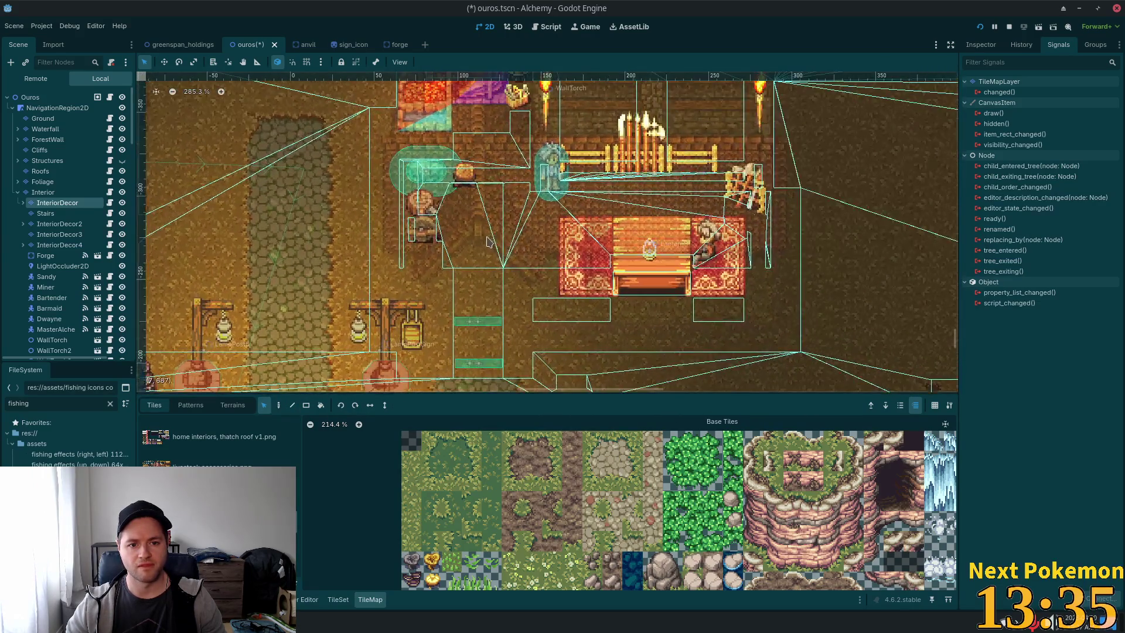
{"action": "mouse_move", "coordinate": [477, 243]}
{"action": "left_mouse_down"}
{"action": "mouse_move", "coordinate": [609, 323]}
{"action": "mouse_move", "coordinate": [616, 347]}
{"action": "left_mouse_up"}
{"action": "scroll", "coordinate": [610, 322], "scroll_direction": "right", "scroll_amount": 6}
{"action": "scroll", "coordinate": [615, 350], "scroll_direction": "left", "scroll_amount": 10}
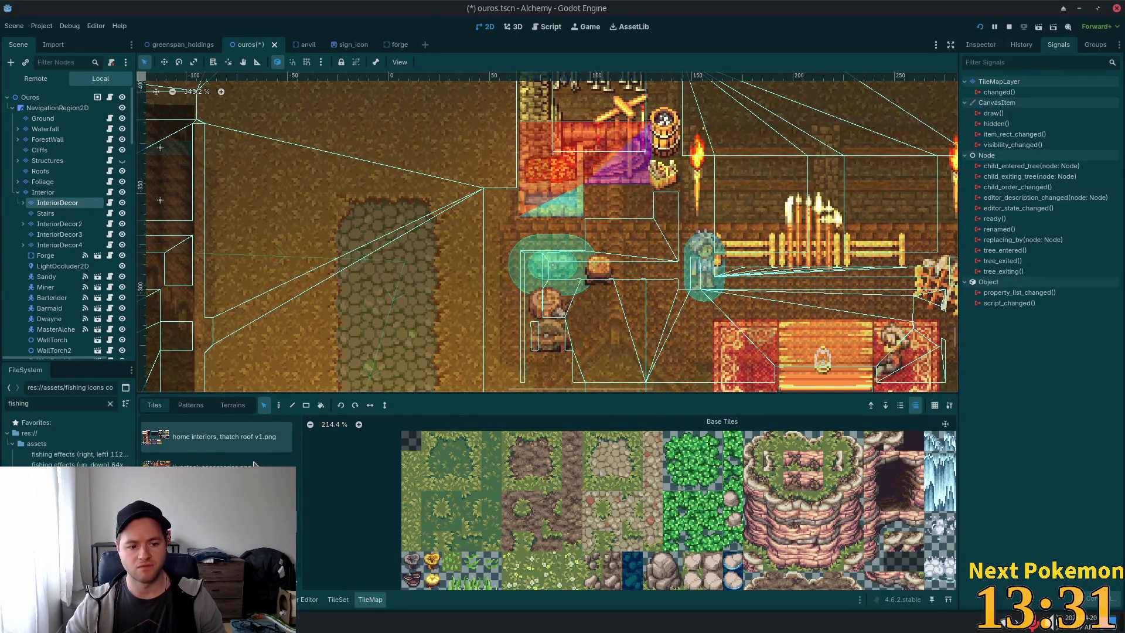
{"action": "left_click", "coordinate": [337, 600]}
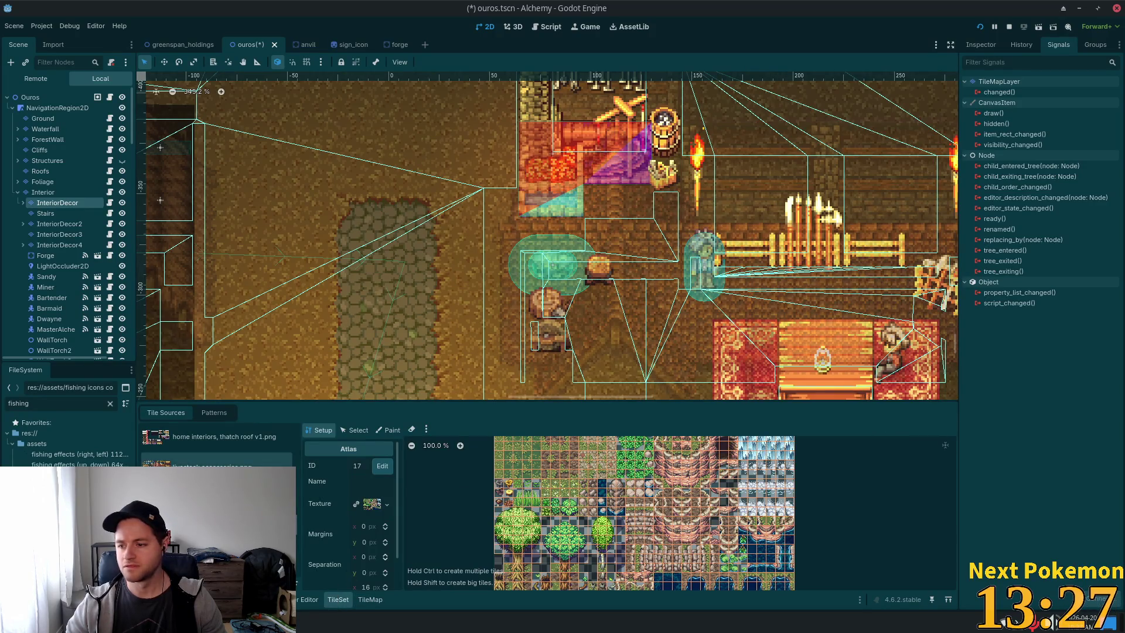
Browse the Tile Sources list, previewing the cozy furnishings 16x48 and fishing sprite sources.
{"action": "scroll", "coordinate": [217, 452], "scroll_direction": "down", "scroll_amount": 3}
{"action": "scroll", "coordinate": [217, 451], "scroll_direction": "down", "scroll_amount": 3}
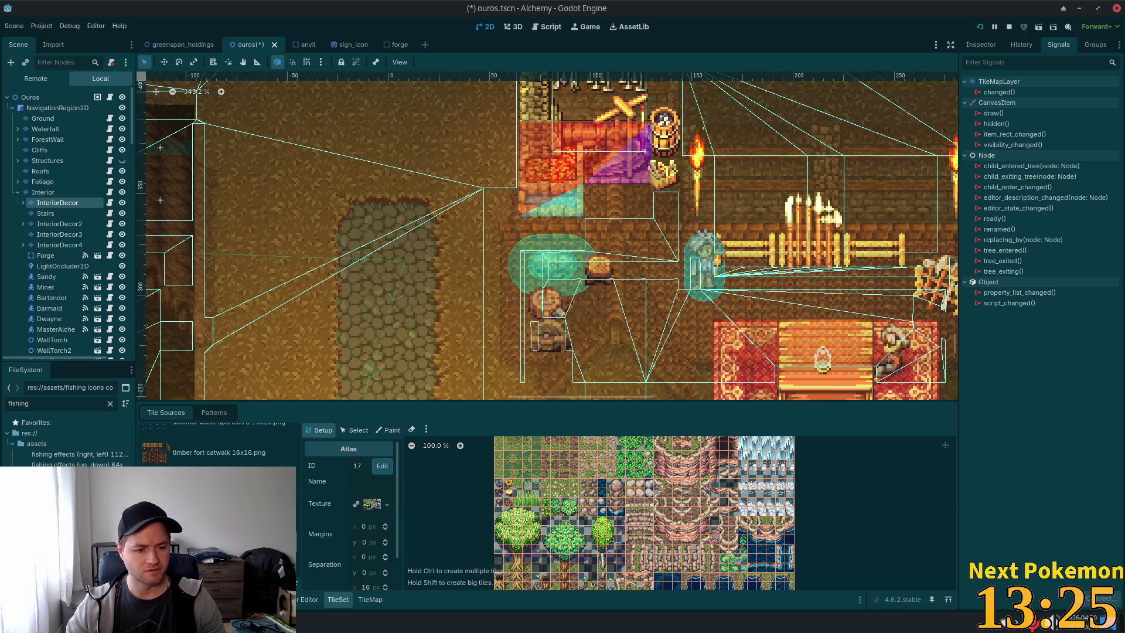
{"action": "scroll", "coordinate": [217, 446], "scroll_direction": "down", "scroll_amount": 2}
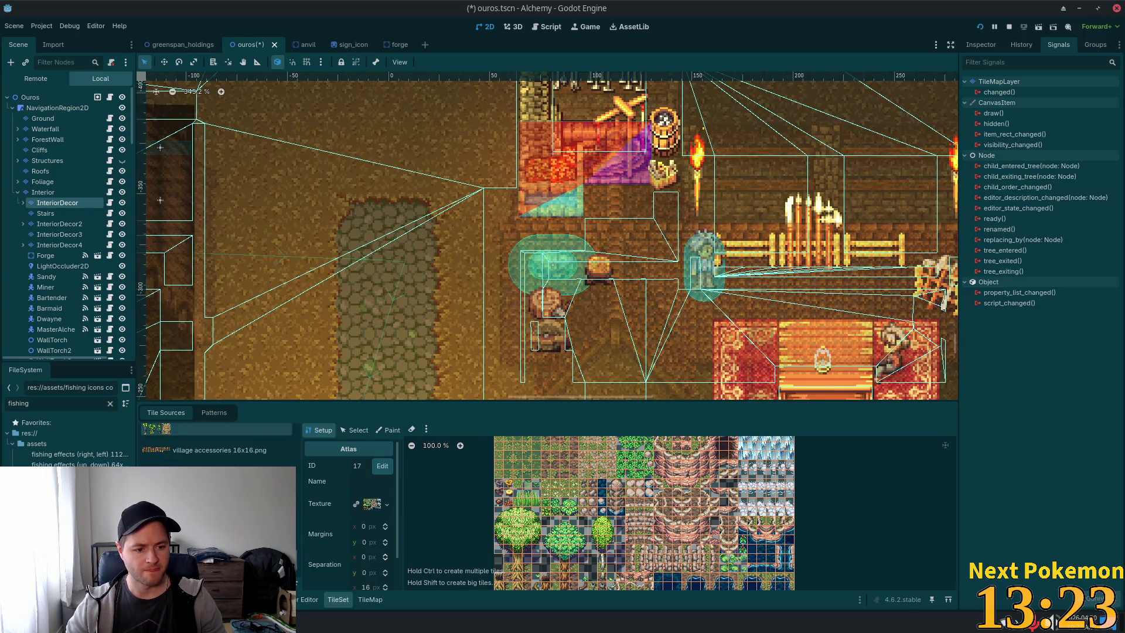
{"action": "scroll", "coordinate": [302, 455], "scroll_direction": "up", "scroll_amount": 10}
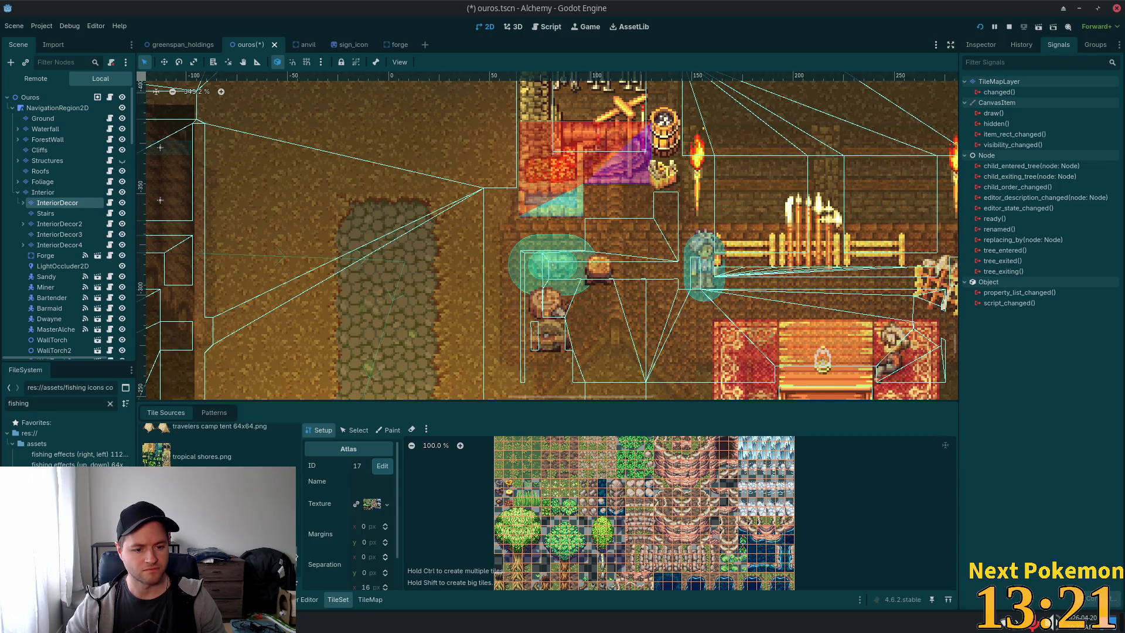
{"action": "left_click_drag", "start_coordinate": [301, 454], "coordinate": [306, 489]}
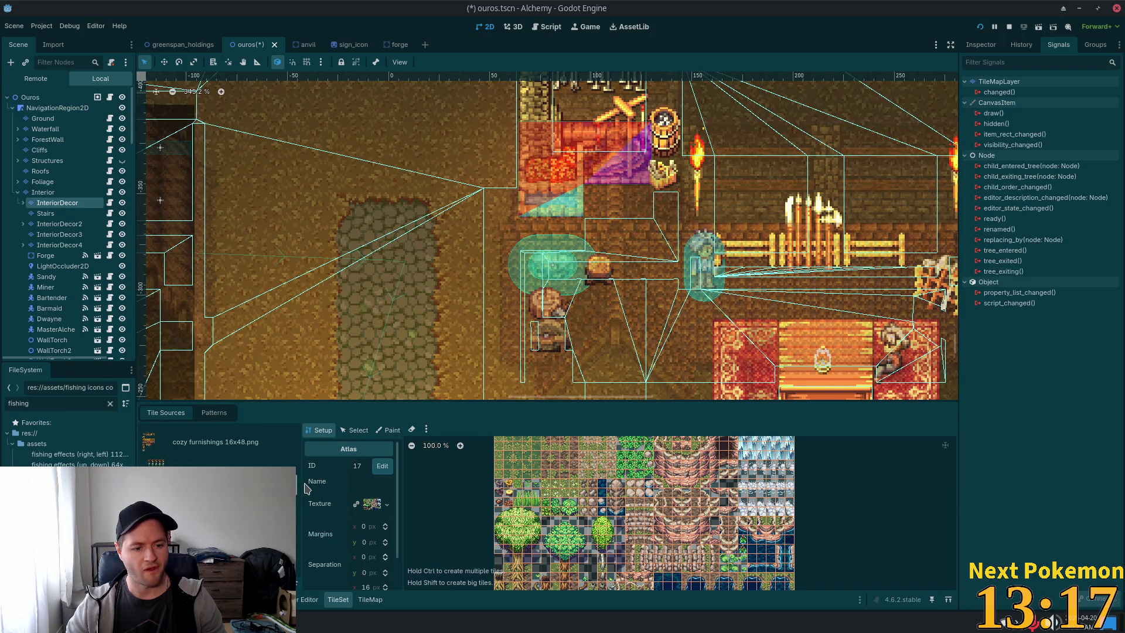
{"action": "left_click", "coordinate": [245, 456]}
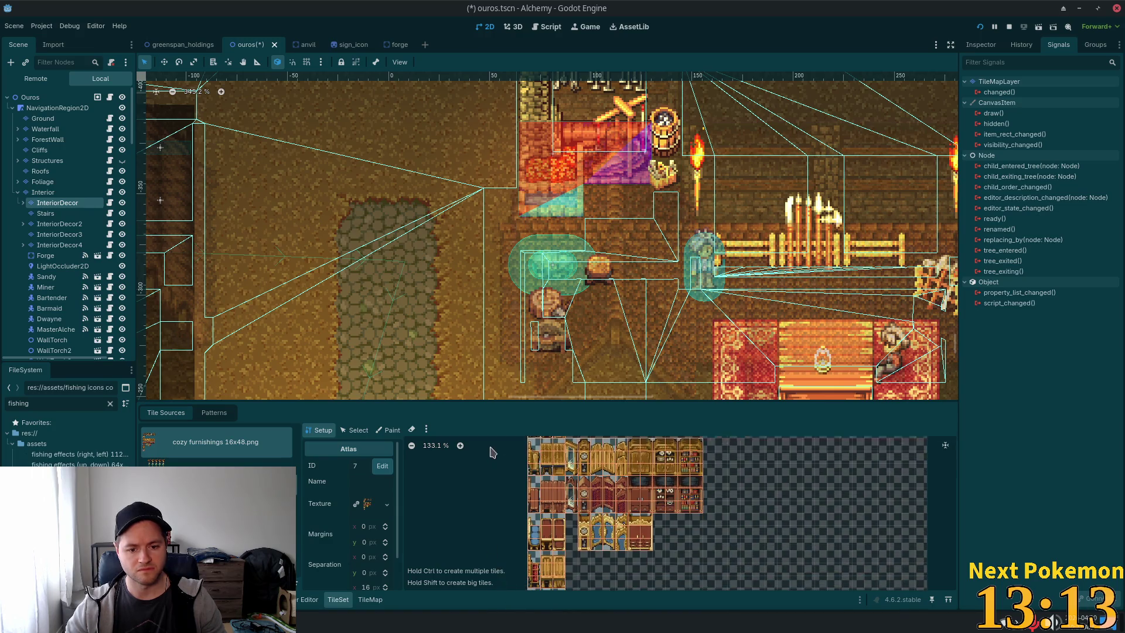
{"action": "left_click", "coordinate": [206, 463]}
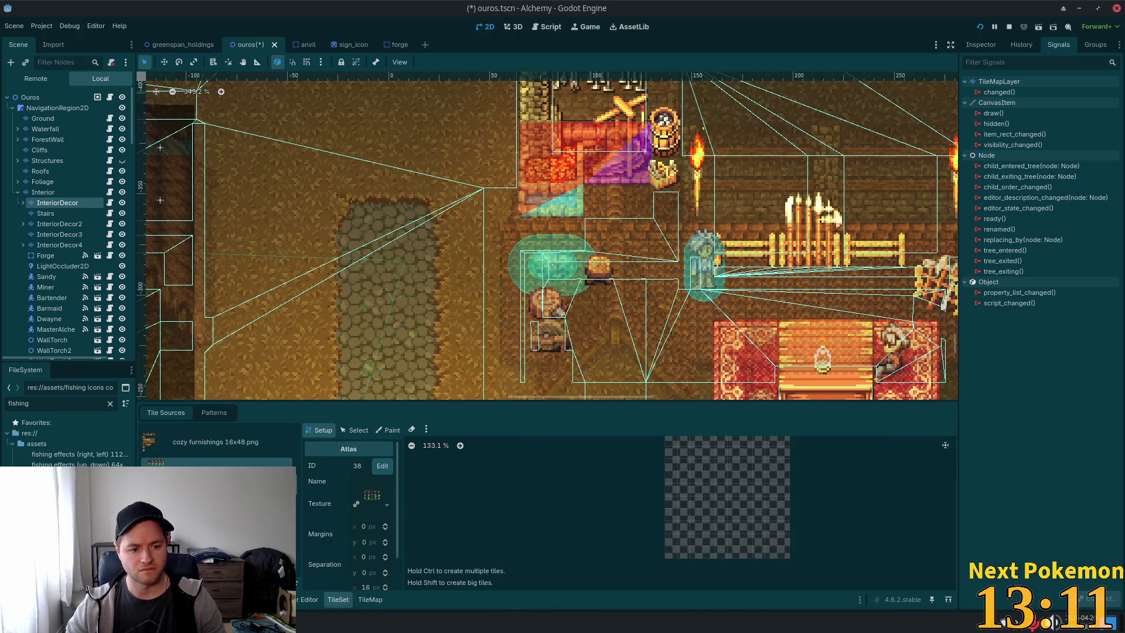
{"action": "left_click", "coordinate": [205, 442]}
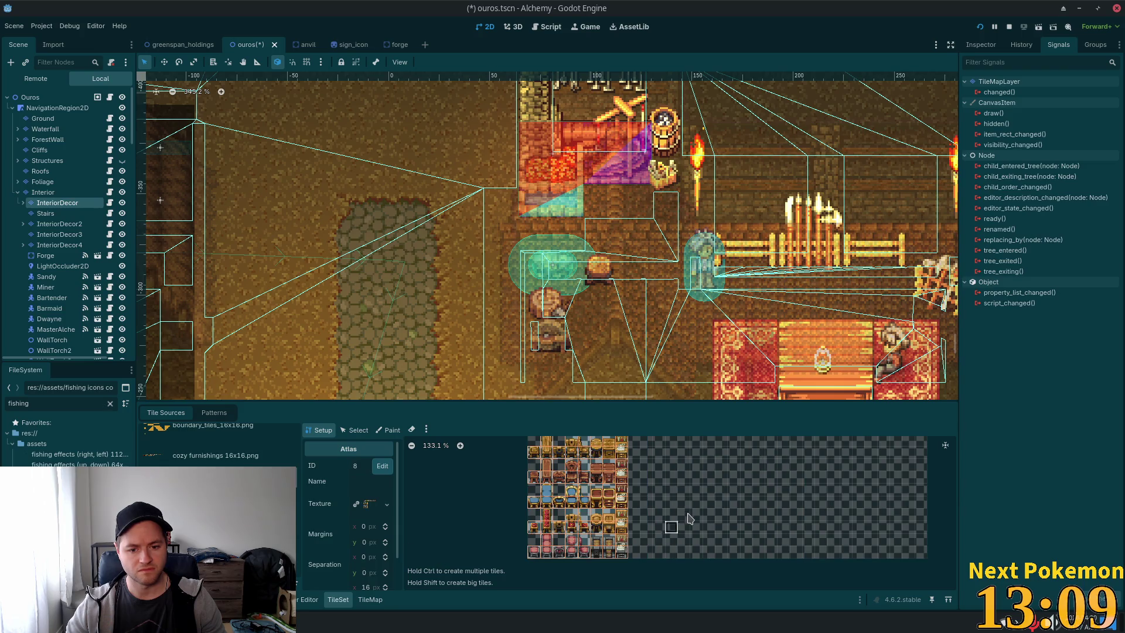
Show the 'cozy furnishings 16x16' atlas and pan across its furniture tiles.
{"action": "scroll", "coordinate": [672, 515], "scroll_direction": "up", "scroll_amount": 4}
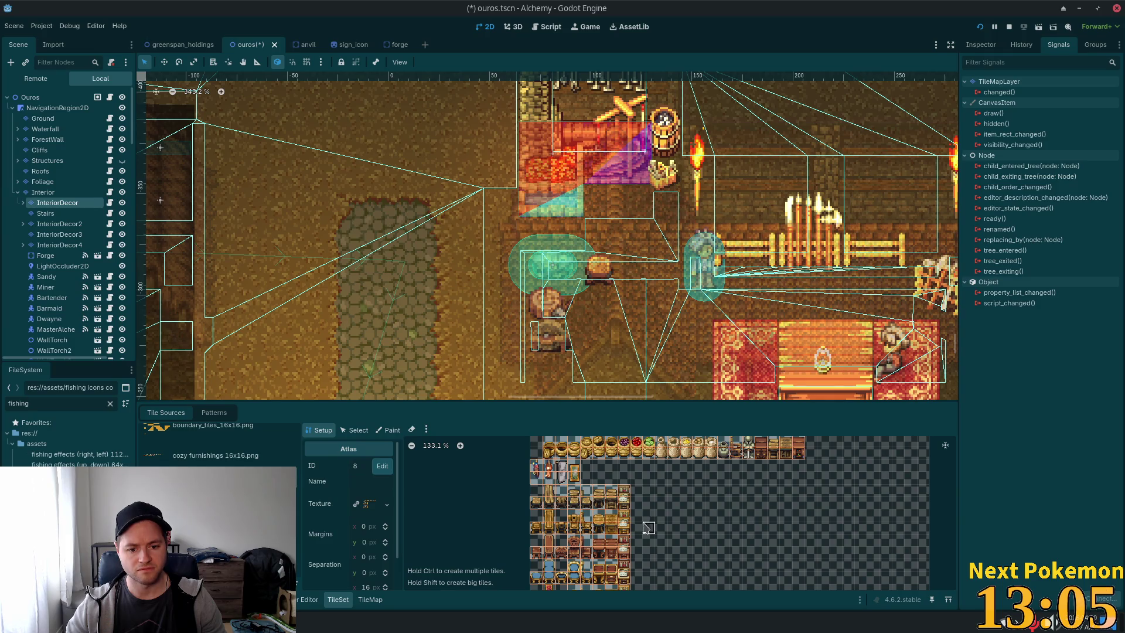
{"action": "scroll", "coordinate": [623, 520], "scroll_direction": "up", "scroll_amount": 5}
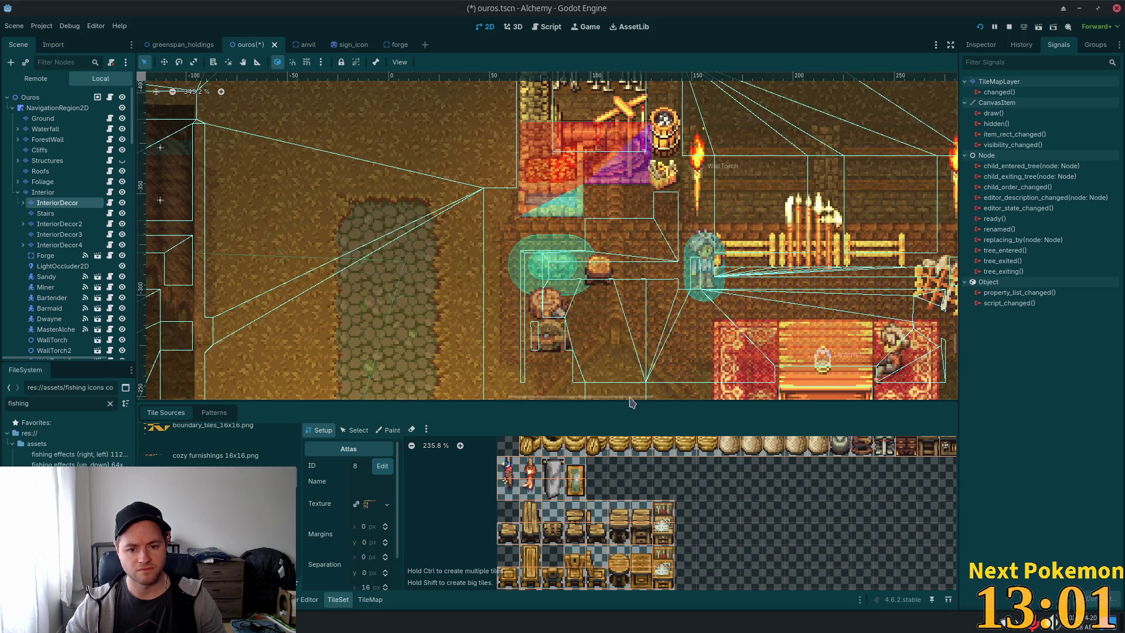
{"action": "scroll", "coordinate": [678, 480], "scroll_direction": "down", "scroll_amount": 5}
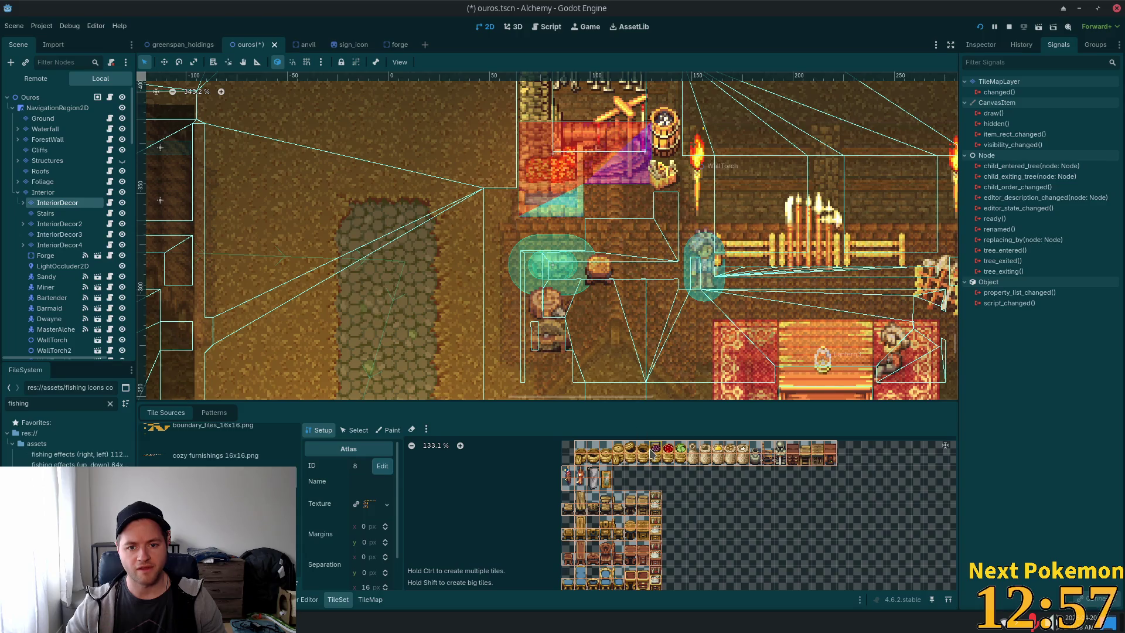
{"action": "scroll", "coordinate": [723, 467], "scroll_direction": "down", "scroll_amount": 1}
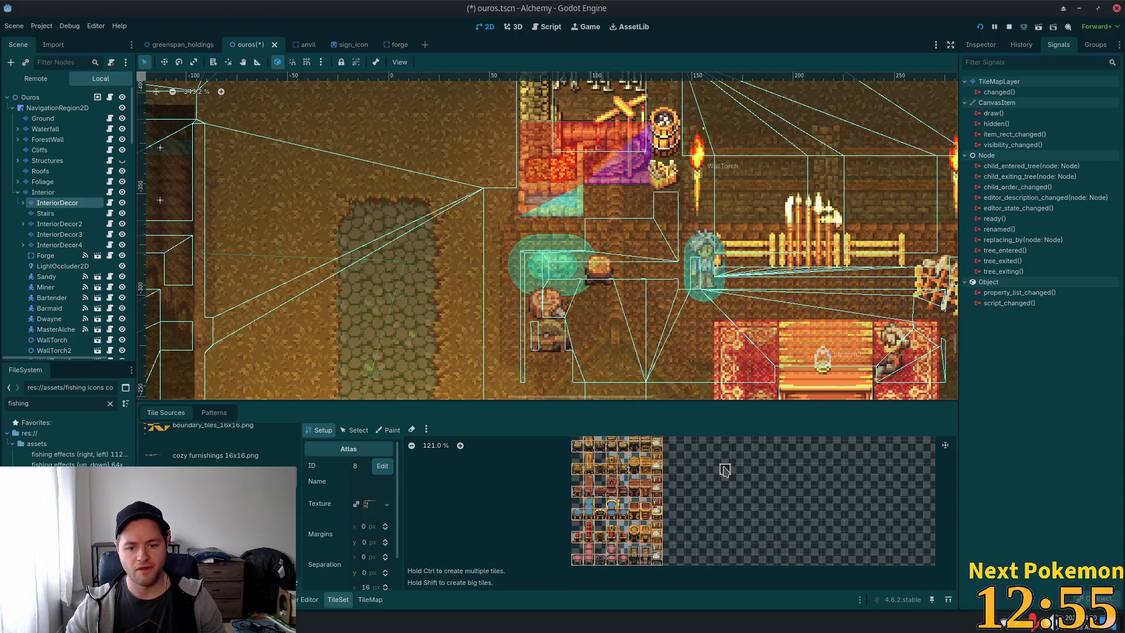
{"action": "scroll", "coordinate": [718, 518], "scroll_direction": "down", "scroll_amount": 1}
{"action": "scroll", "coordinate": [719, 518], "scroll_direction": "up", "scroll_amount": 2}
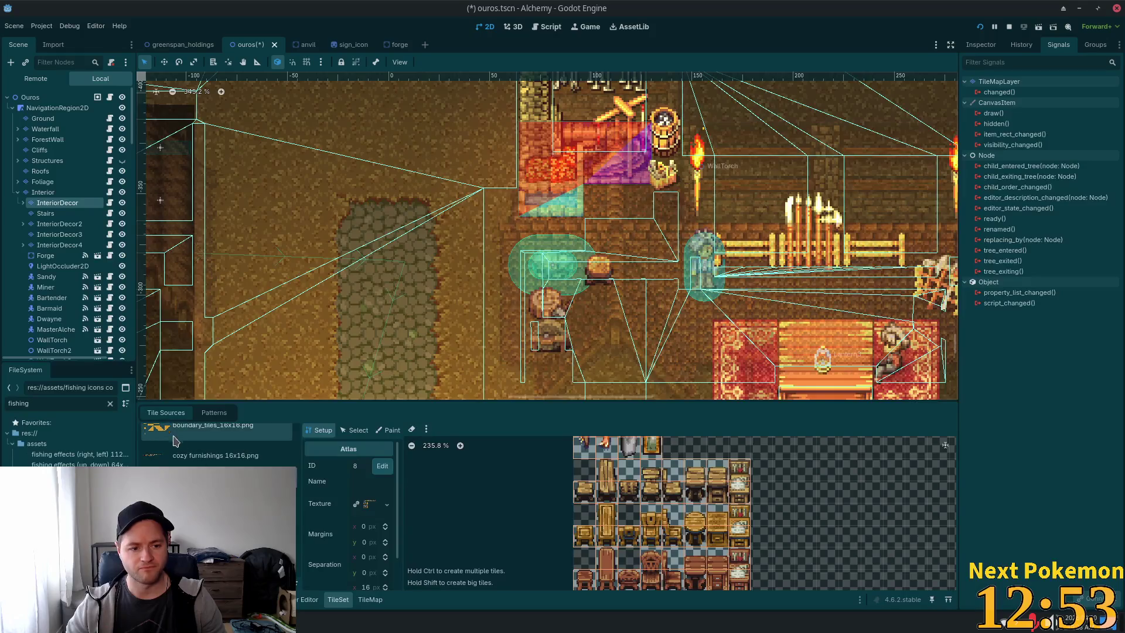
{"action": "left_click", "coordinate": [188, 458]}
{"action": "scroll", "coordinate": [703, 548], "scroll_direction": "down", "scroll_amount": 2}
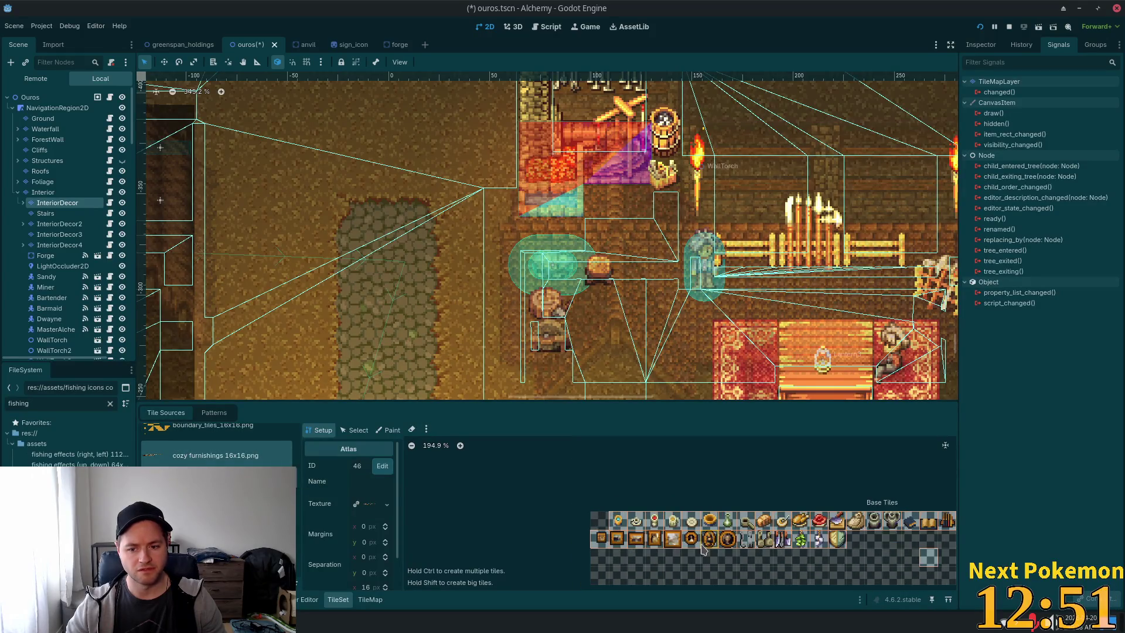
{"action": "mouse_move", "coordinate": [737, 545]}
{"action": "left_mouse_down"}
{"action": "mouse_move", "coordinate": [568, 536]}
{"action": "mouse_move", "coordinate": [616, 530]}
{"action": "left_mouse_up"}
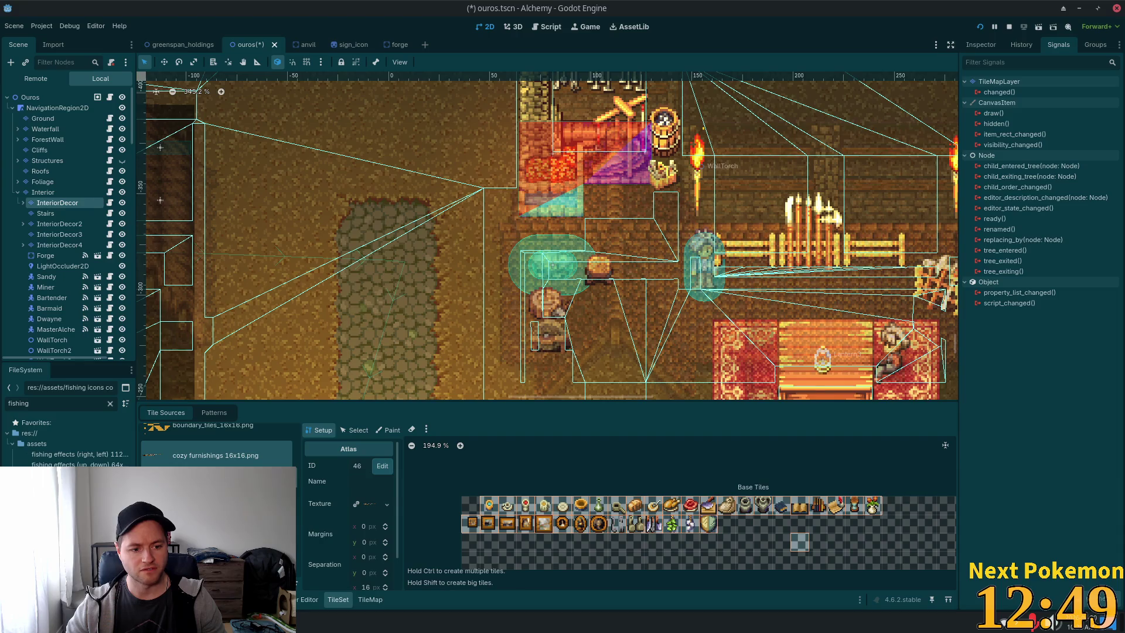
{"action": "scroll", "coordinate": [217, 445], "scroll_direction": "down", "scroll_amount": 1}
{"action": "scroll", "coordinate": [217, 446], "scroll_direction": "down", "scroll_amount": 2}
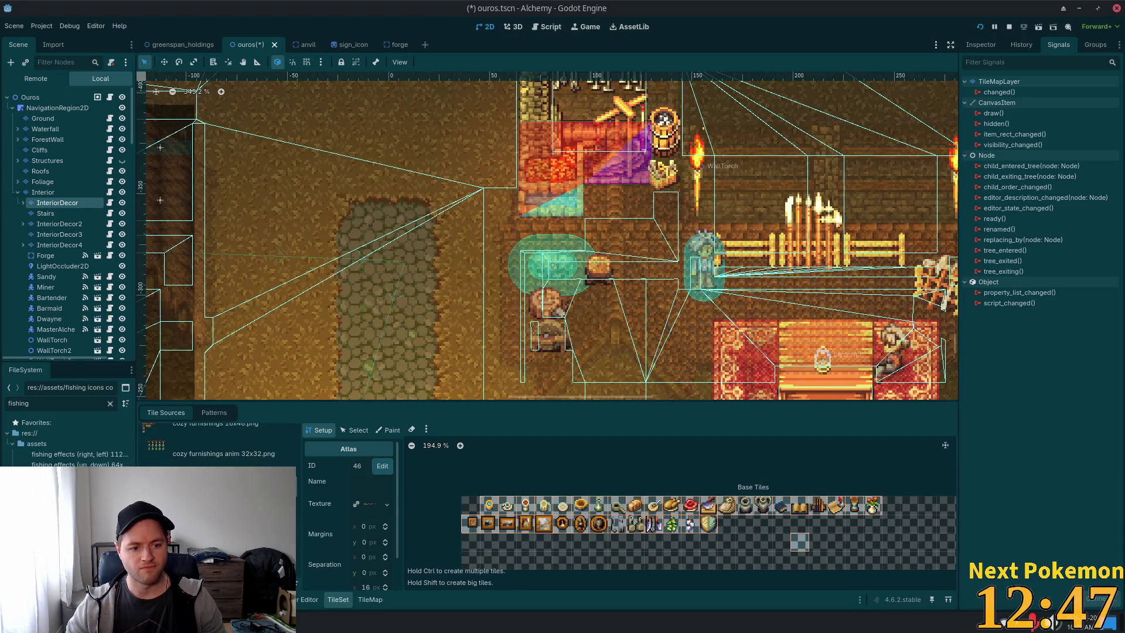
Step through to the objects tile sheet, then return to cozy furnishings in Select mode.
{"action": "key", "text": "Up"}
{"action": "scroll", "coordinate": [613, 514], "scroll_direction": "down", "scroll_amount": 3}
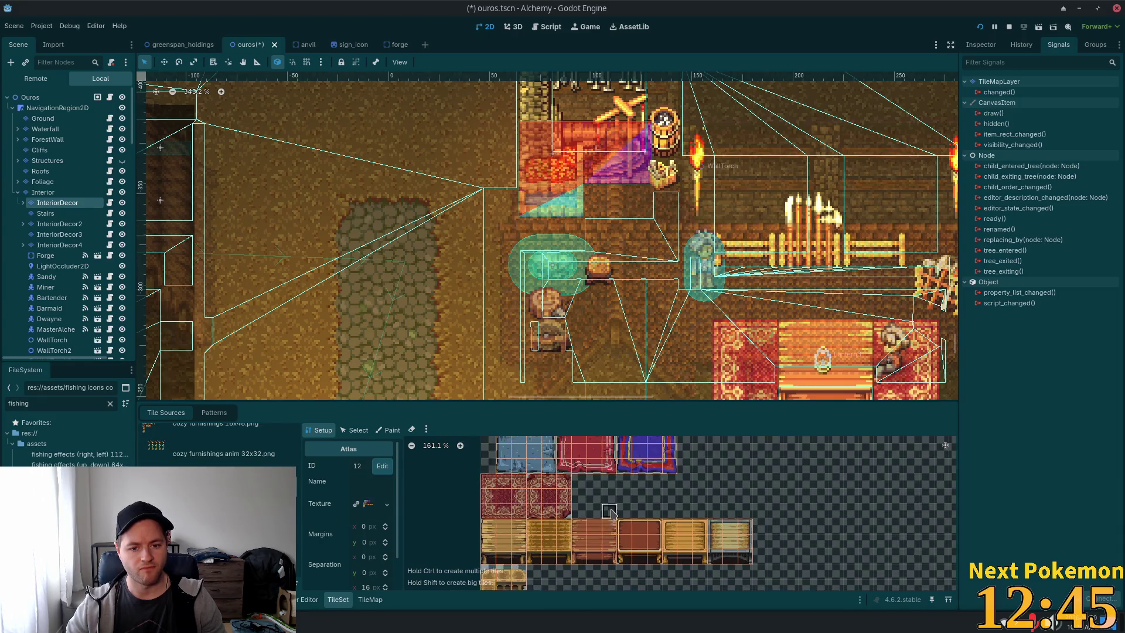
{"action": "key", "text": "Up"}
{"action": "key", "text": "Up"}
{"action": "key", "text": "Up"}
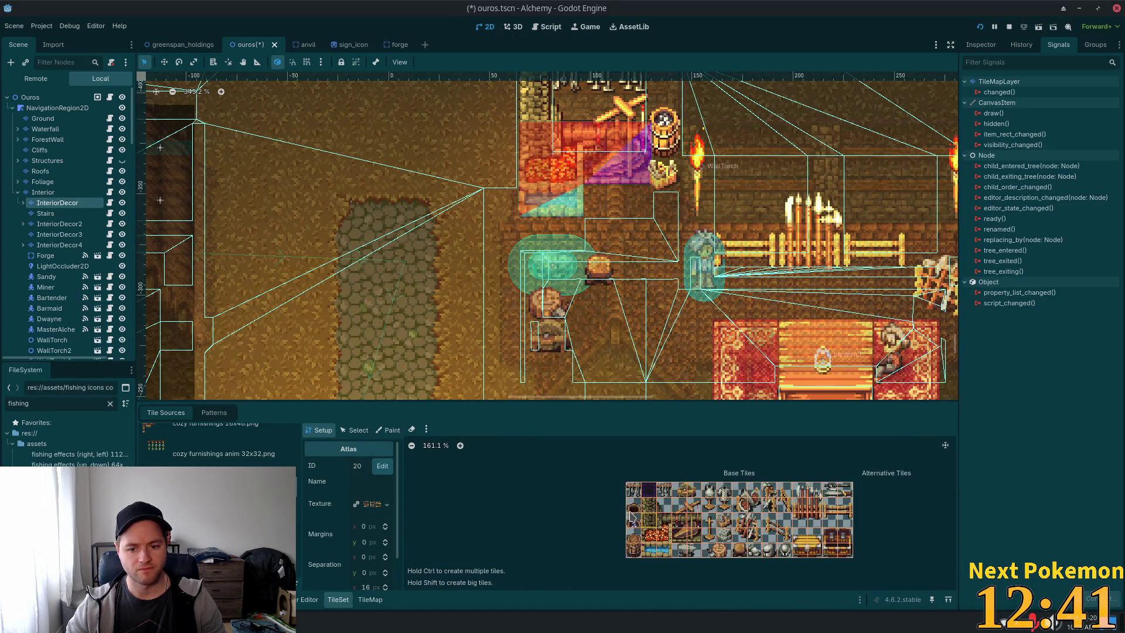
{"action": "scroll", "coordinate": [588, 509], "scroll_direction": "up", "scroll_amount": 3}
{"action": "mouse_move", "coordinate": [588, 509]}
{"action": "left_mouse_down"}
{"action": "mouse_move", "coordinate": [442, 454]}
{"action": "mouse_move", "coordinate": [461, 494]}
{"action": "left_mouse_up"}
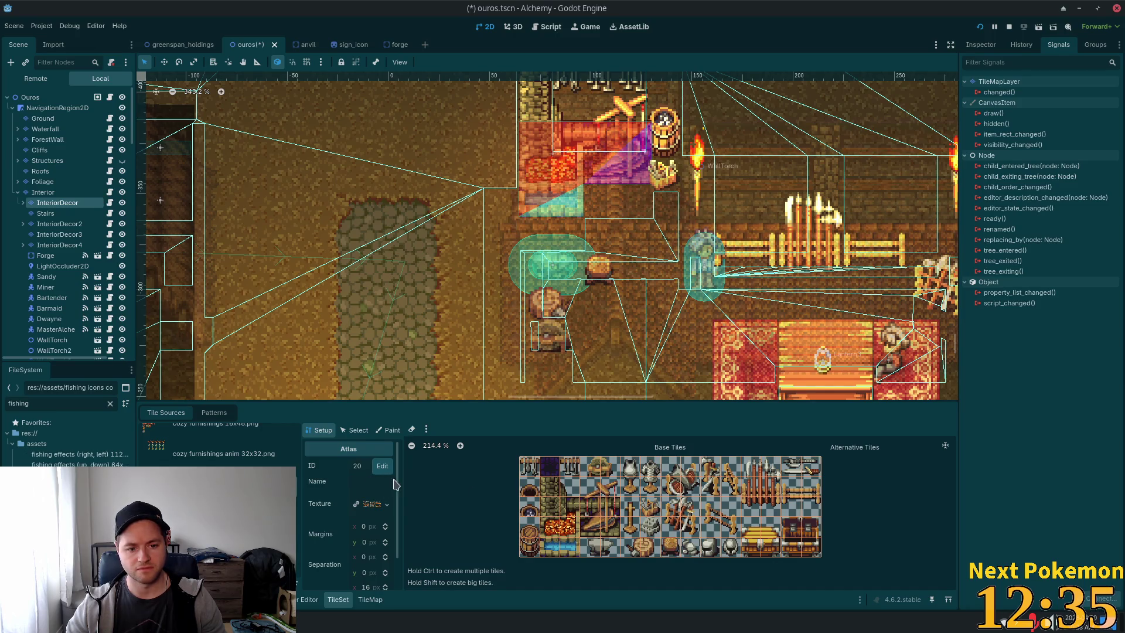
{"action": "scroll", "coordinate": [450, 300], "scroll_direction": "down", "scroll_amount": 5}
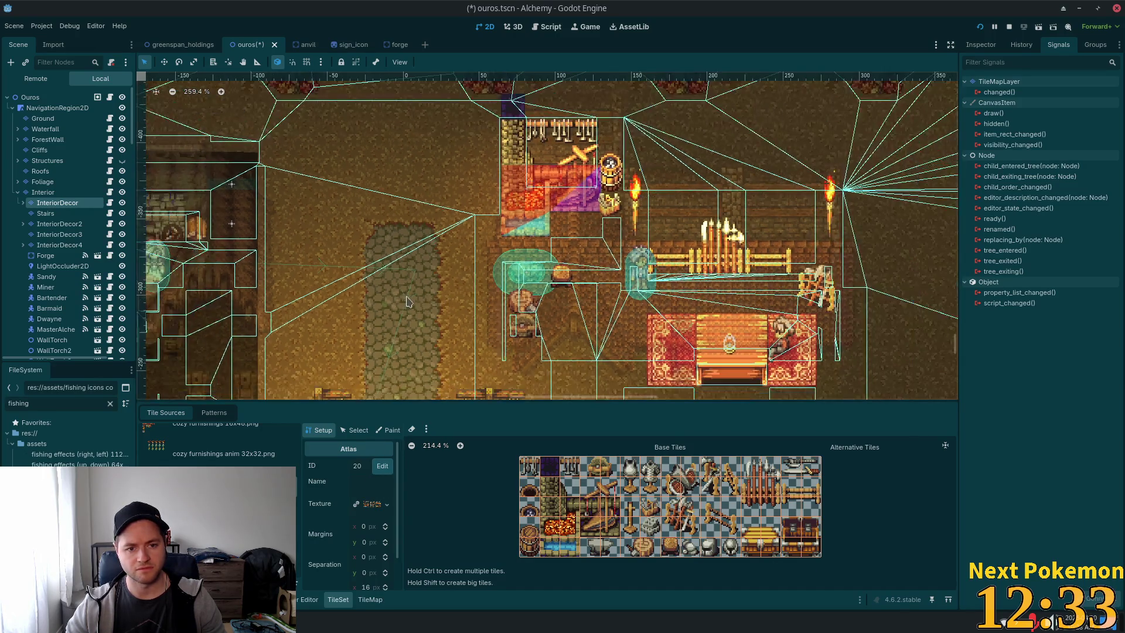
{"action": "scroll", "coordinate": [217, 445], "scroll_direction": "up", "scroll_amount": 3}
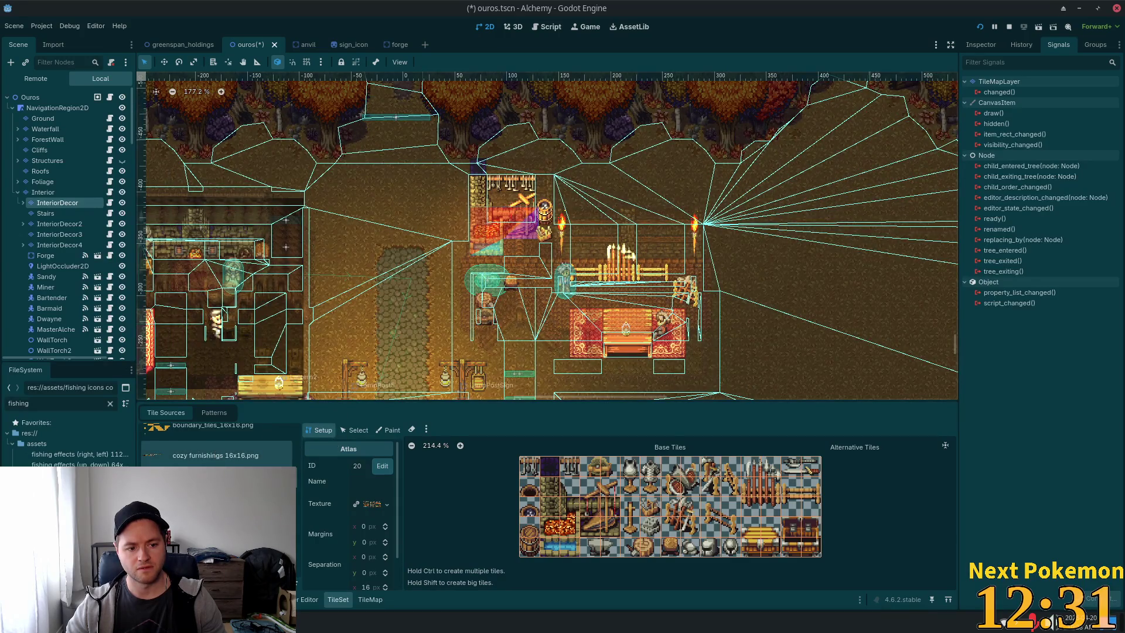
{"action": "left_click", "coordinate": [217, 456]}
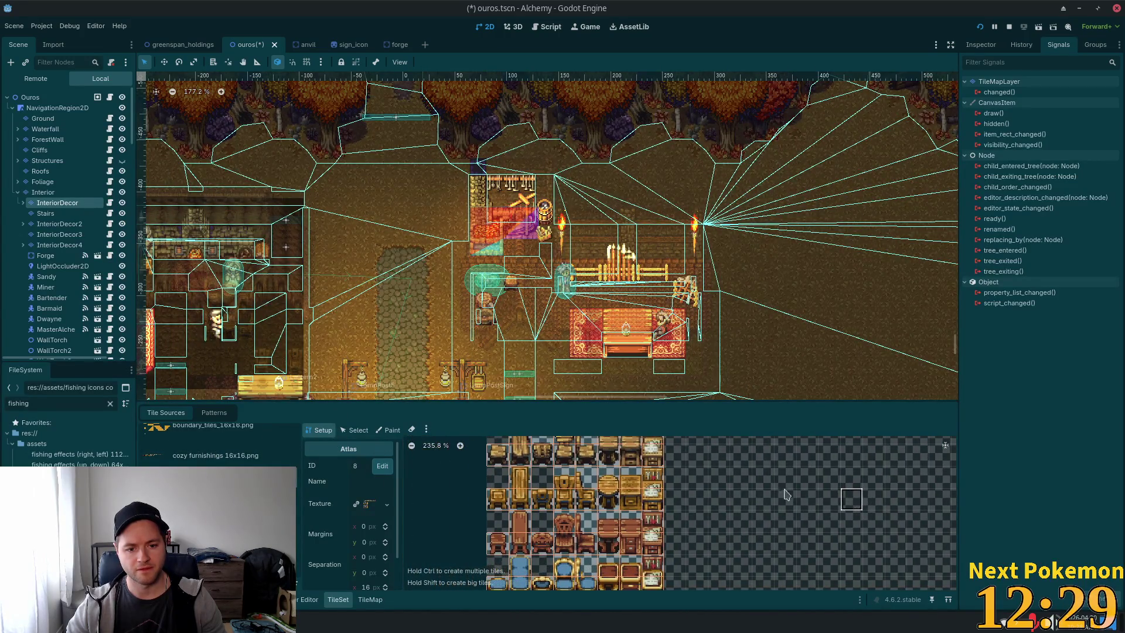
{"action": "left_click", "coordinate": [358, 430]}
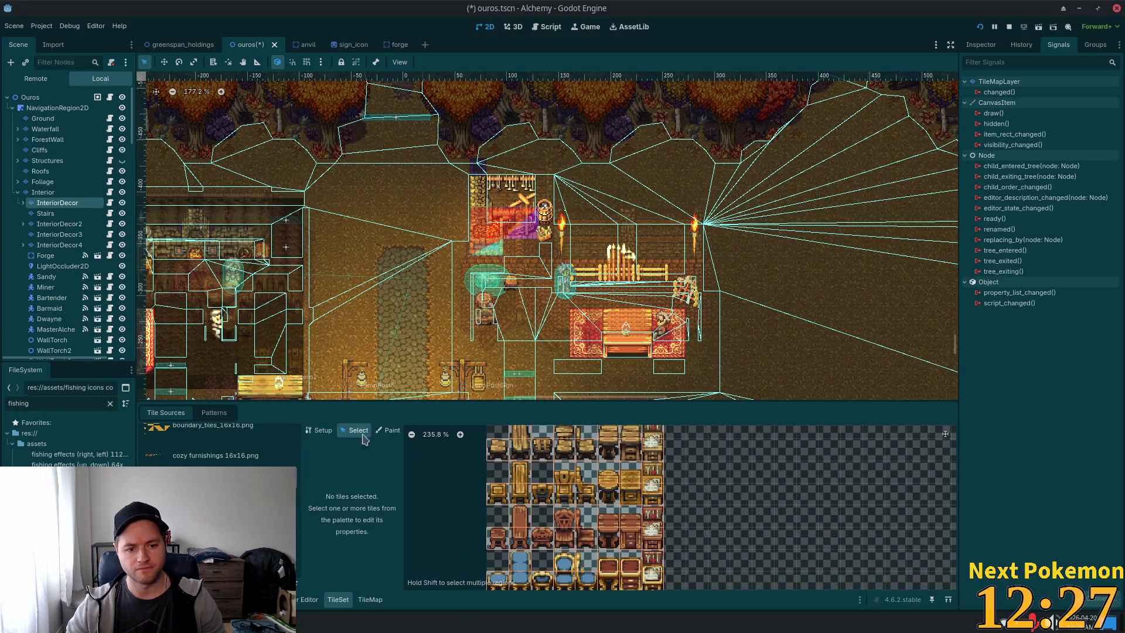
Select a furniture tile and expand its Animation and Rendering properties.
{"action": "left_click", "coordinate": [493, 497]}
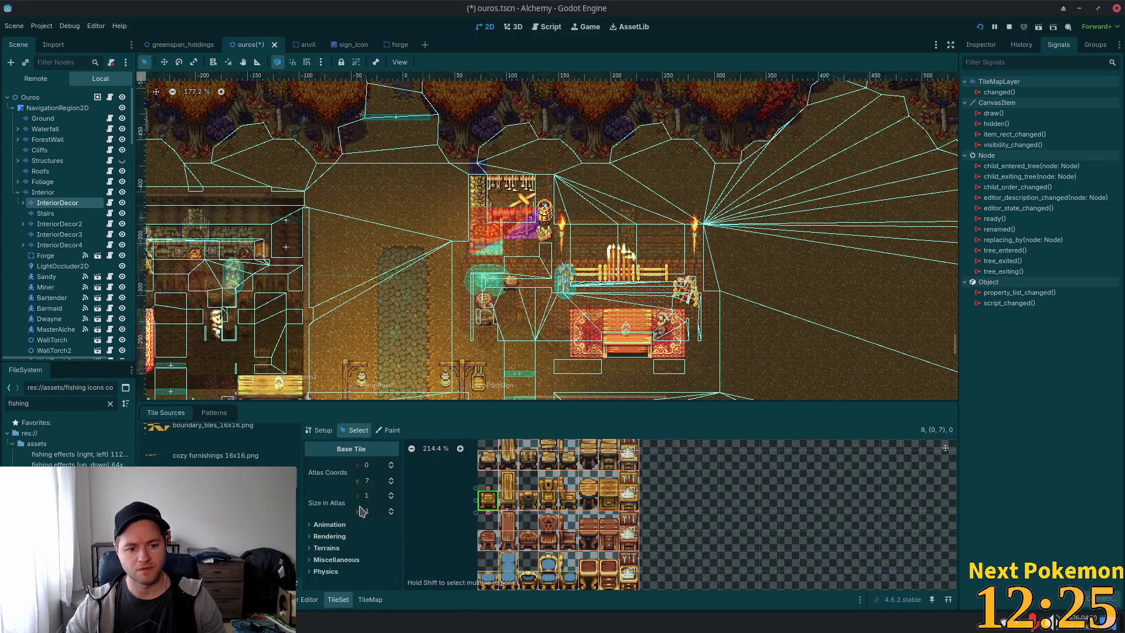
{"action": "left_click", "coordinate": [319, 524]}
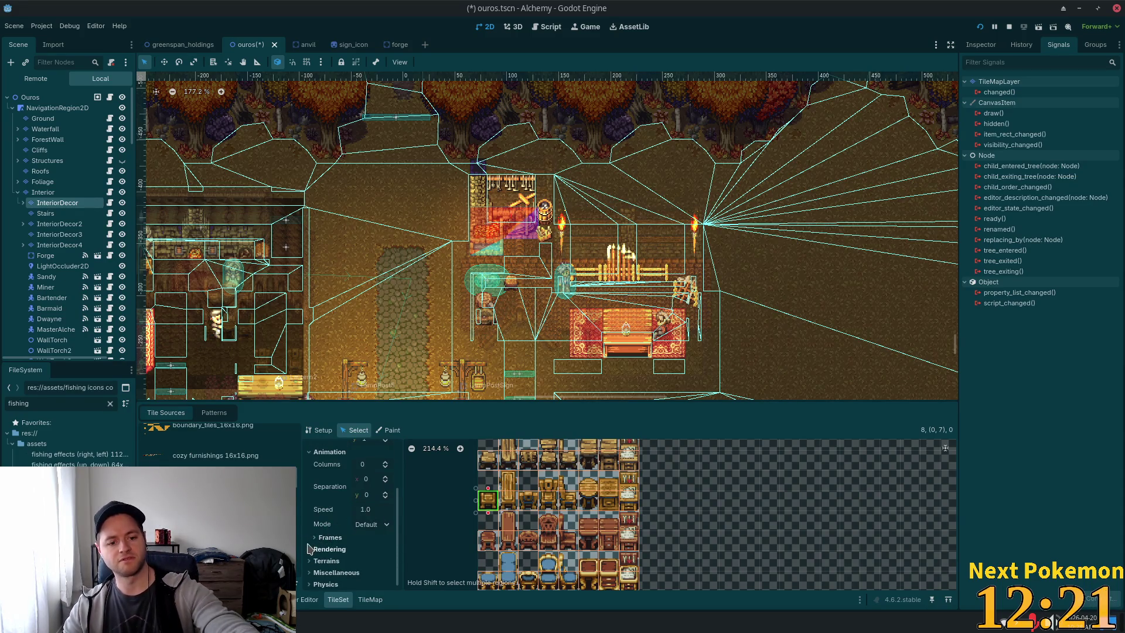
{"action": "left_click", "coordinate": [309, 550]}
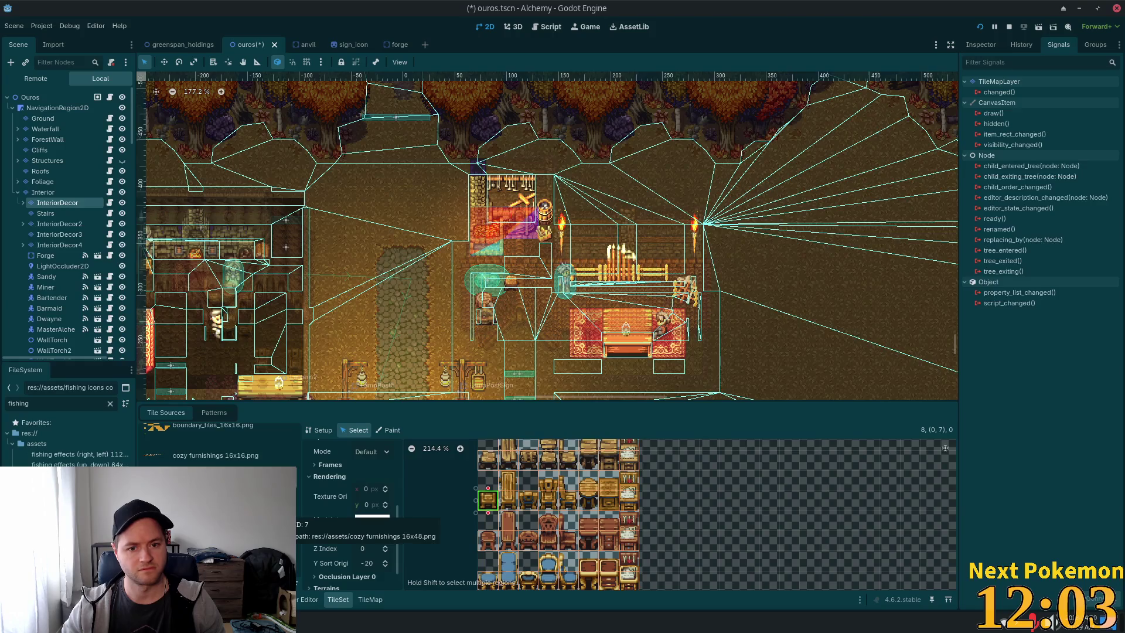
{"action": "scroll", "coordinate": [217, 446], "scroll_direction": "down", "scroll_amount": 2}
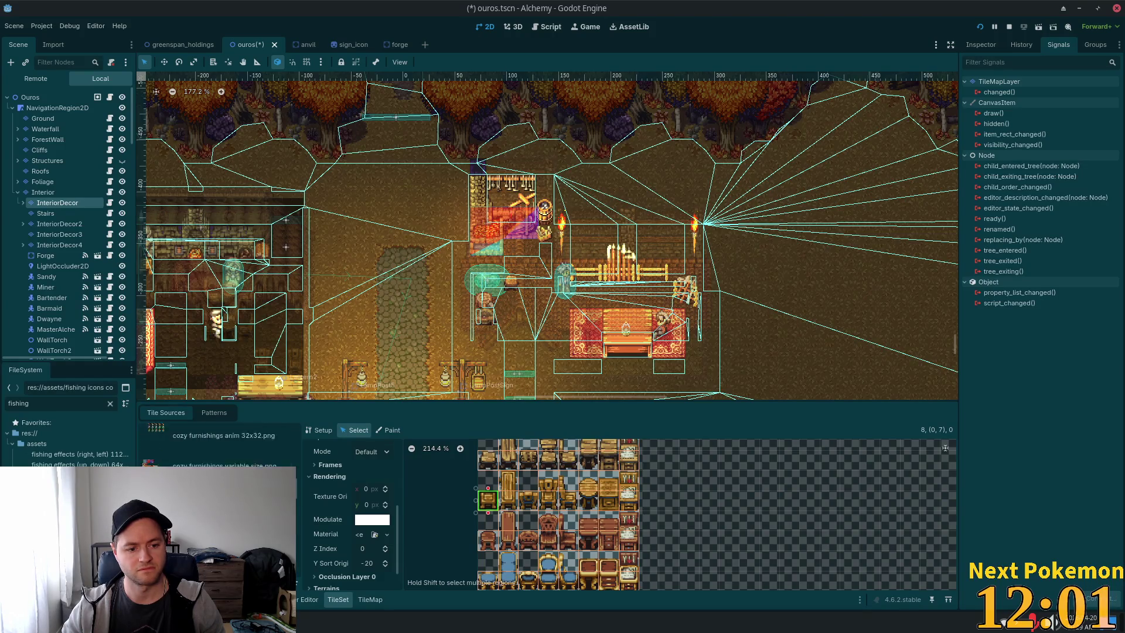
Set Y Sort Origin -20 on a 'cozy furnishings variable size' tile and save the scene.
{"action": "left_click", "coordinate": [217, 464]}
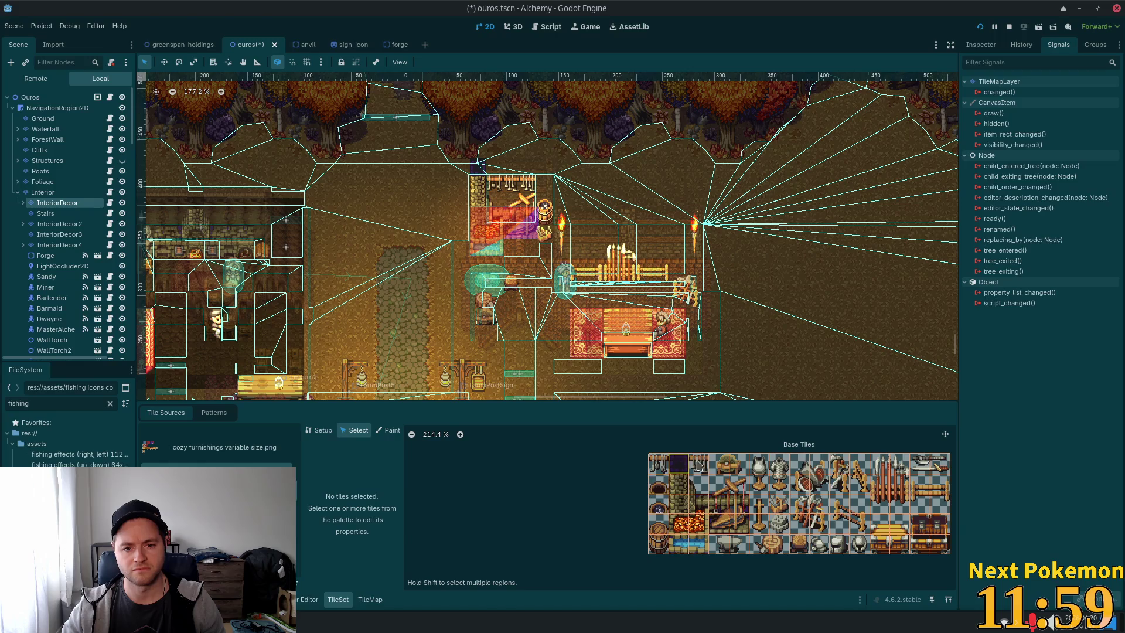
{"action": "left_click", "coordinate": [799, 543]}
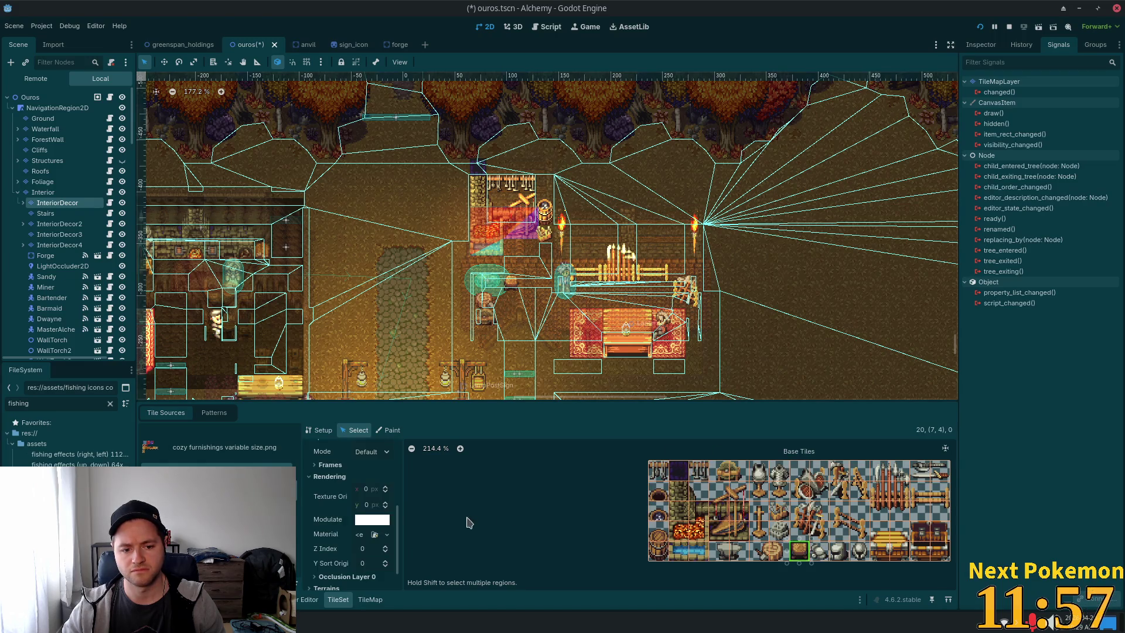
{"action": "left_click", "coordinate": [378, 563]}
{"action": "type", "text": "-2"}
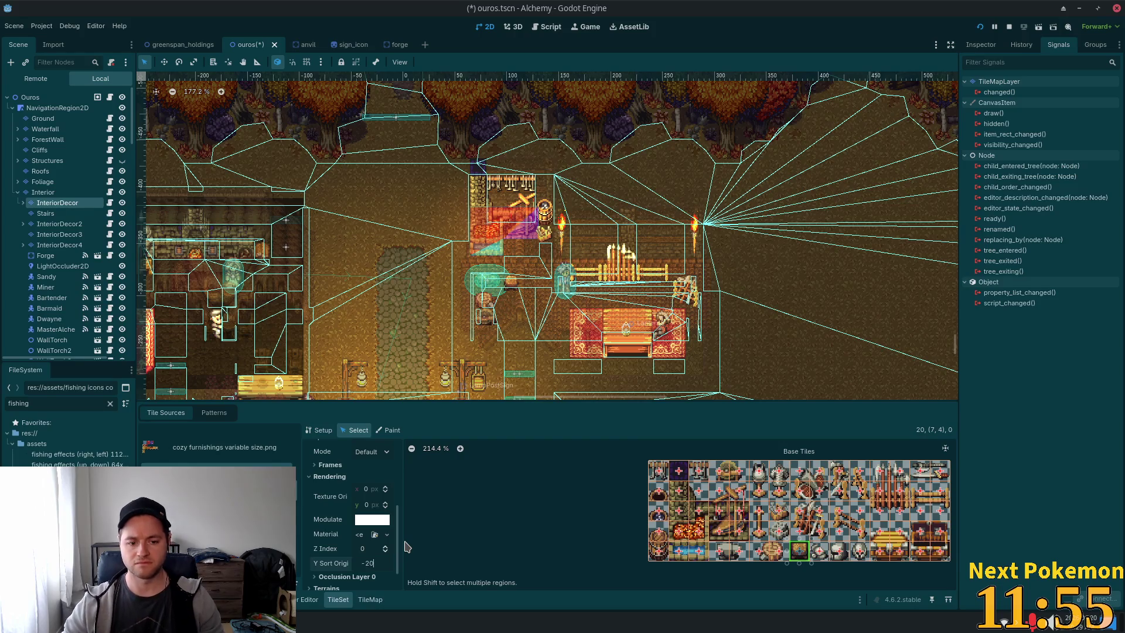
{"action": "key", "text": "Return"}
{"action": "key", "text": "ctrl+s"}
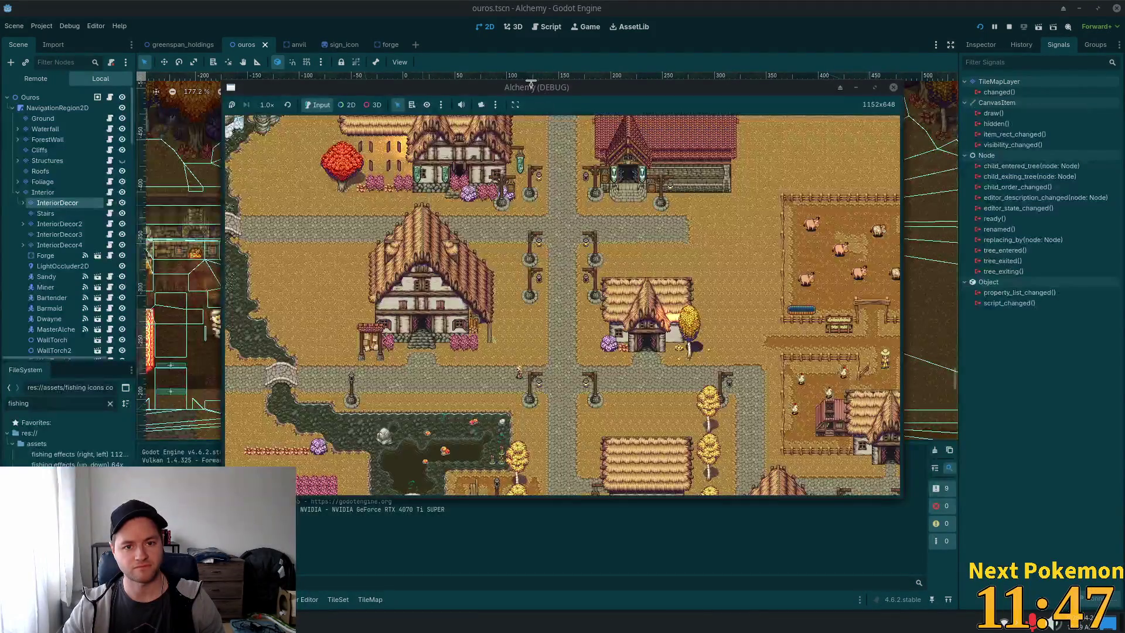
Move the two debug game windows apart and focus the other player's window.
{"action": "left_click_drag", "start_coordinate": [535, 88], "coordinate": [829, 134]}
{"action": "mouse_move", "coordinate": [428, 101]}
{"action": "left_mouse_down"}
{"action": "mouse_move", "coordinate": [383, 94]}
{"action": "mouse_move", "coordinate": [250, 153]}
{"action": "left_mouse_up"}
{"action": "left_click", "coordinate": [601, 275]}
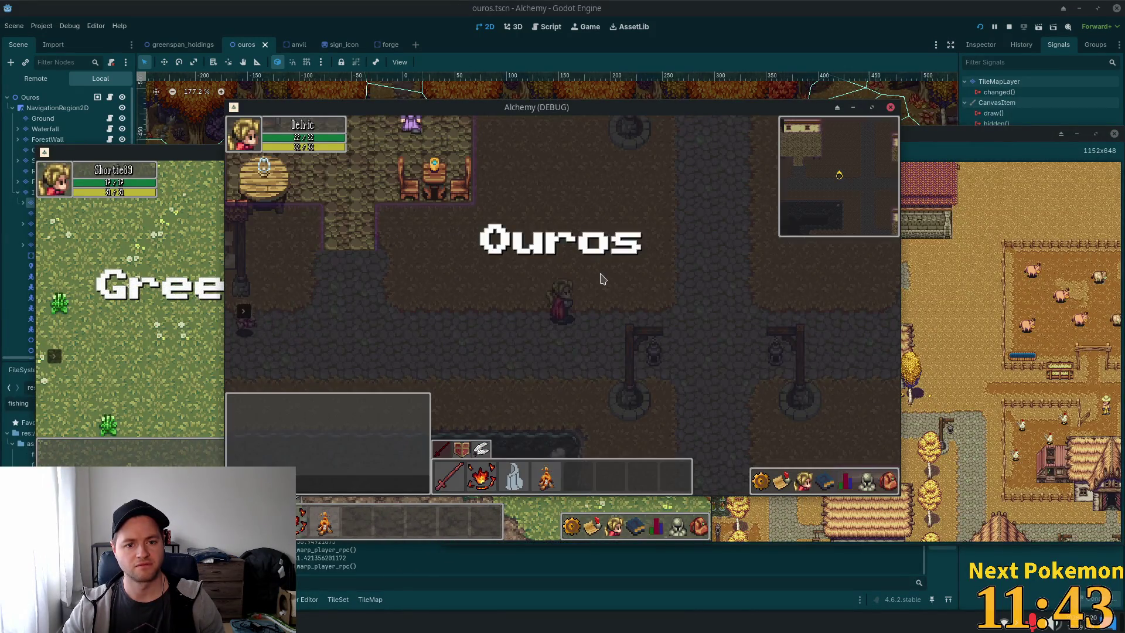
Walk the player north into the forge beside the Weapon Vendor.
{"action": "key", "text": "Up"}
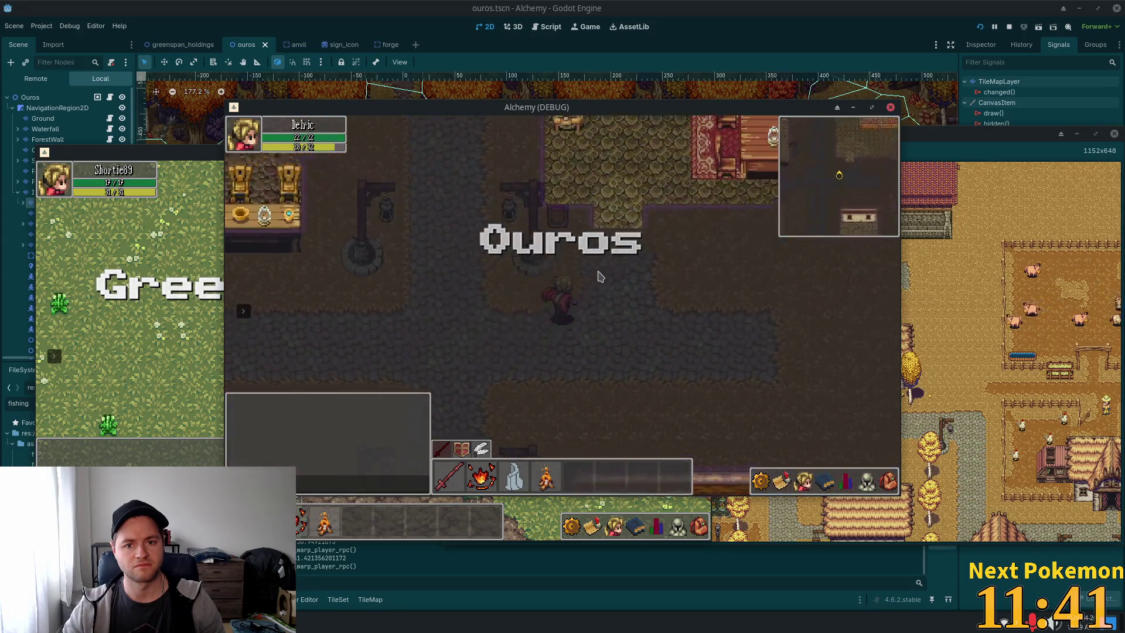
{"action": "key", "text": "Up"}
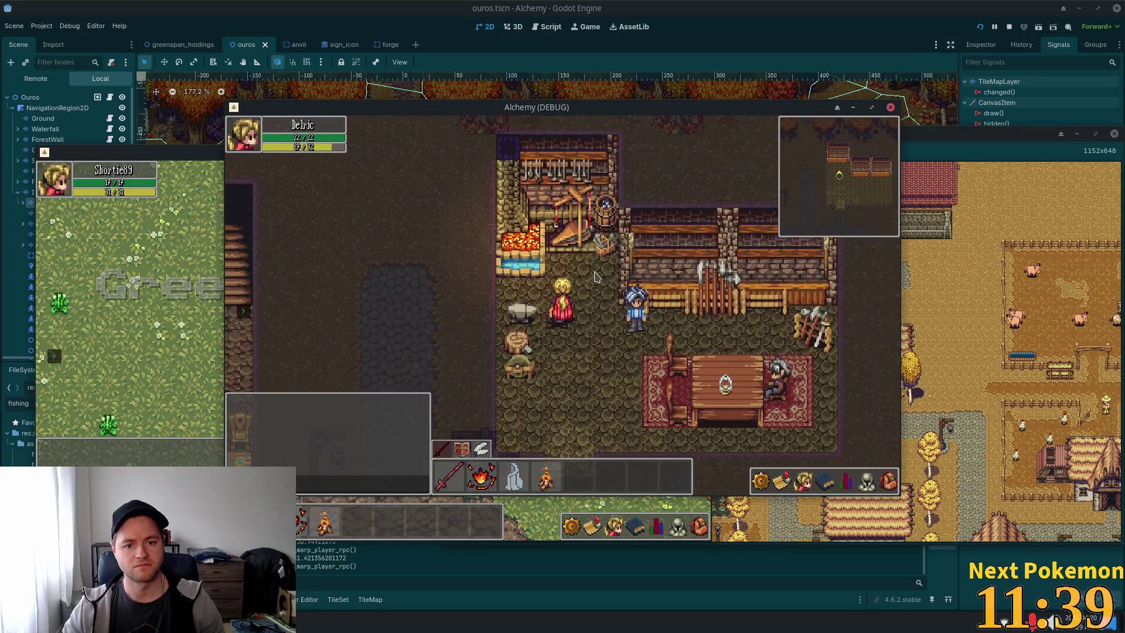
{"action": "key", "text": "Right"}
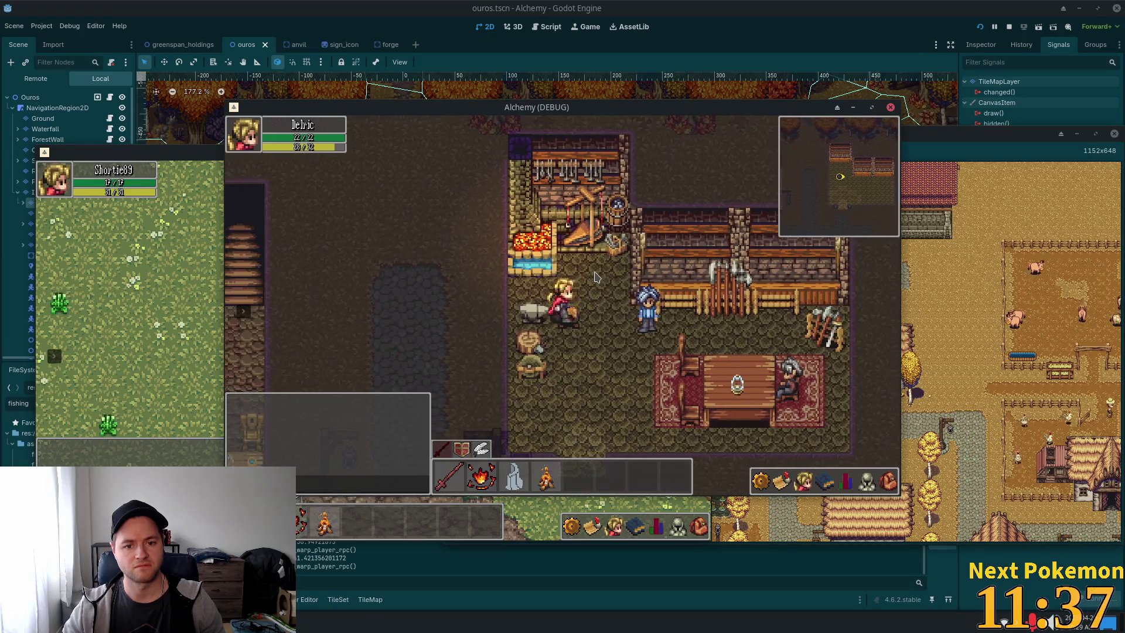
{"action": "key", "text": "Left"}
{"action": "key", "text": "Down"}
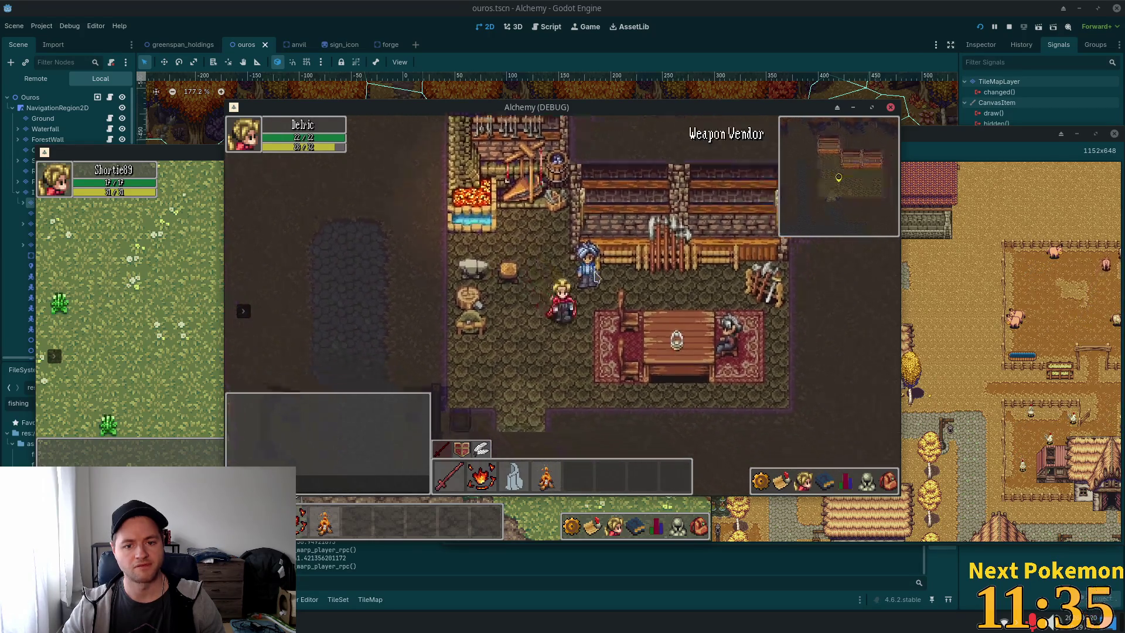
{"action": "key", "text": "Up"}
{"action": "key", "text": "Left"}
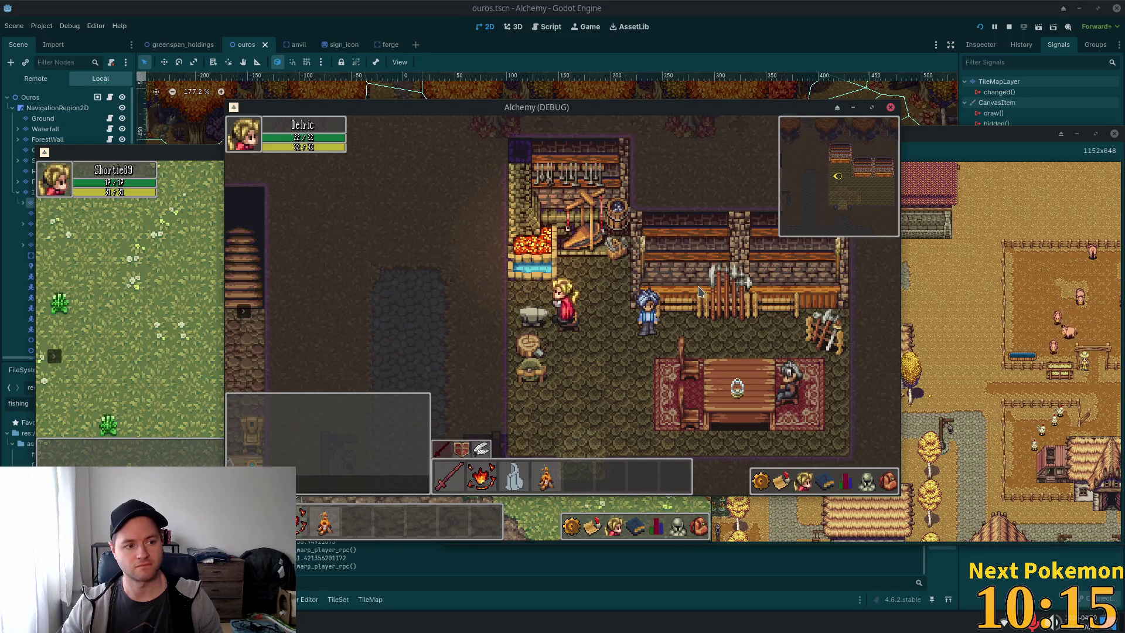
{"action": "key", "text": "s"}
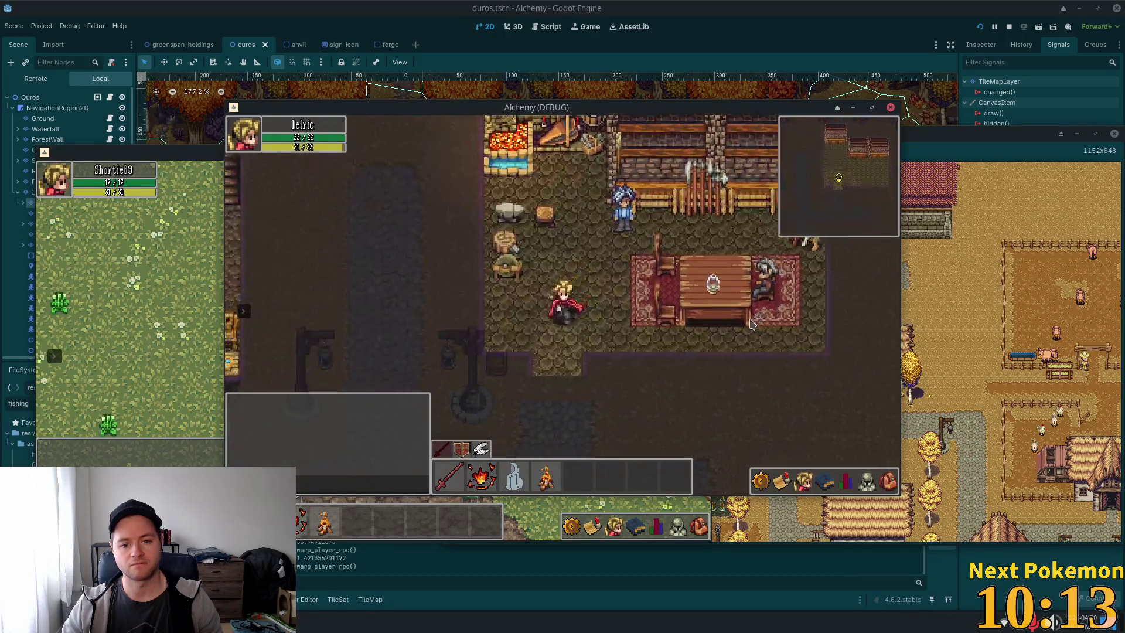
{"action": "key", "text": "s"}
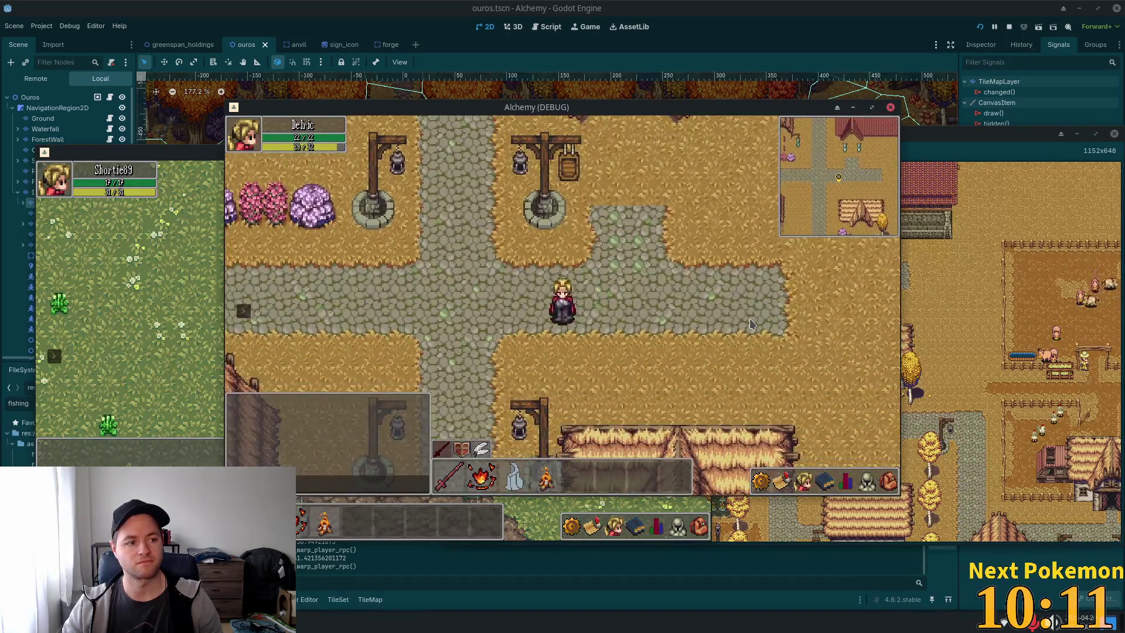
{"action": "key", "text": "a"}
{"action": "key", "text": "w"}
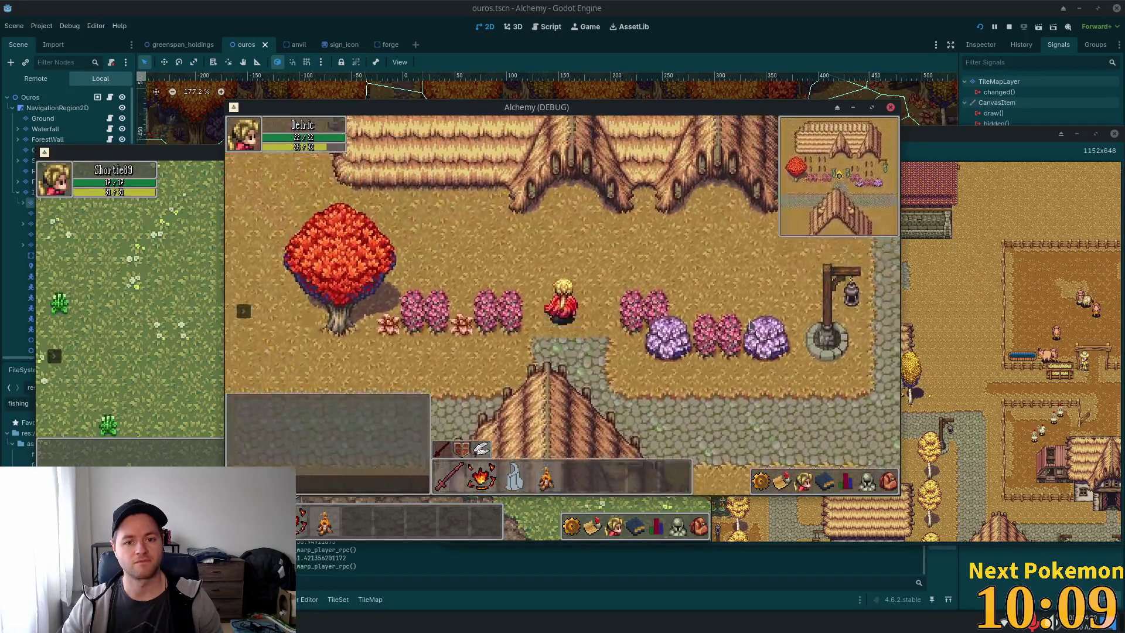
{"action": "key", "text": "w"}
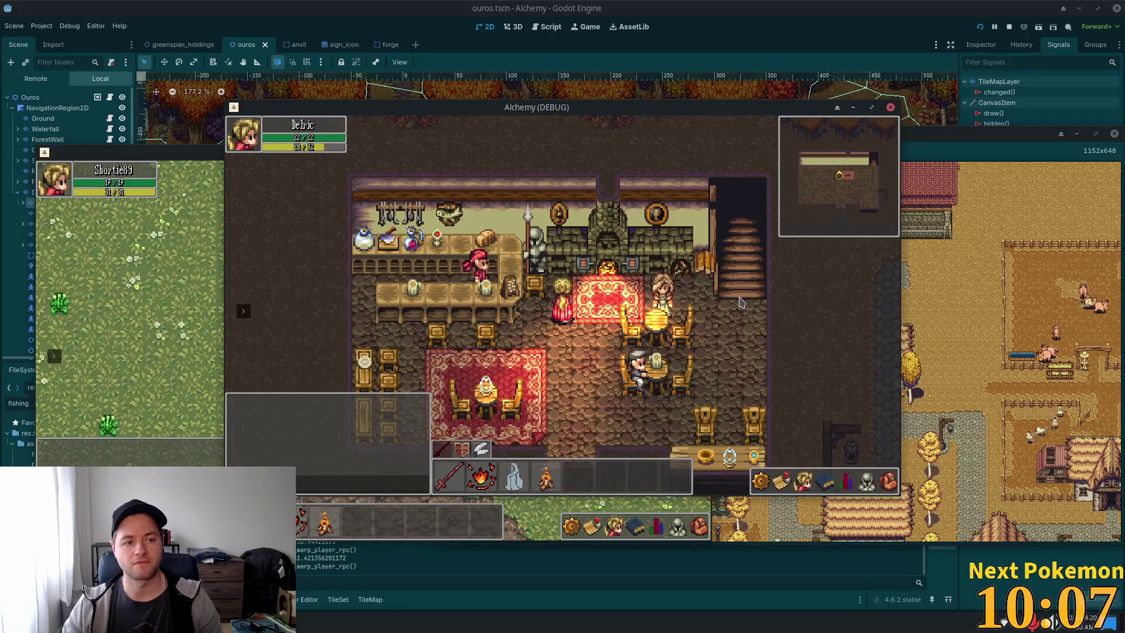
{"action": "key", "text": "s"}
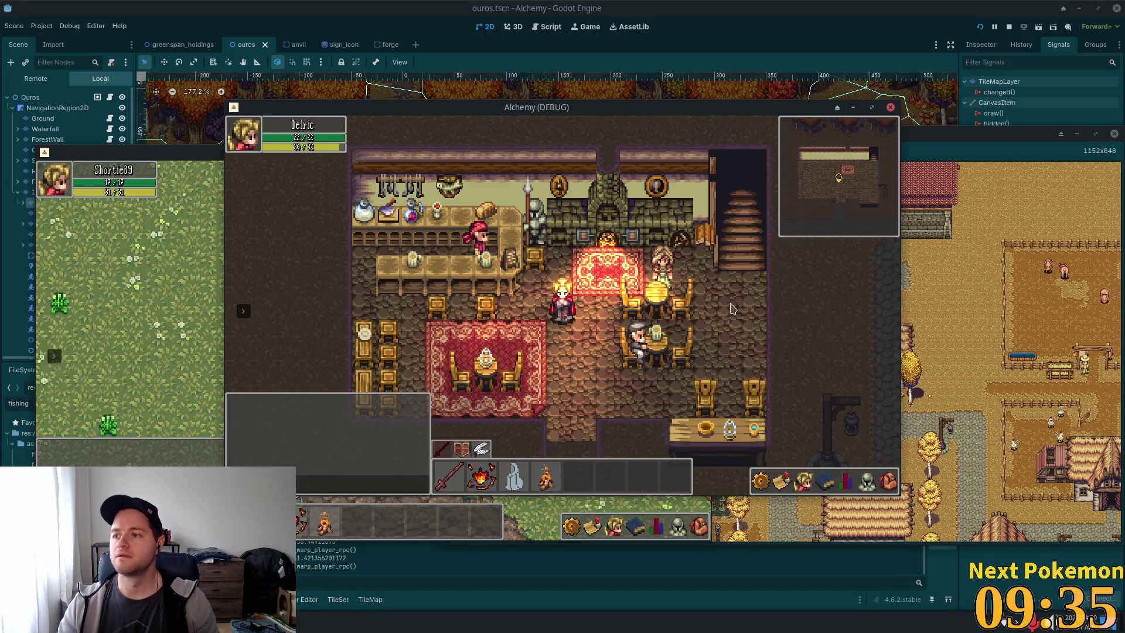
{"action": "key", "text": "s"}
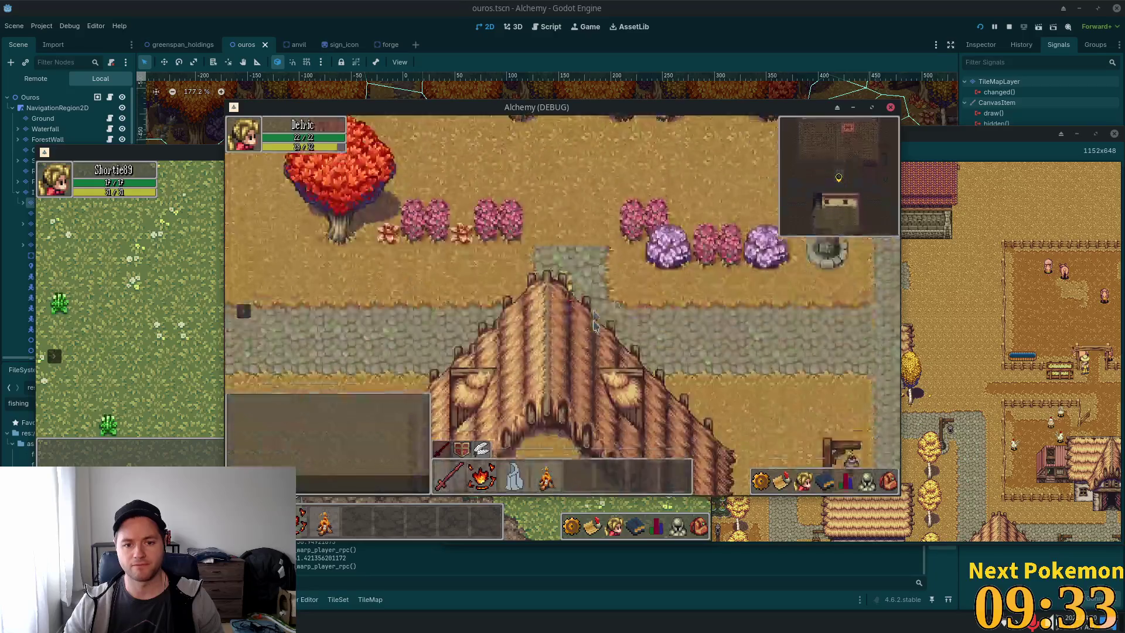
{"action": "key", "text": "d"}
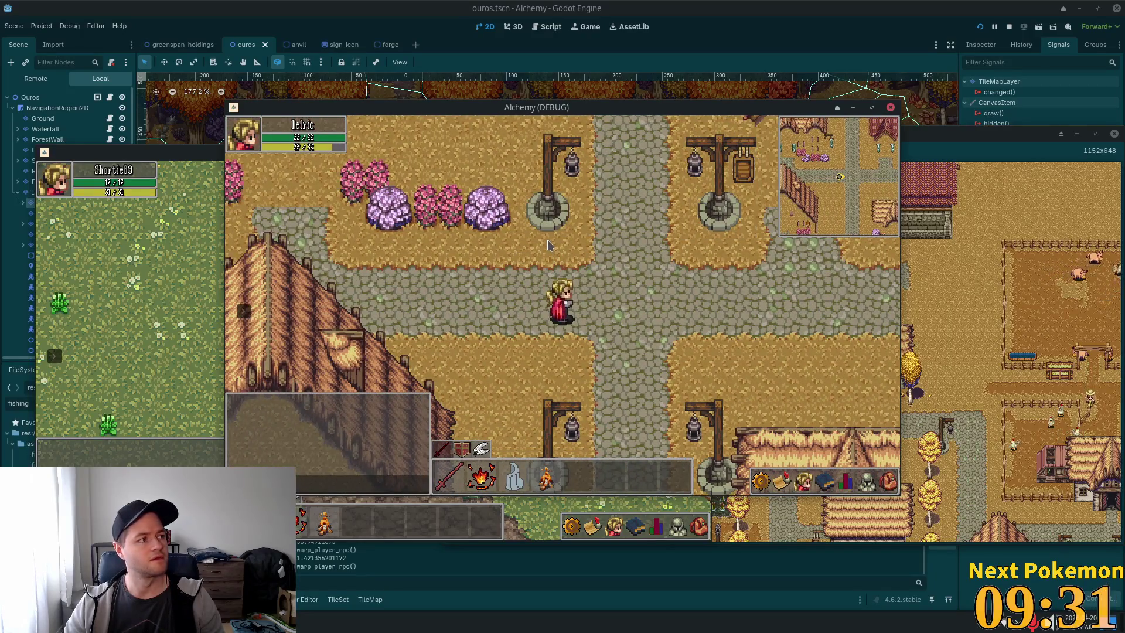
{"action": "key", "text": "w"}
{"action": "key", "text": "w"}
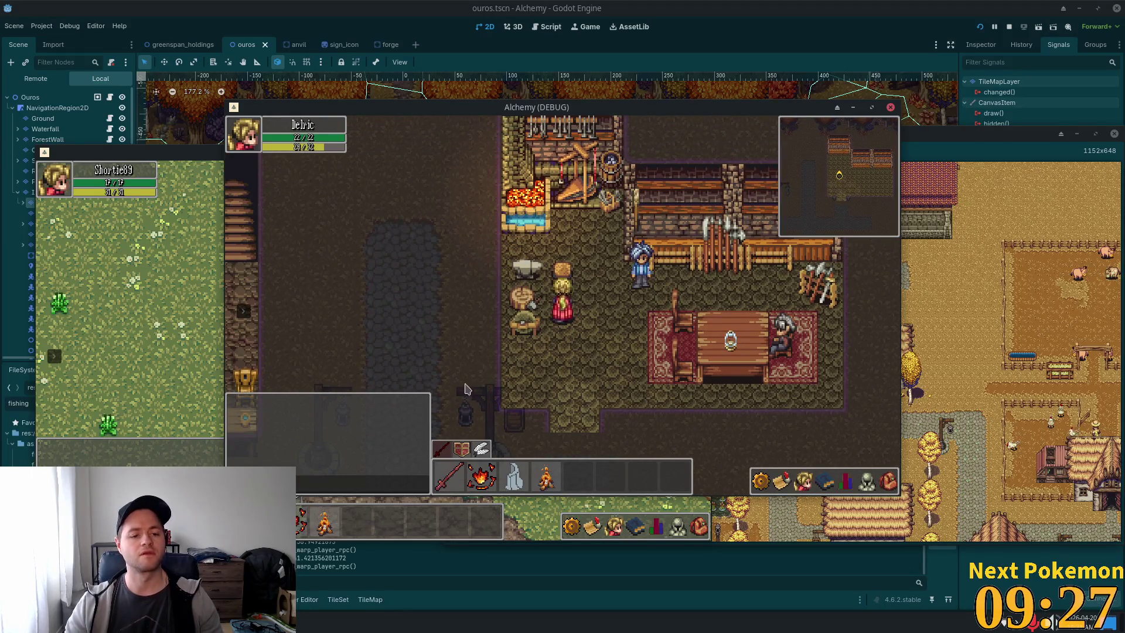
{"action": "key", "text": "super"}
{"action": "key", "text": "Escape"}
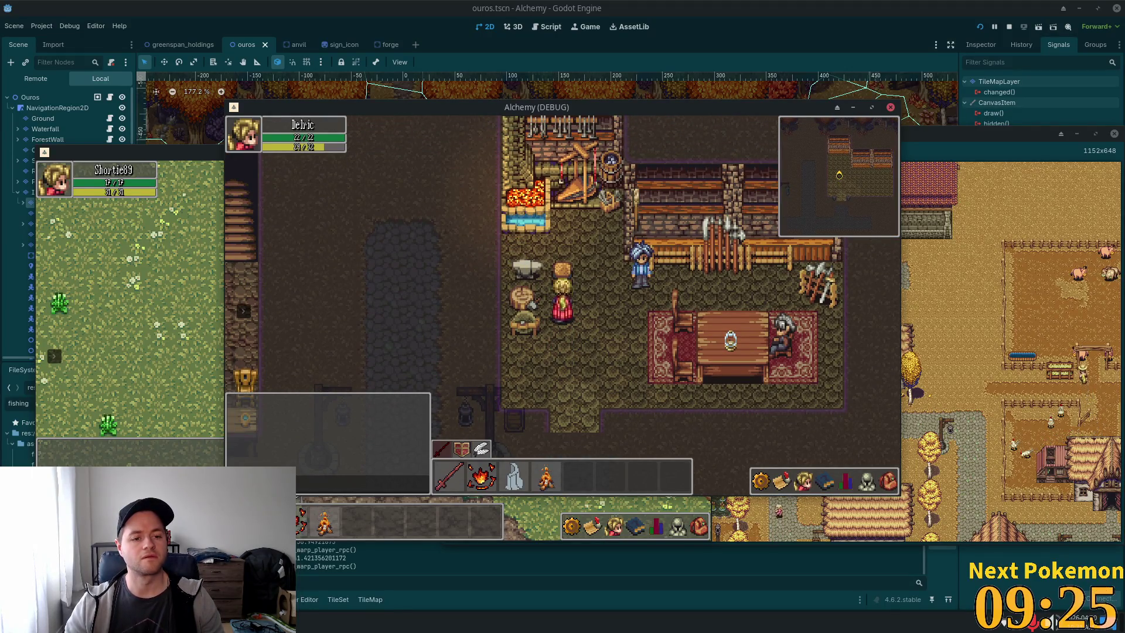
{"action": "key", "text": "alt+Tab"}
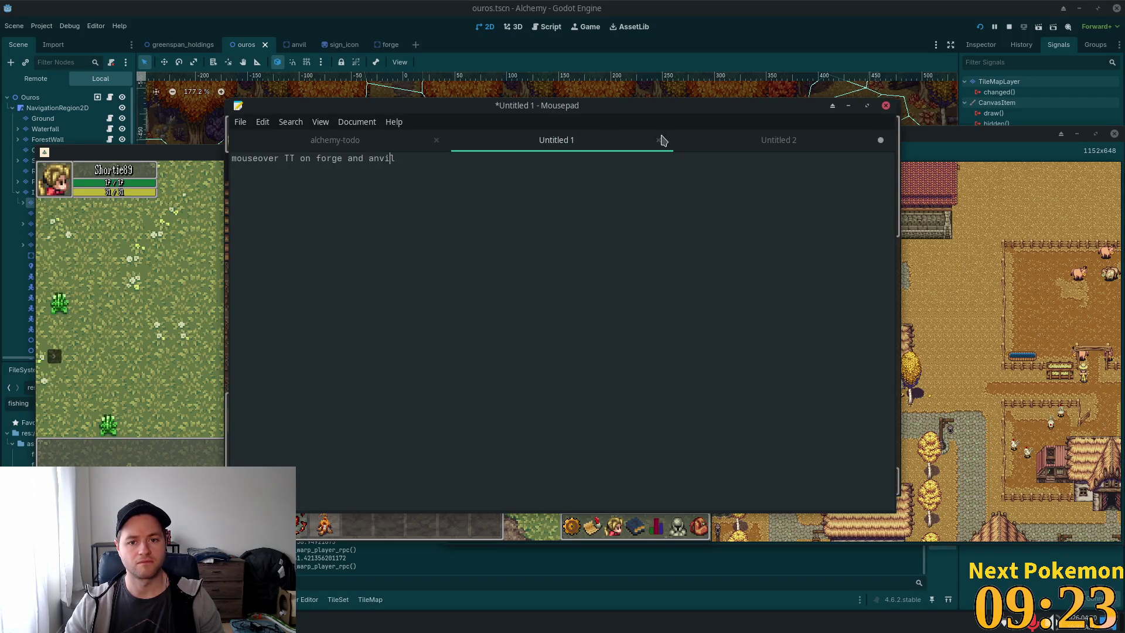
Discard Untitled 1 without saving, then select the lines of the next note.
{"action": "left_click", "coordinate": [660, 143]}
{"action": "left_click", "coordinate": [566, 355]}
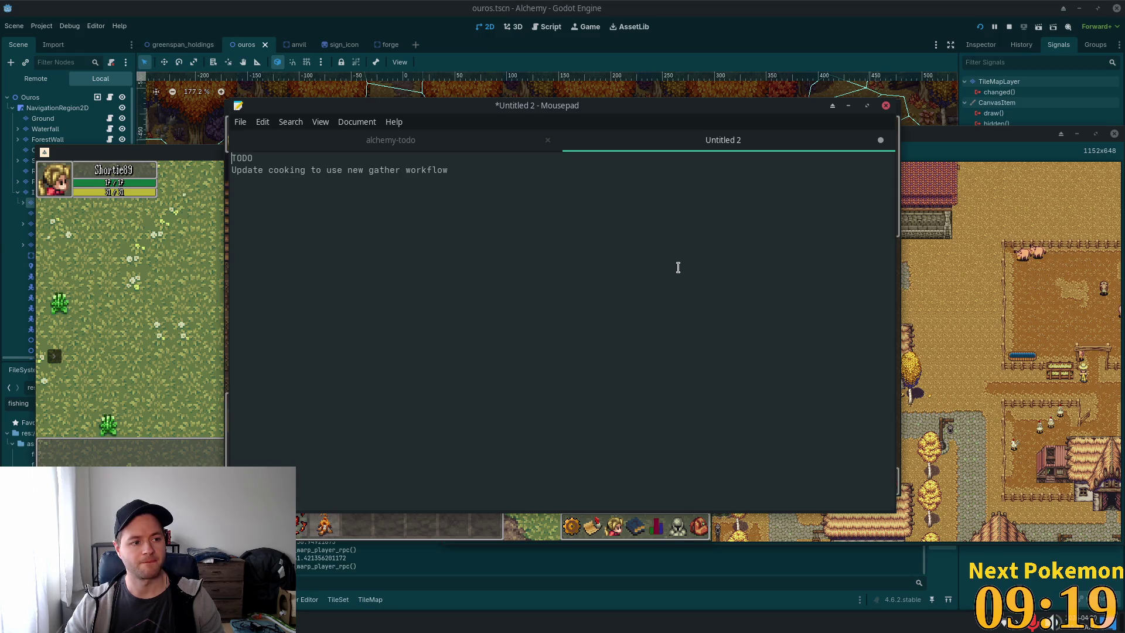
{"action": "left_click", "coordinate": [351, 170]}
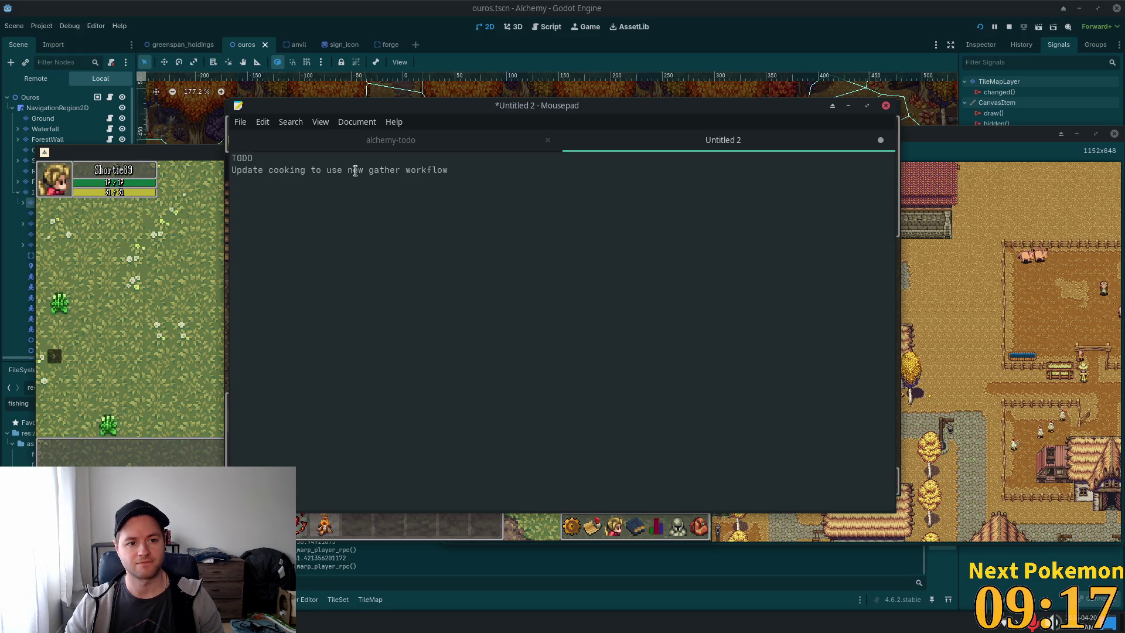
{"action": "double_click", "coordinate": [241, 158]}
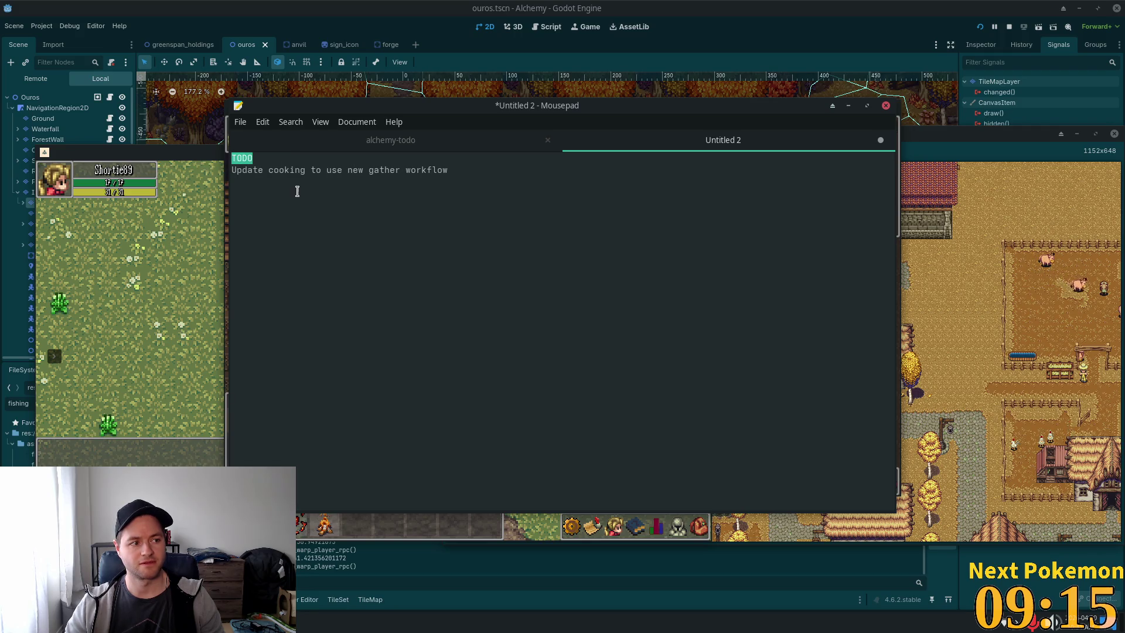
{"action": "left_click_drag", "start_coordinate": [519, 173], "coordinate": [237, 170]}
{"action": "left_click_drag", "start_coordinate": [463, 170], "coordinate": [205, 160]}
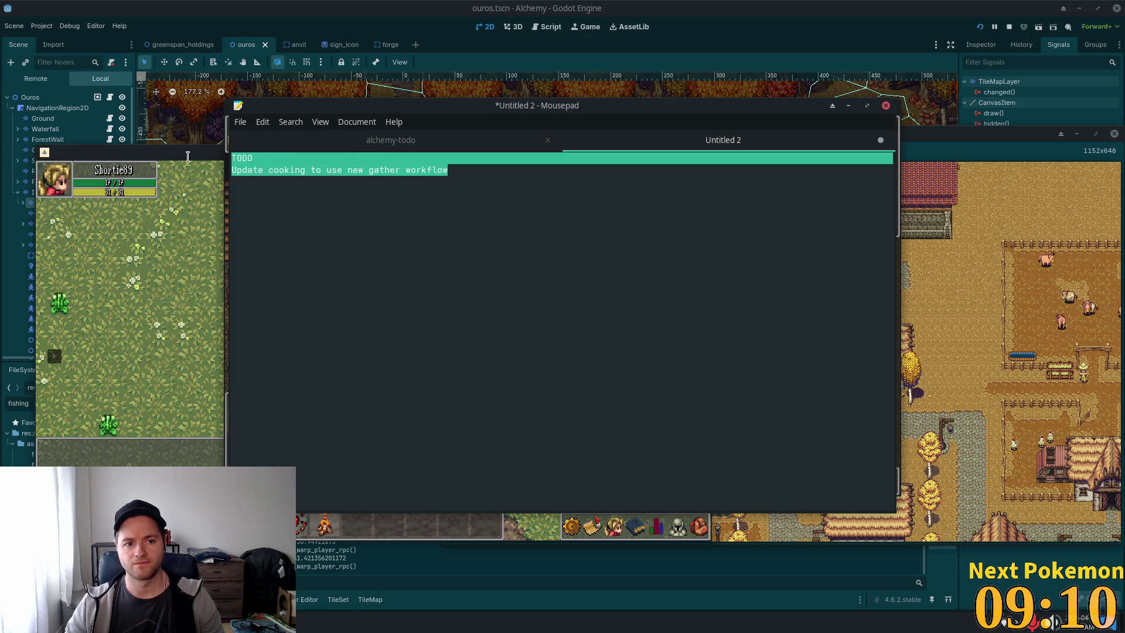
Discard Untitled 2 without saving, review the alchemy-todo list, and return to Godot.
{"action": "left_click", "coordinate": [880, 140]}
{"action": "left_click", "coordinate": [563, 355]}
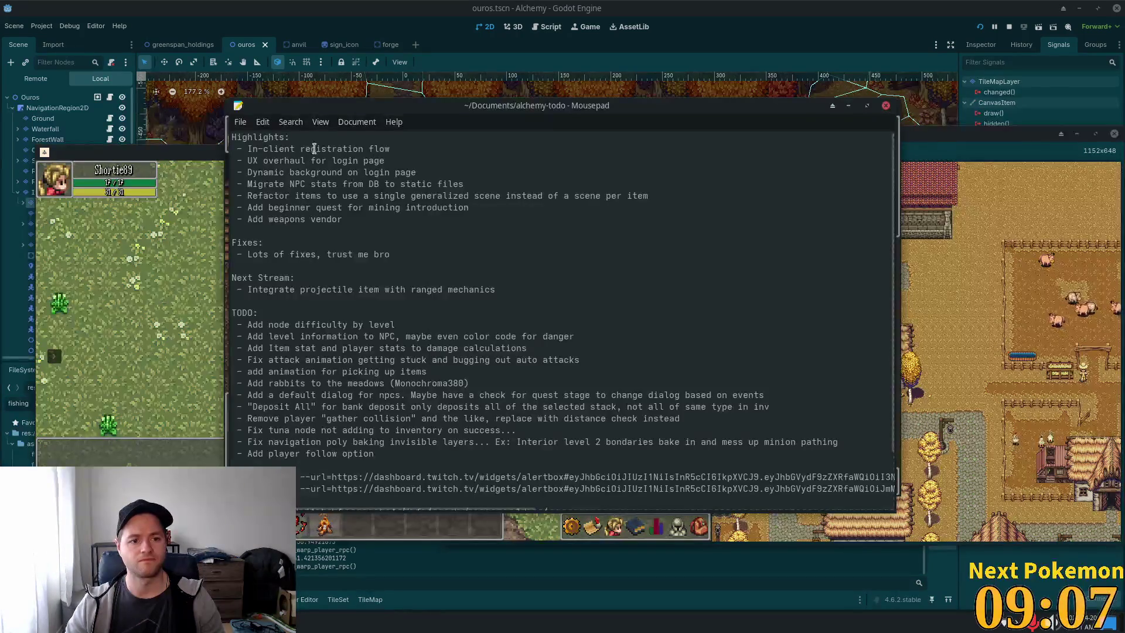
{"action": "left_click", "coordinate": [762, 280]}
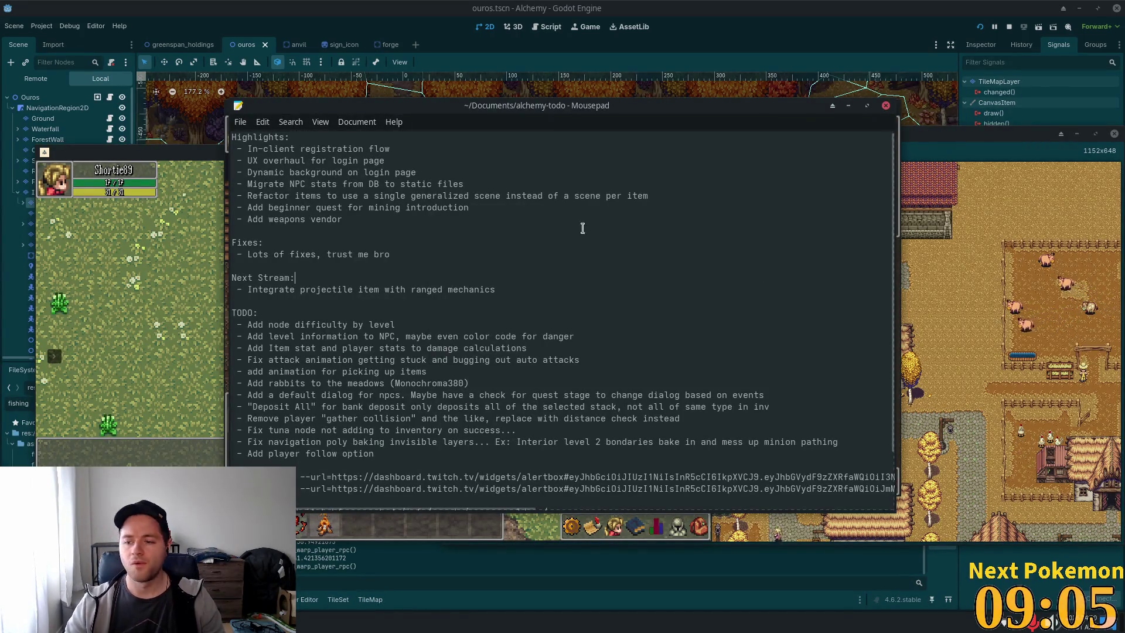
{"action": "scroll", "coordinate": [404, 292], "scroll_direction": "down", "scroll_amount": 2}
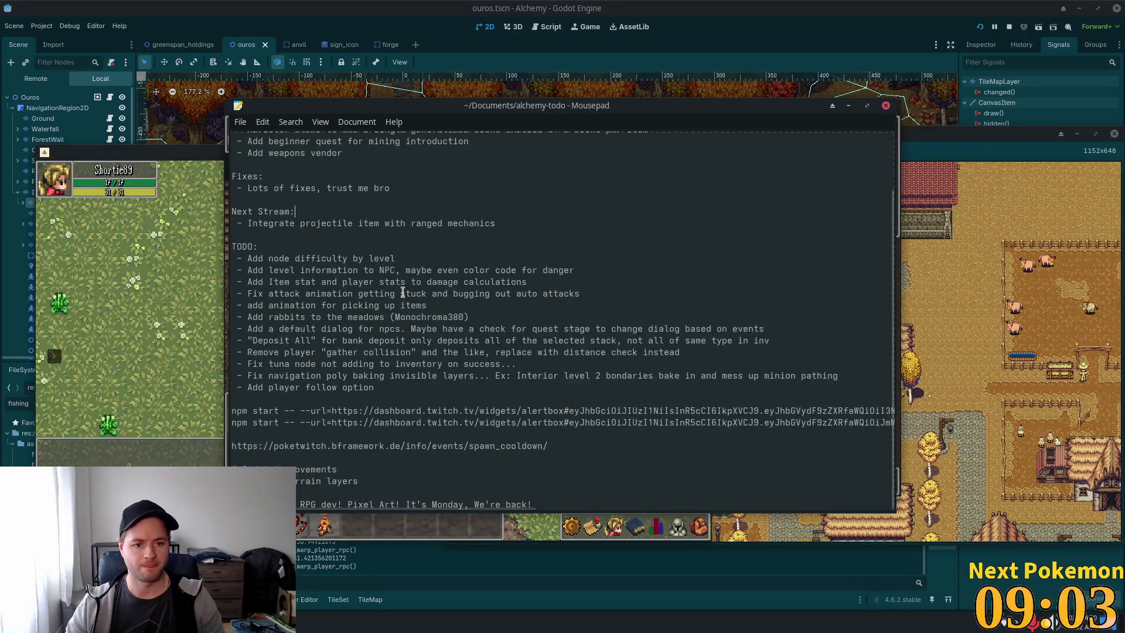
{"action": "mouse_move", "coordinate": [404, 259]}
{"action": "left_mouse_down"}
{"action": "mouse_move", "coordinate": [410, 272]}
{"action": "mouse_move", "coordinate": [370, 257]}
{"action": "left_mouse_up"}
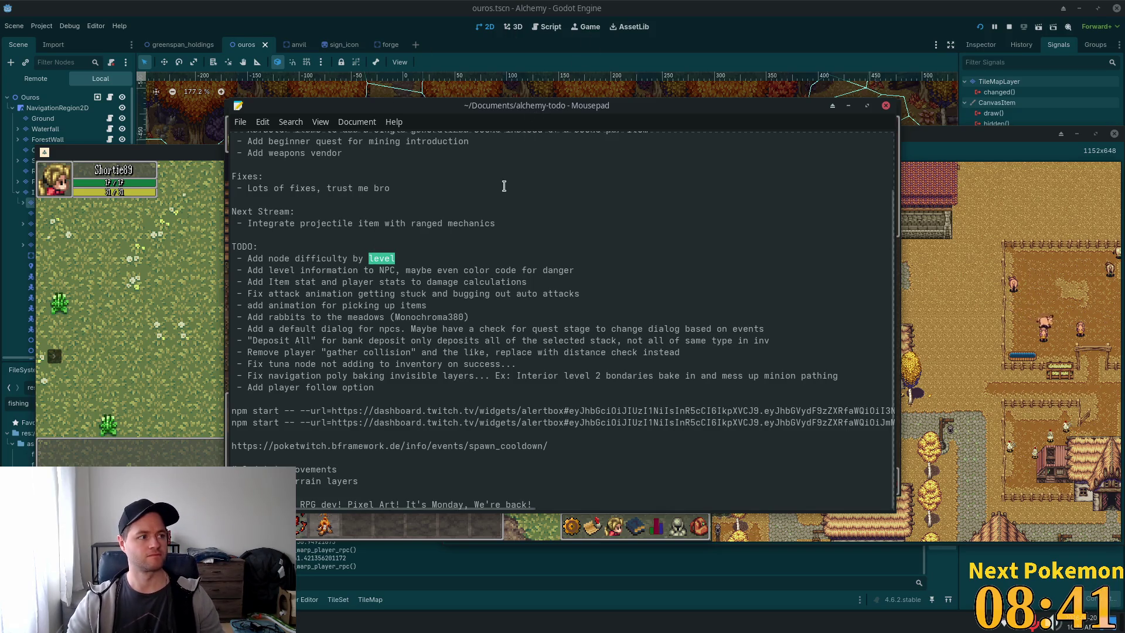
{"action": "key", "text": "alt+Tab"}
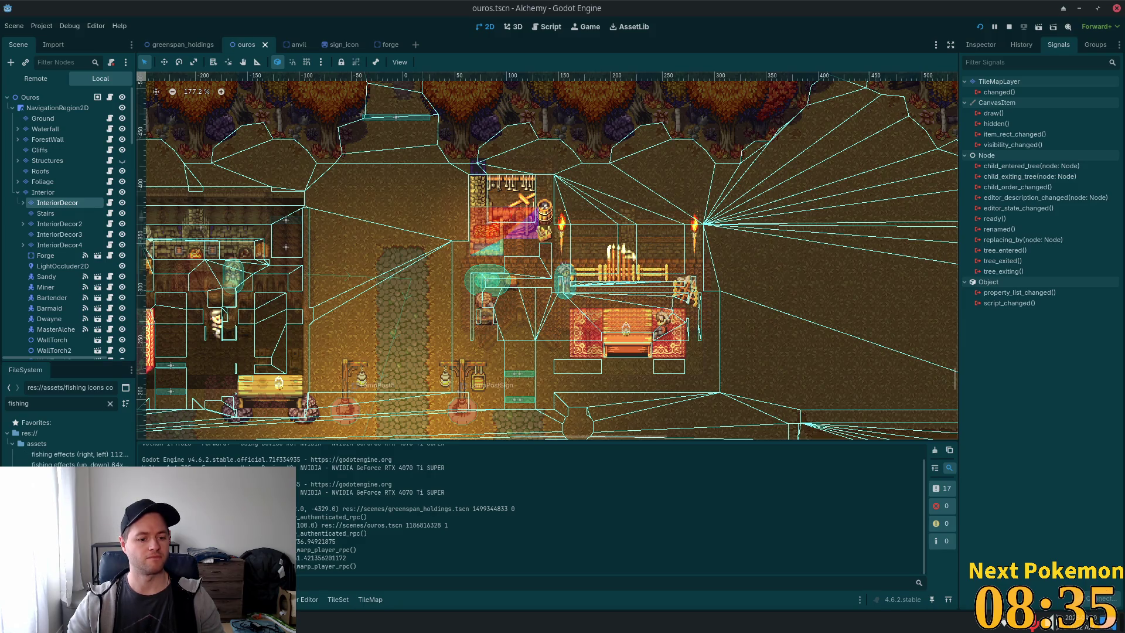
{"action": "key", "text": "super"}
{"action": "type", "text": "c"}
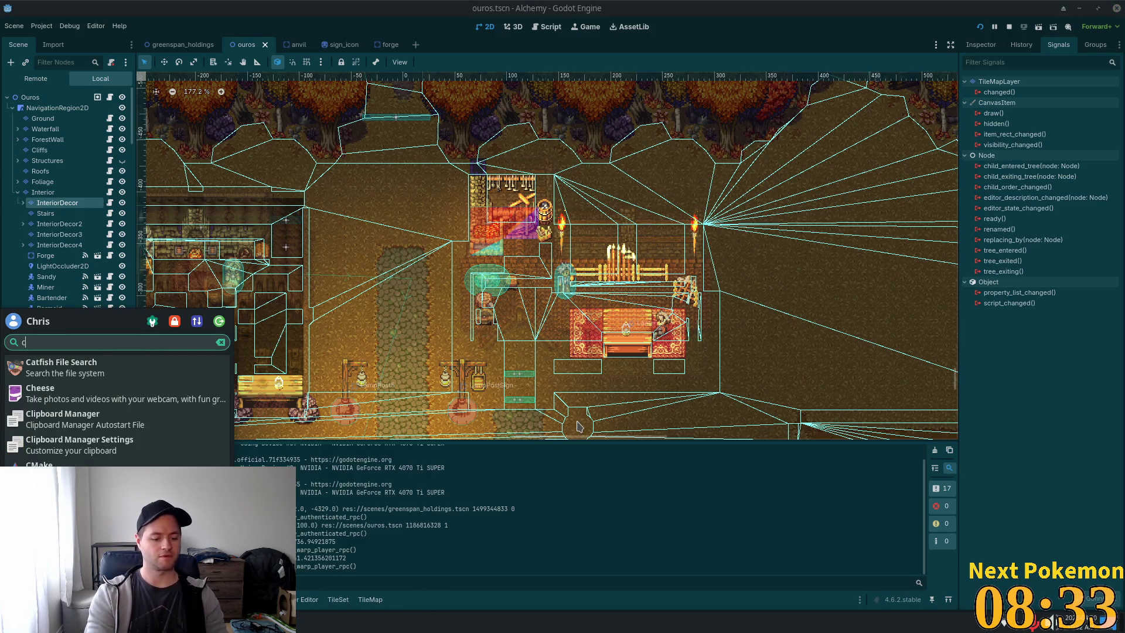
{"action": "type", "text": "ursor"}
{"action": "key", "text": "Return"}
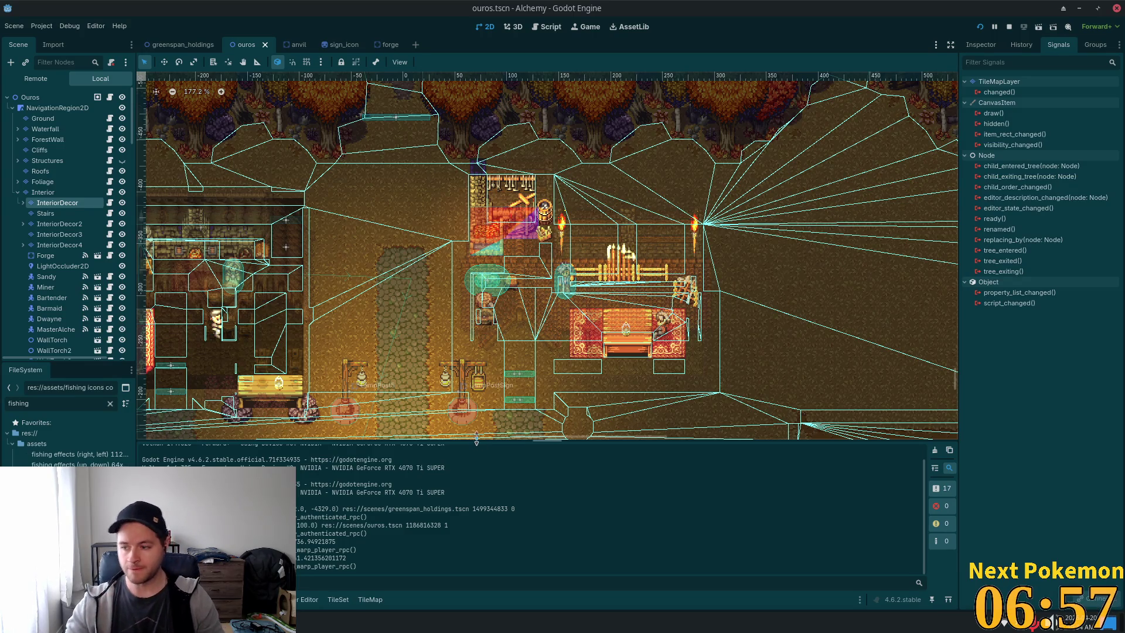
{"action": "scroll", "coordinate": [626, 321], "scroll_direction": "down", "scroll_amount": 3}
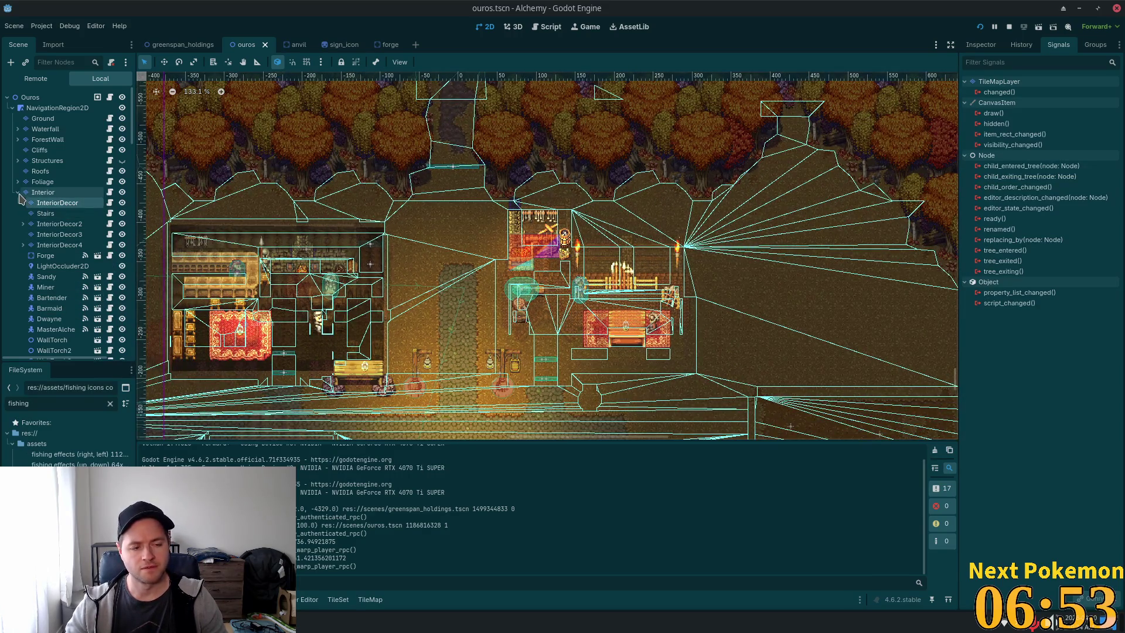
{"action": "left_click", "coordinate": [122, 192]}
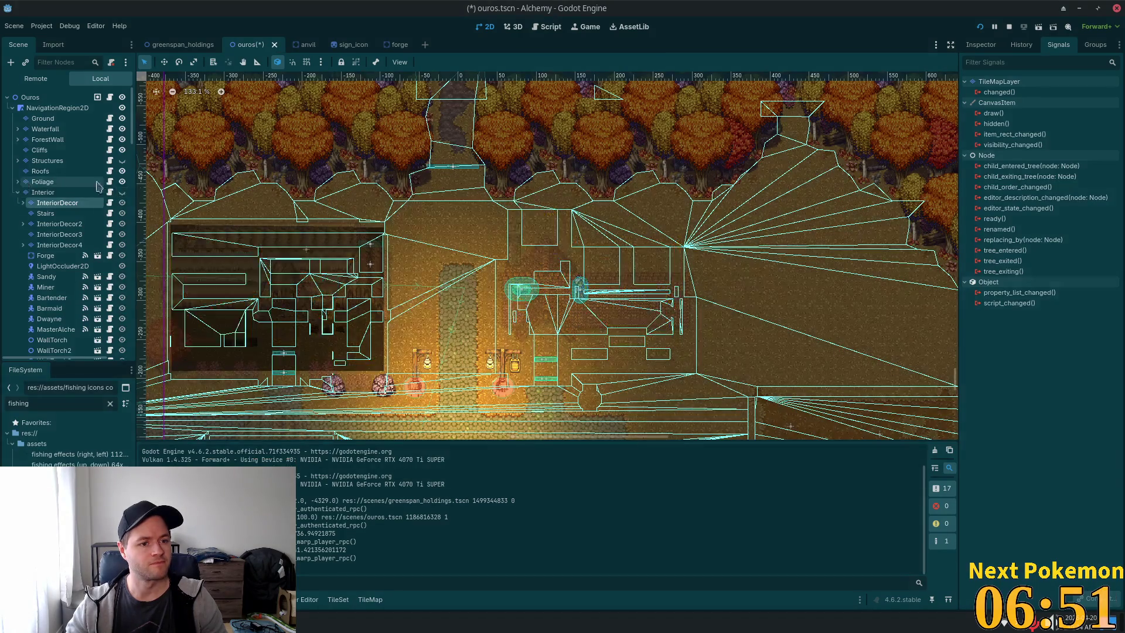
Show the Structures layer again, collapse Interior, and inspect the navigation overlay on the map.
{"action": "left_click", "coordinate": [122, 161]}
{"action": "left_click", "coordinate": [18, 192]}
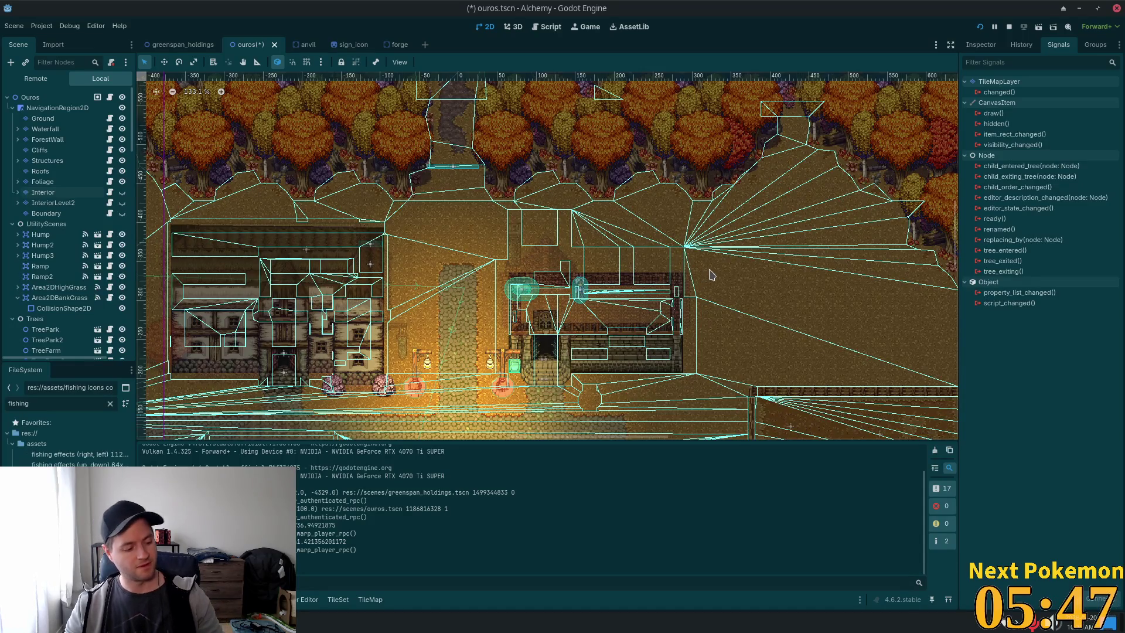
{"action": "scroll", "coordinate": [567, 306], "scroll_direction": "down", "scroll_amount": 6}
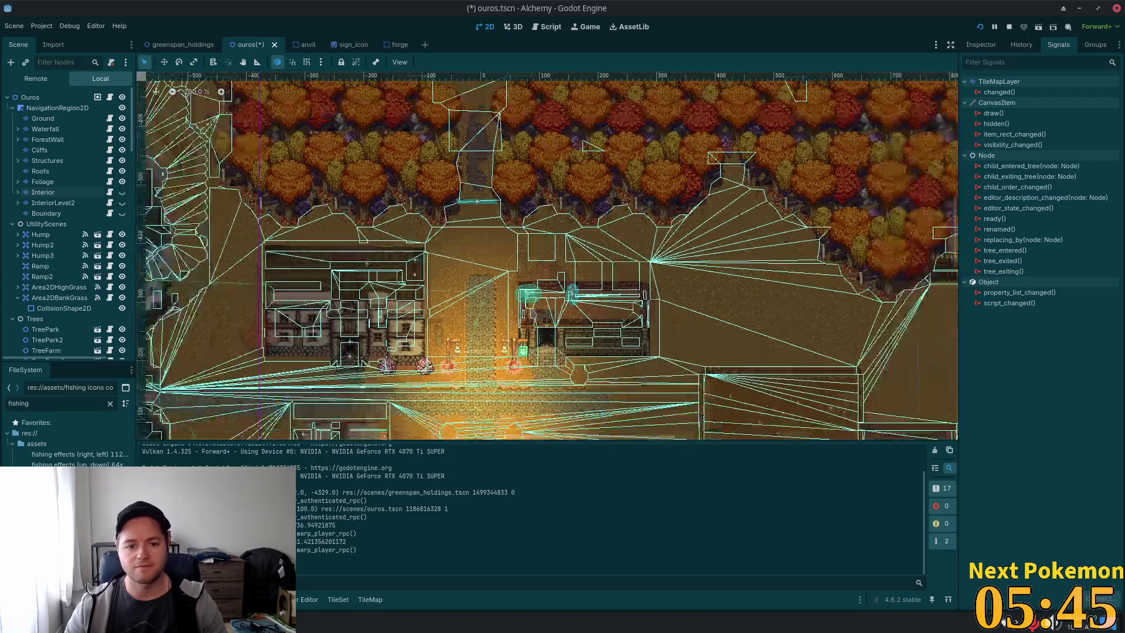
{"action": "scroll", "coordinate": [556, 326], "scroll_direction": "up", "scroll_amount": 5}
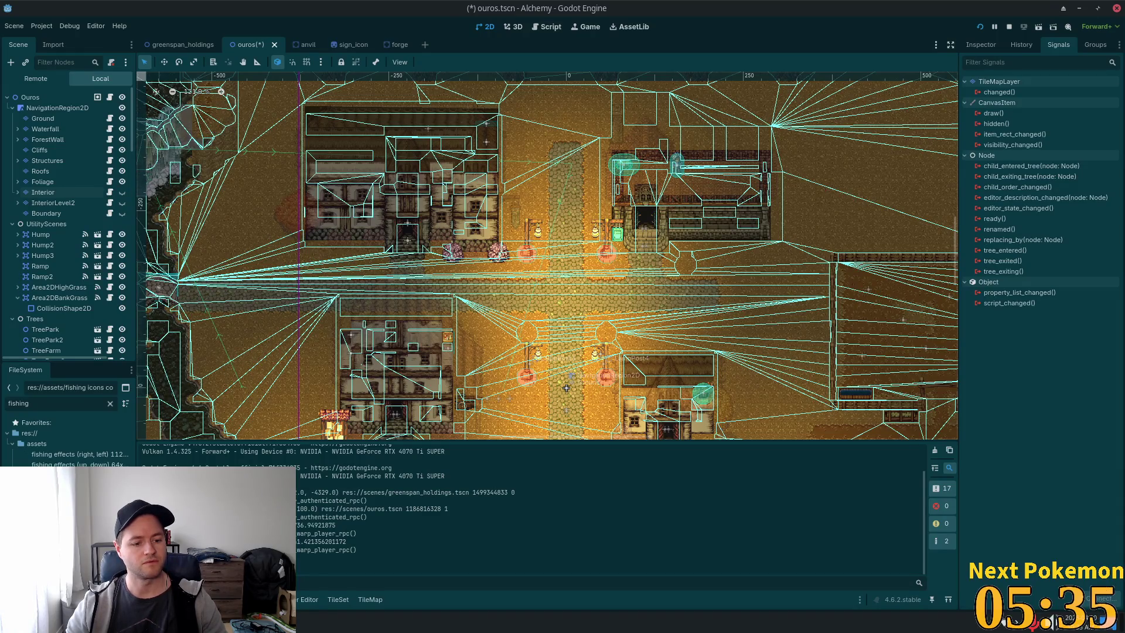
Stop the running game and minimize the Godot, todo notes and Game Assets windows.
{"action": "key", "text": "super"}
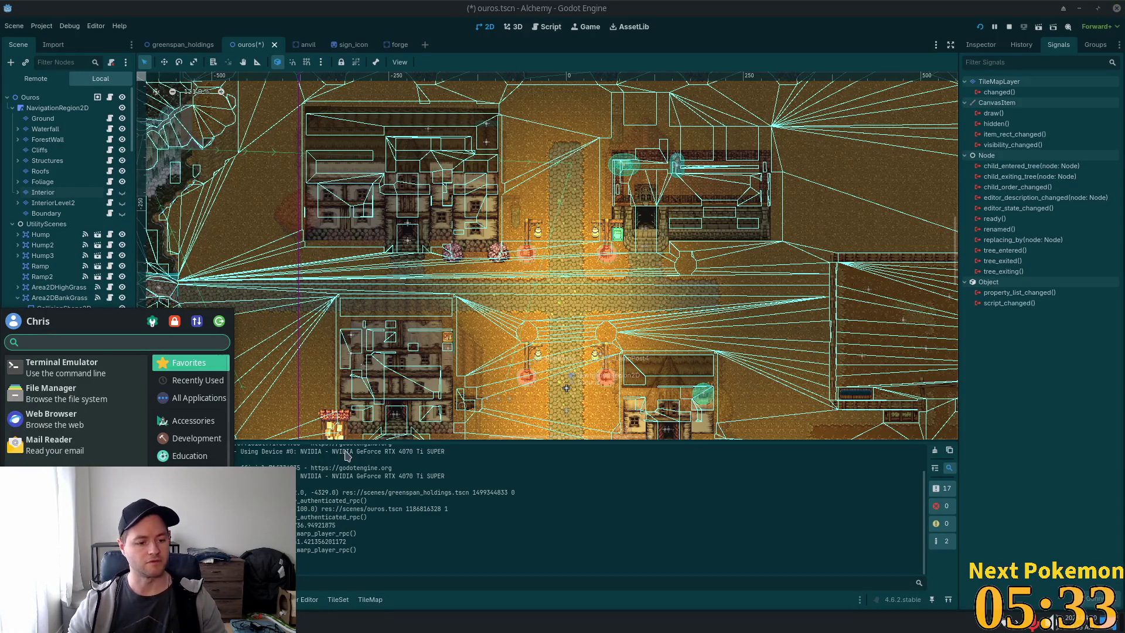
{"action": "type", "text": "ss"}
{"action": "key", "text": "Escape"}
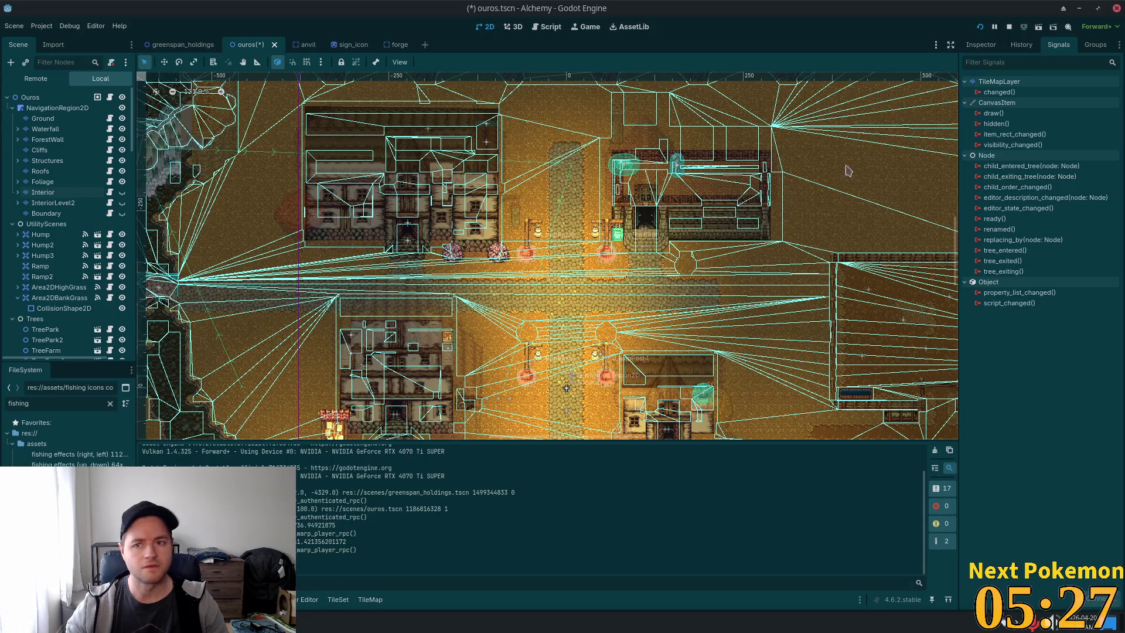
{"action": "left_click", "coordinate": [1010, 26]}
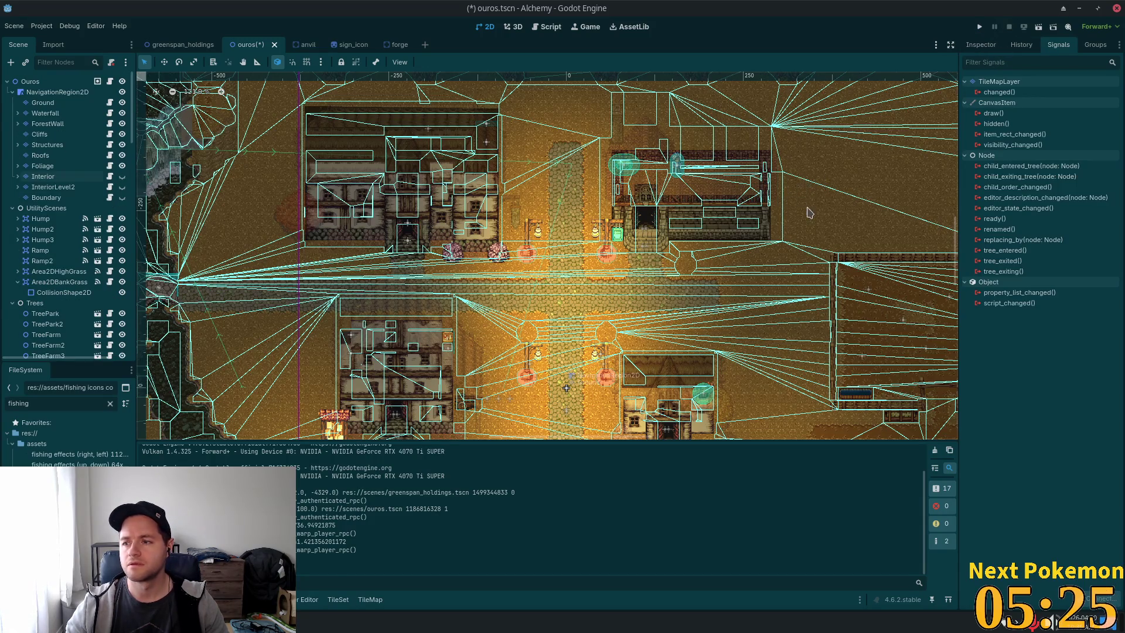
{"action": "left_click", "coordinate": [1079, 8]}
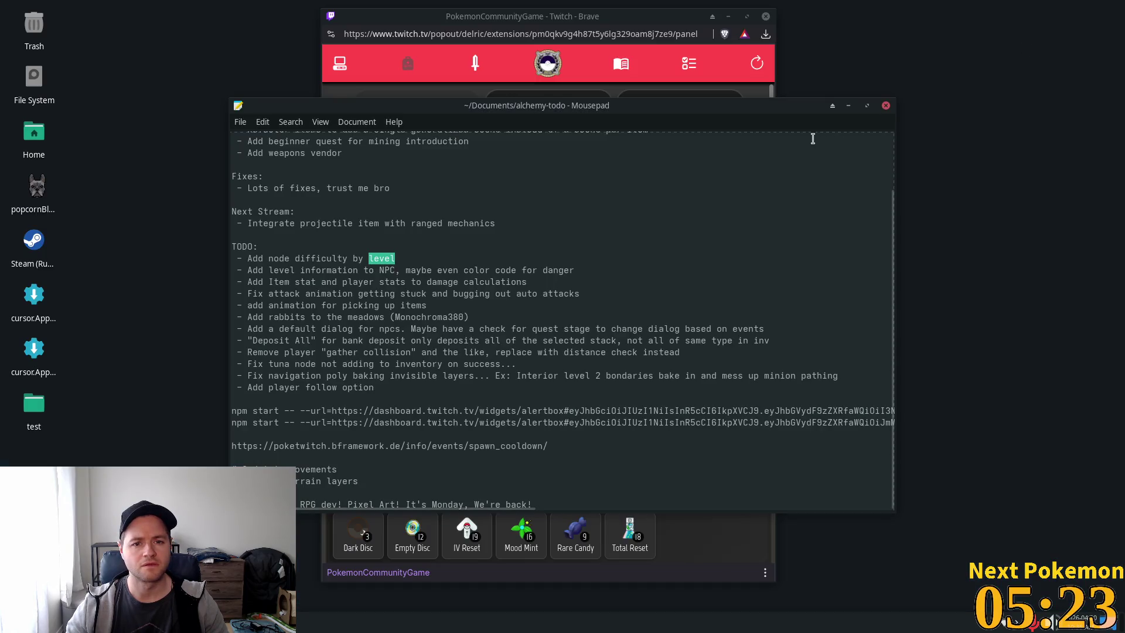
{"action": "left_click", "coordinate": [848, 105]}
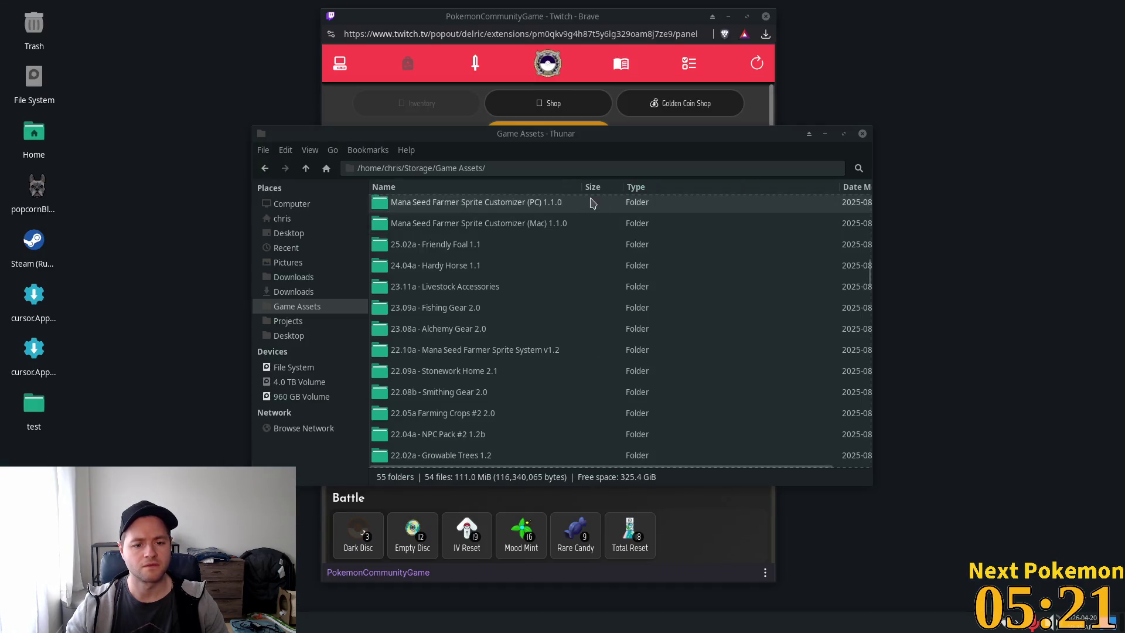
{"action": "left_click", "coordinate": [825, 134]}
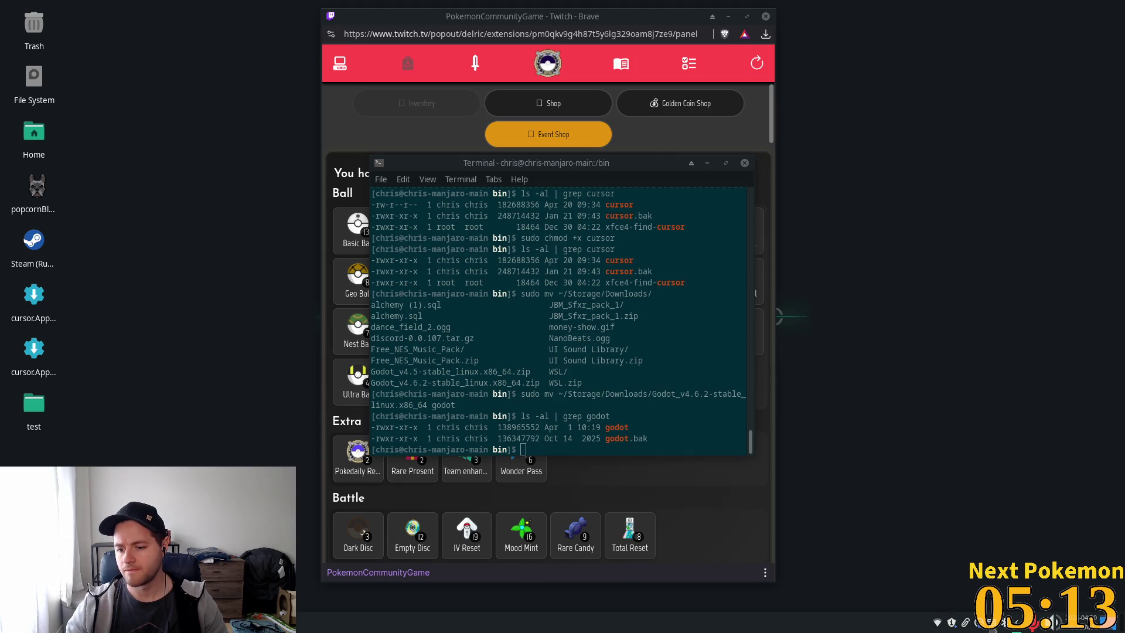
Start a new Terminal Emulator from the application launcher.
{"action": "mouse_move", "coordinate": [951, 626]}
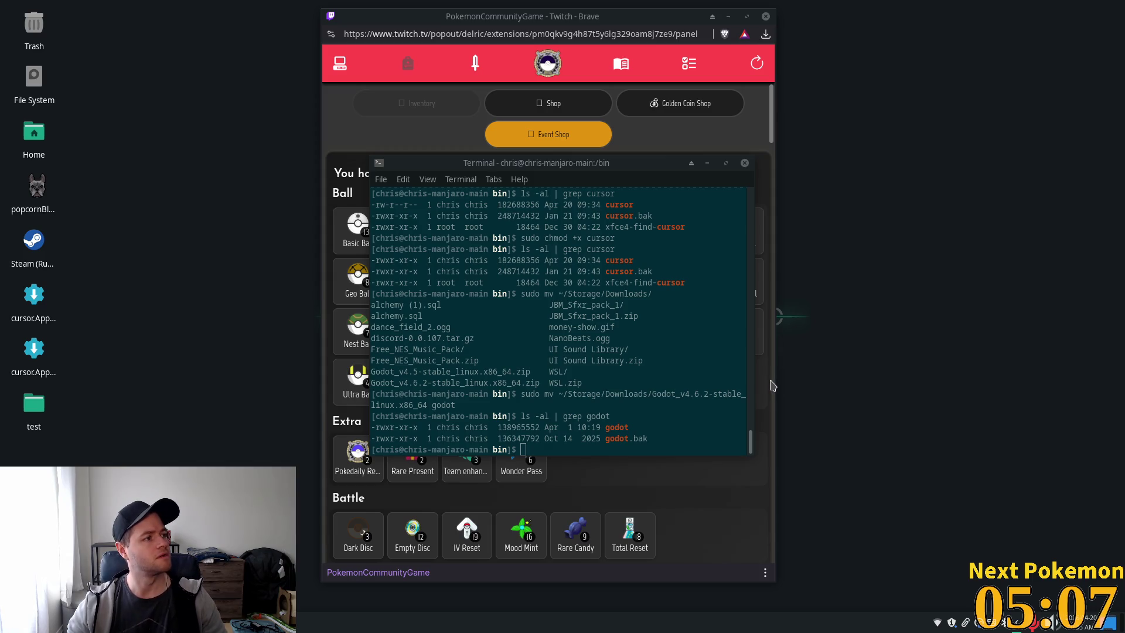
{"action": "key", "text": "super"}
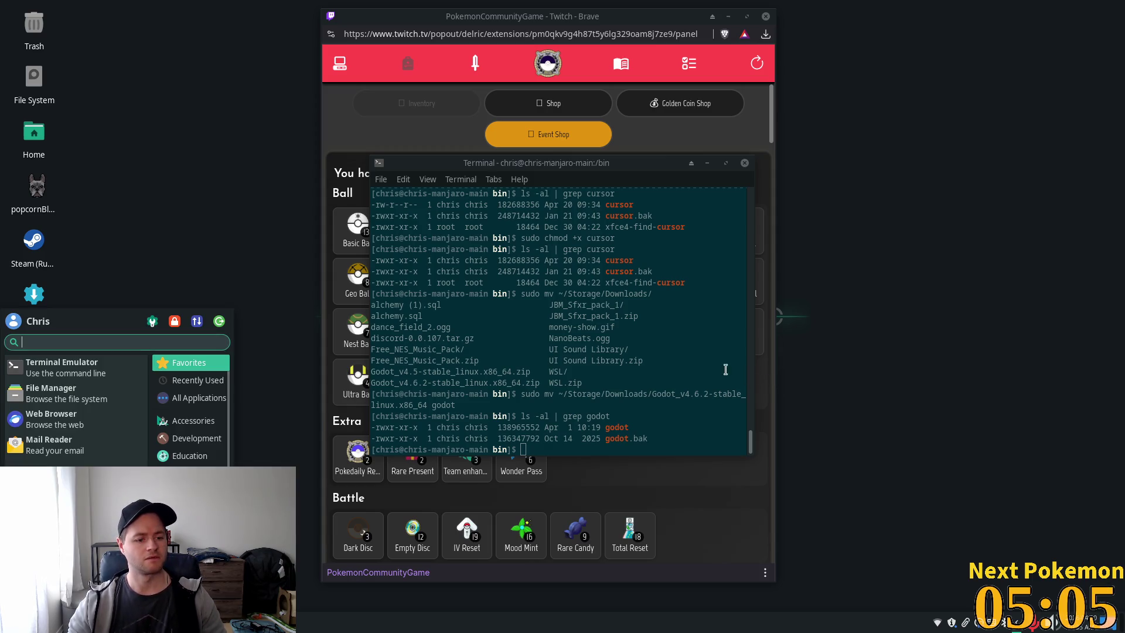
{"action": "left_click", "coordinate": [59, 376]}
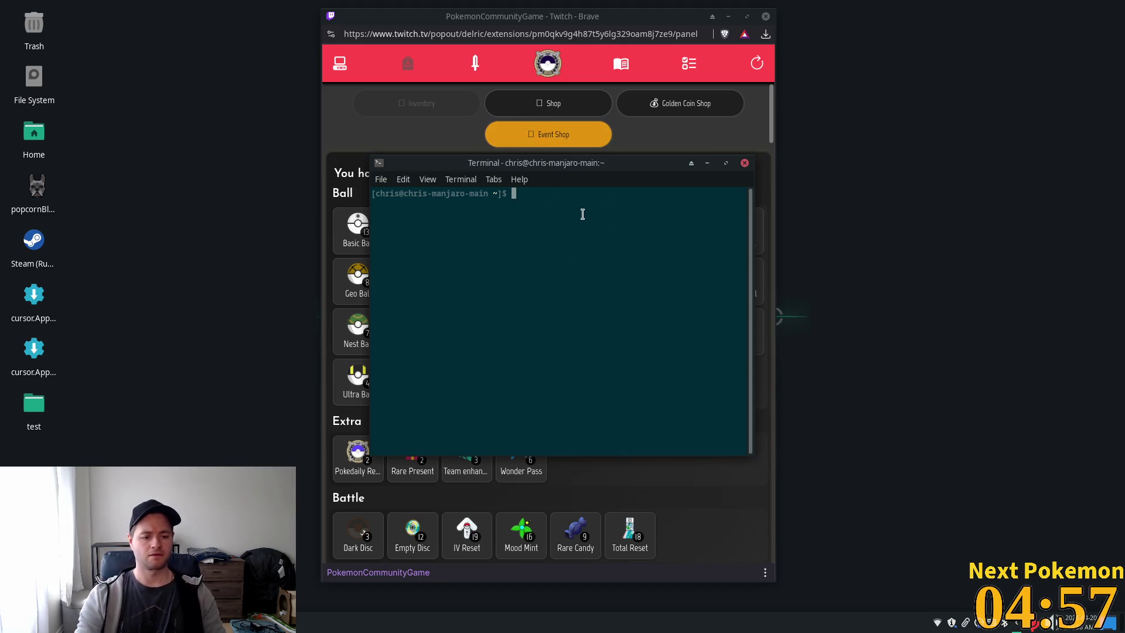
Run 'ps -aux | grep cursor' to check for Cursor processes.
{"action": "type", "text": "ps -au"}
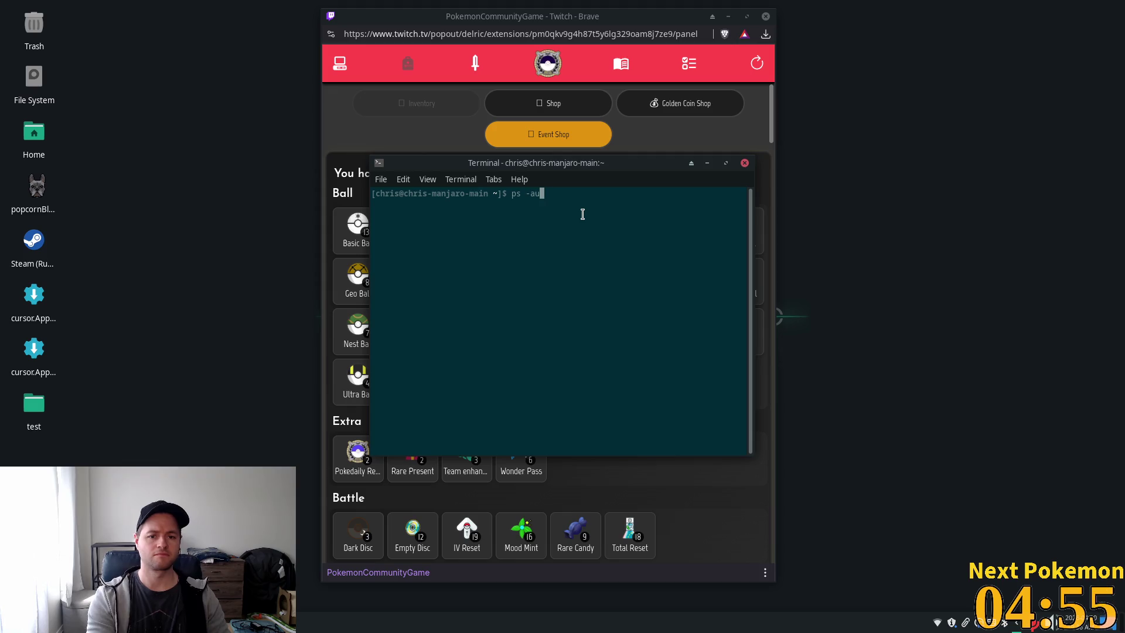
{"action": "type", "text": "x | grep cursor"}
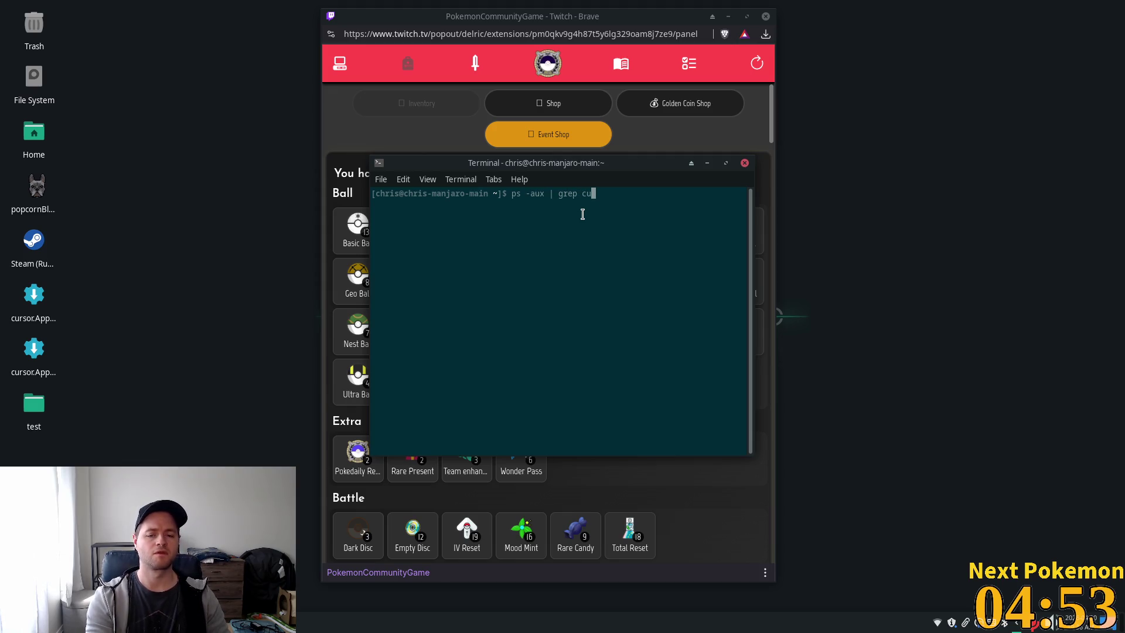
{"action": "key", "text": "Return"}
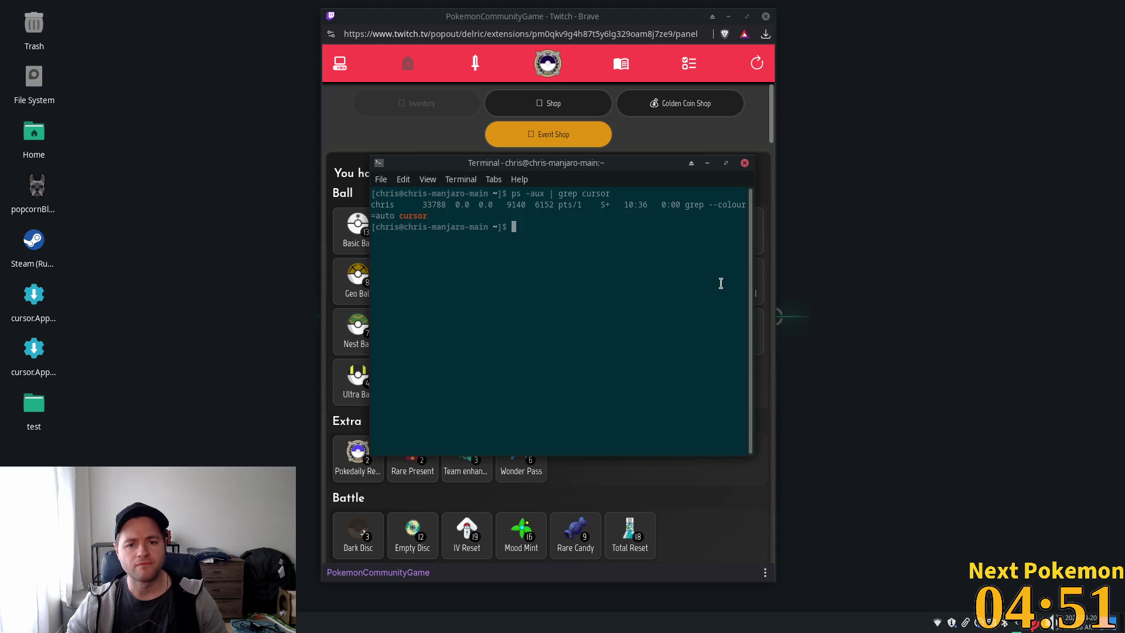
{"action": "left_click", "coordinate": [195, 419]}
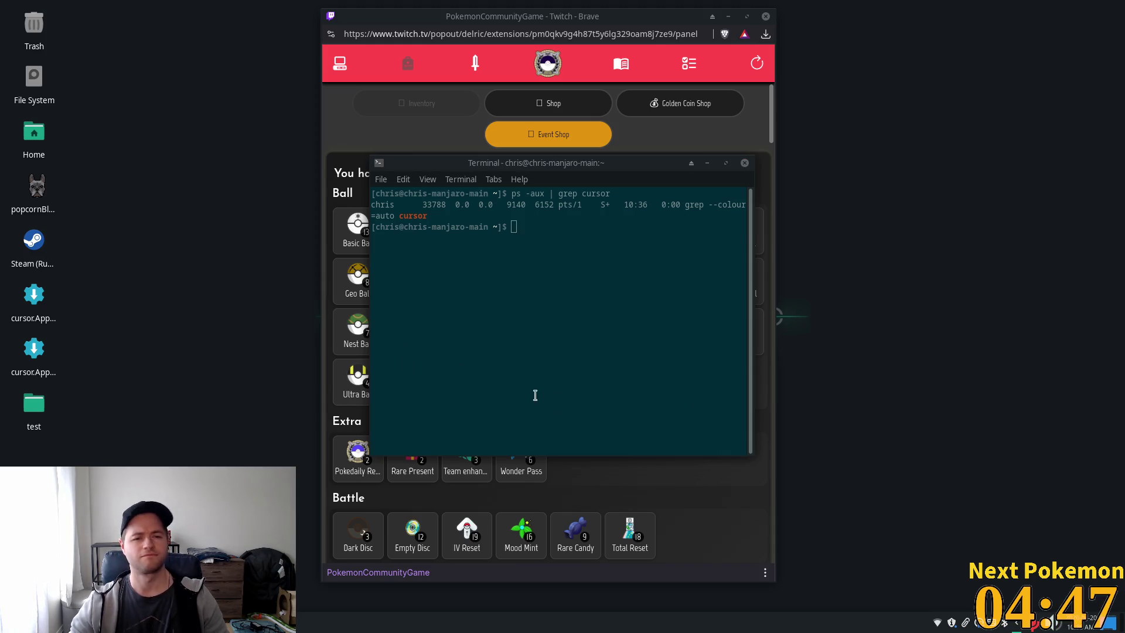
Launch Cursor from the launcher and rerun the cursor process search several times.
{"action": "key", "text": "super"}
{"action": "type", "text": "cursor"}
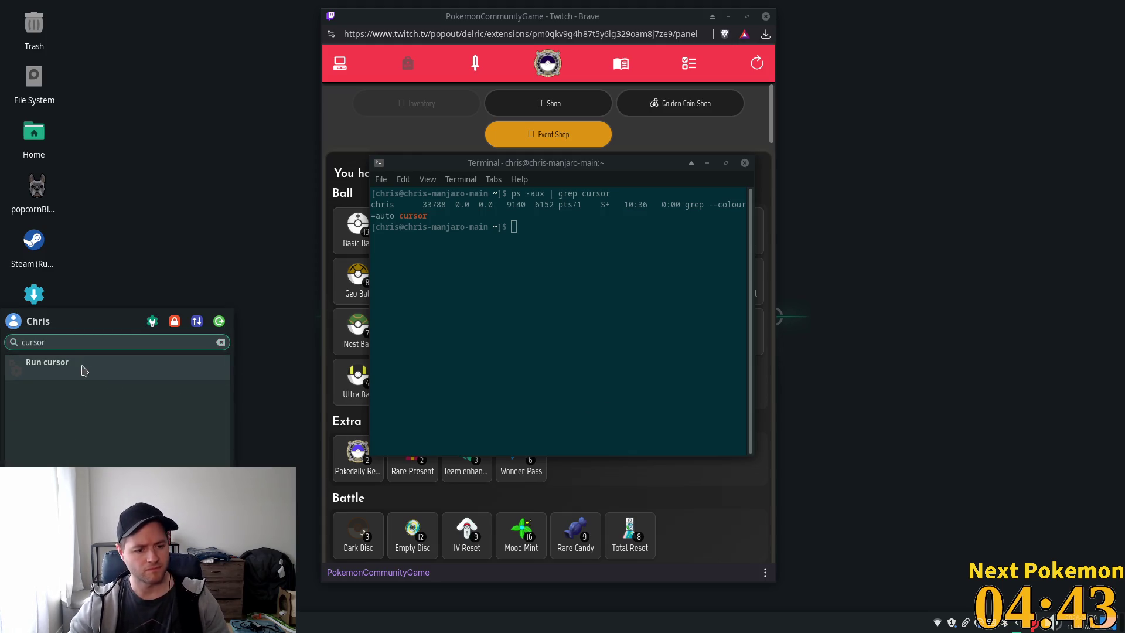
{"action": "left_click", "coordinate": [81, 367]}
{"action": "key", "text": "Up"}
{"action": "key", "text": "Return"}
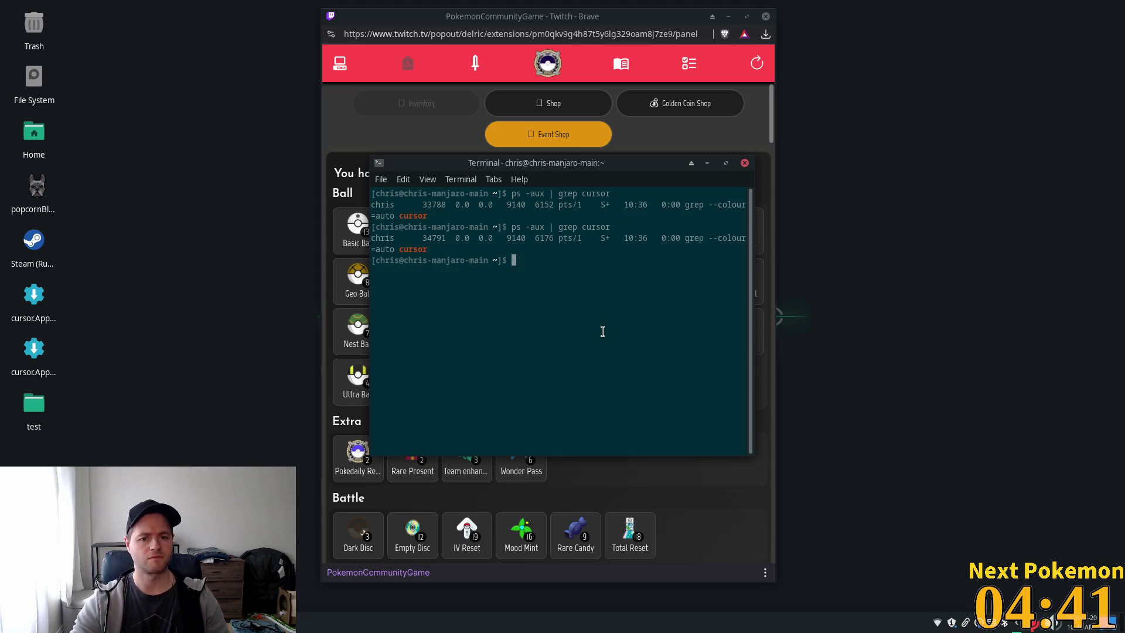
{"action": "key", "text": "Up"}
{"action": "key", "text": "Return"}
{"action": "key", "text": "Up"}
{"action": "key", "text": "Return"}
{"action": "key", "text": "Up"}
{"action": "key", "text": "Return"}
Bring up the file manager at the /bin folder.
{"action": "key", "text": "super"}
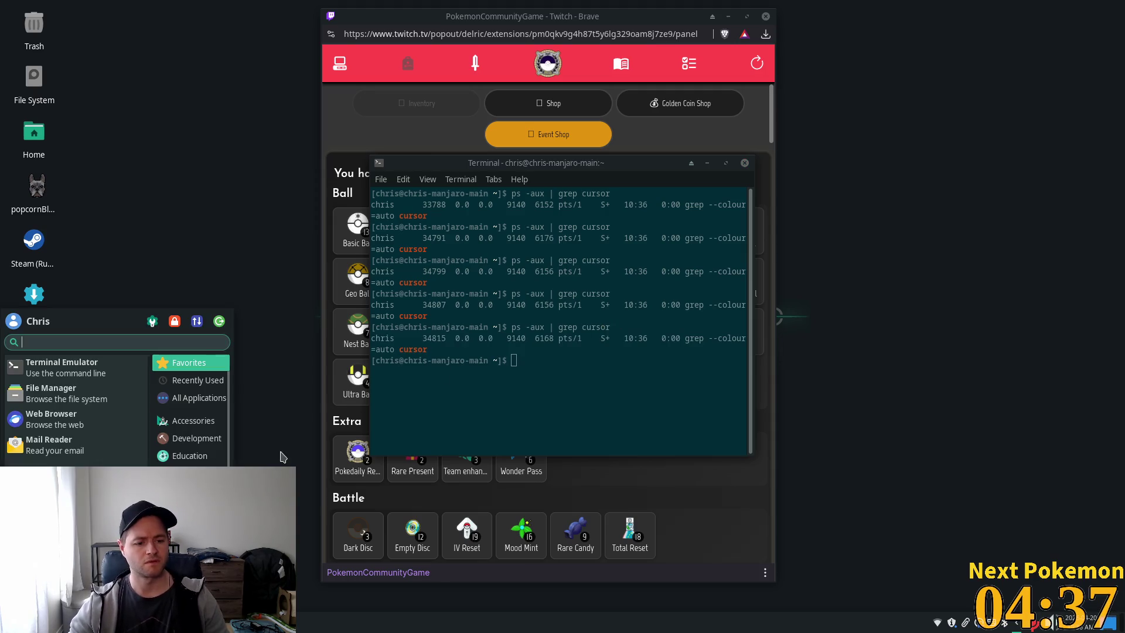
{"action": "left_click", "coordinate": [80, 393]}
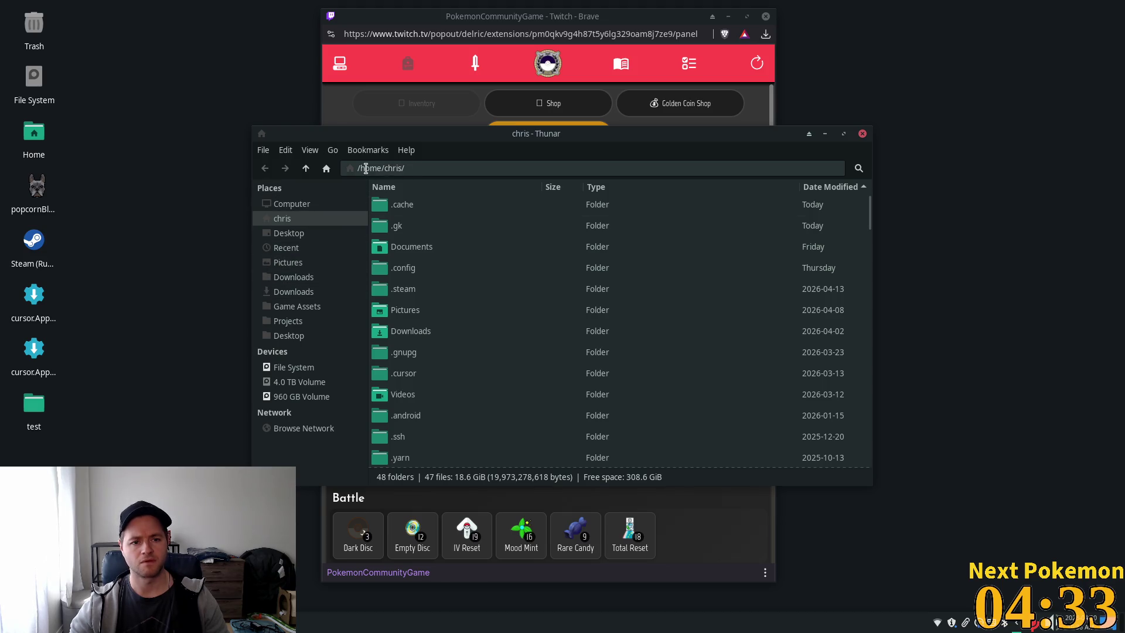
{"action": "left_click_drag", "start_coordinate": [360, 168], "coordinate": [484, 165]}
{"action": "type", "text": "bin"}
{"action": "key", "text": "Return"}
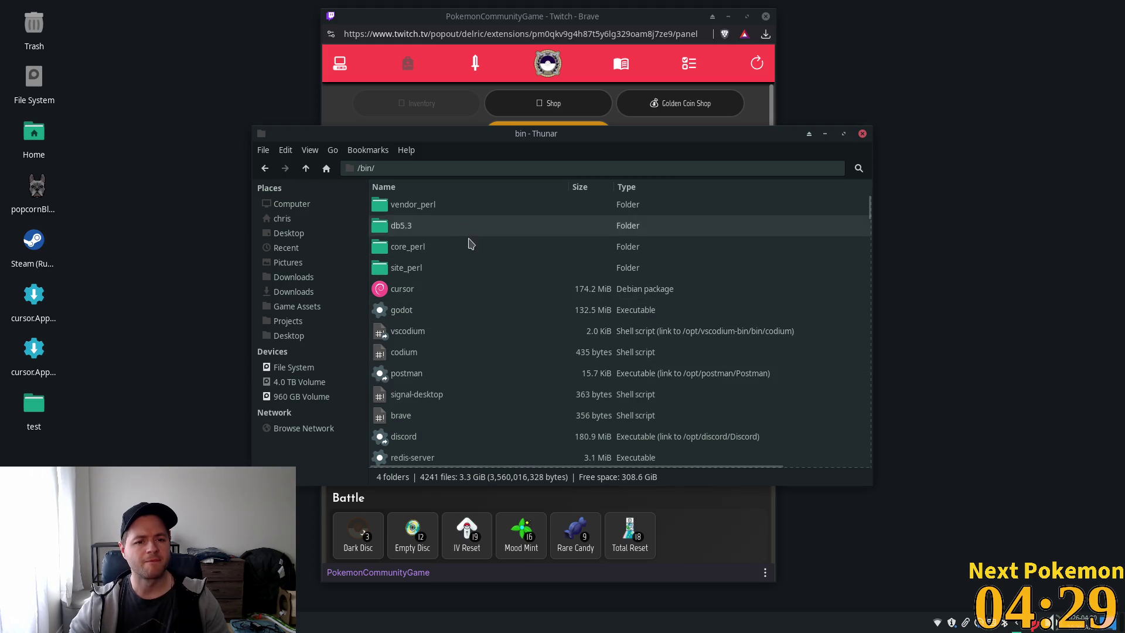
View the contents of the cursor Debian package in /bin, then select the godot file.
{"action": "left_click", "coordinate": [514, 293]}
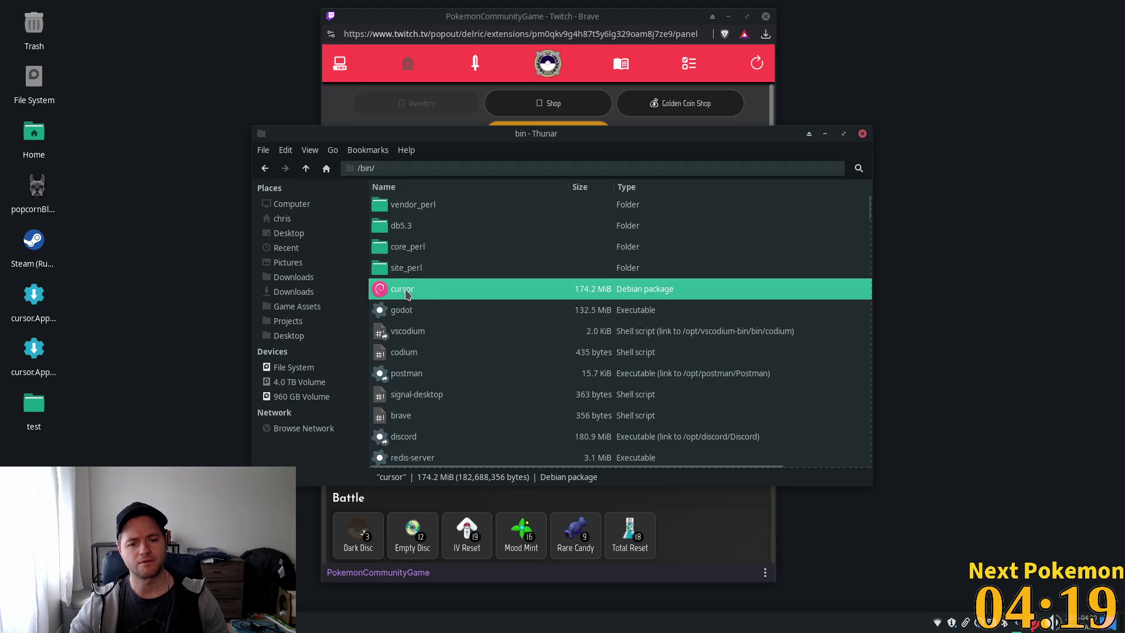
{"action": "double_click", "coordinate": [405, 293]}
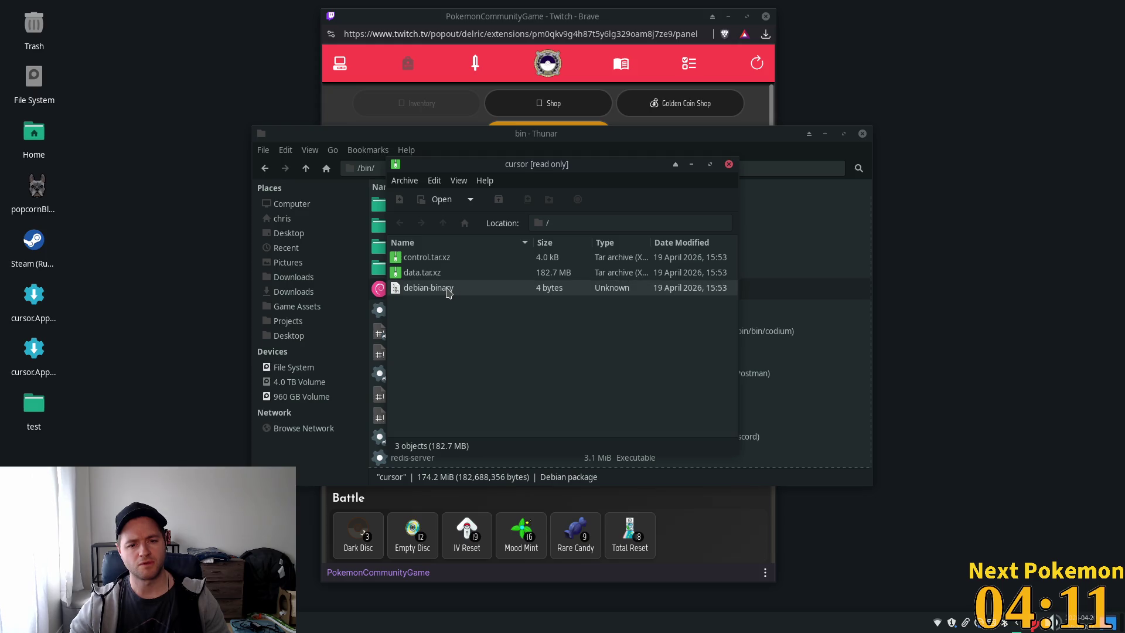
{"action": "left_click", "coordinate": [448, 292]}
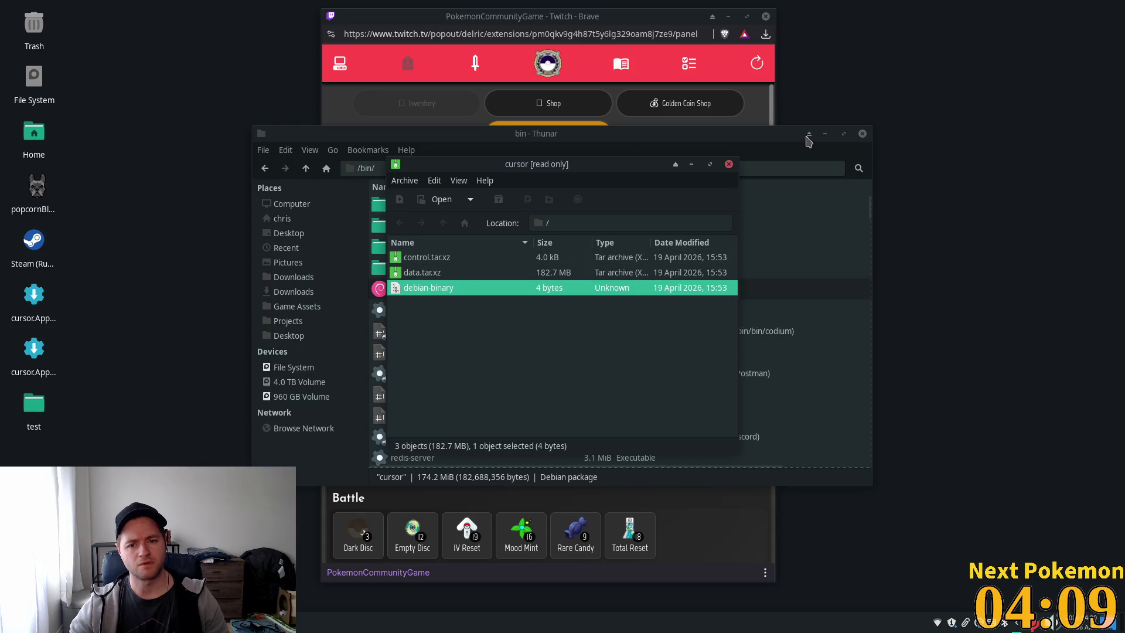
{"action": "left_click", "coordinate": [728, 165]}
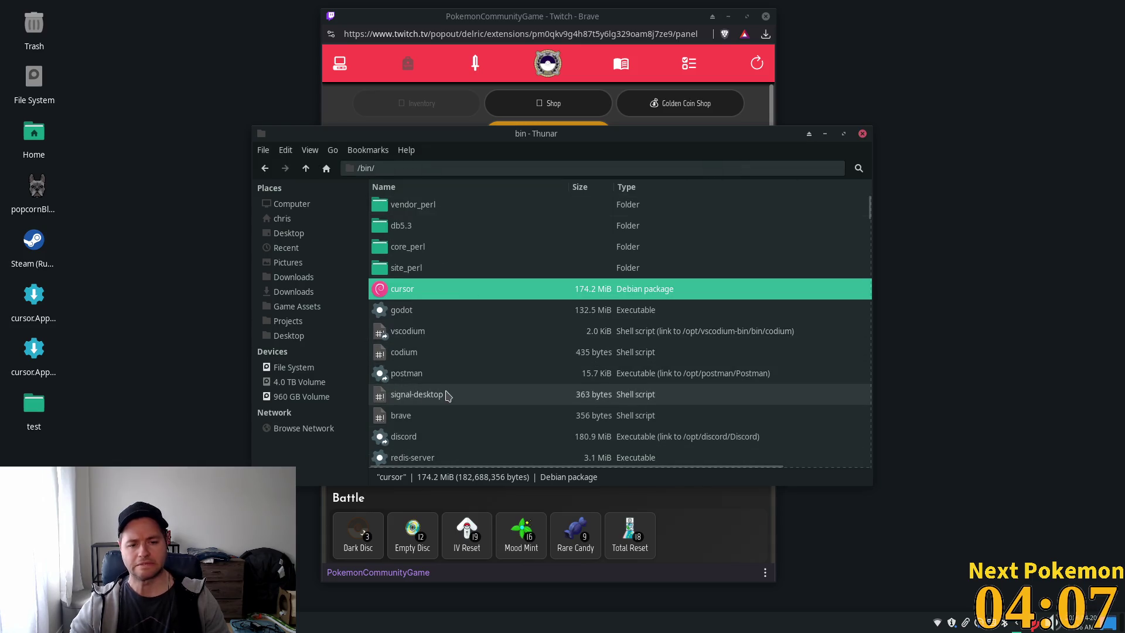
{"action": "left_click", "coordinate": [458, 316]}
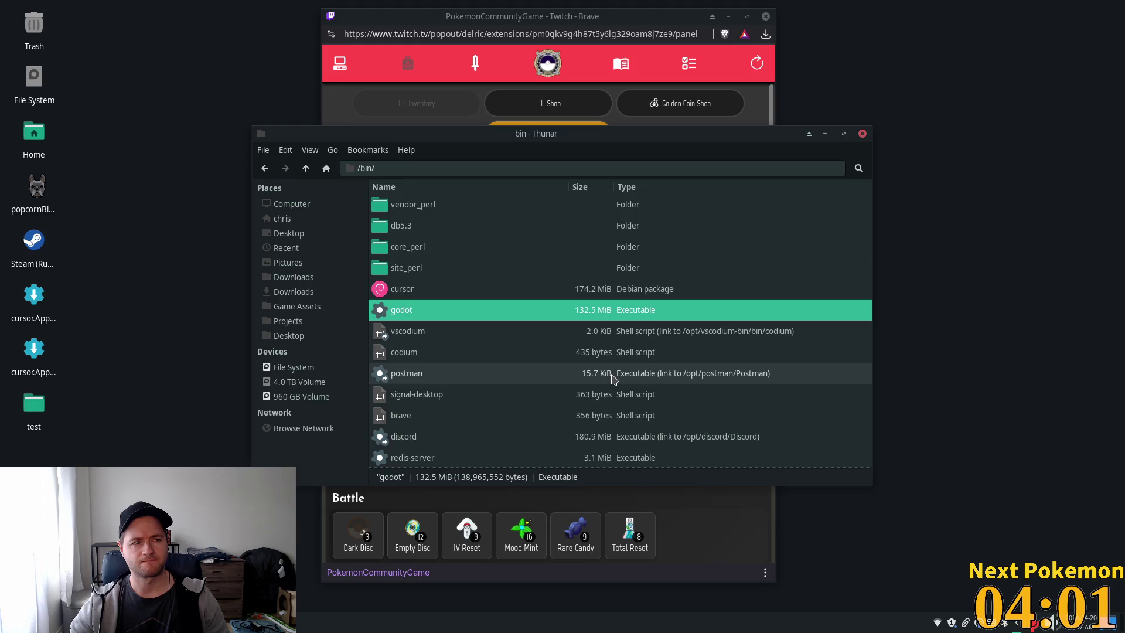
{"action": "key", "text": "super"}
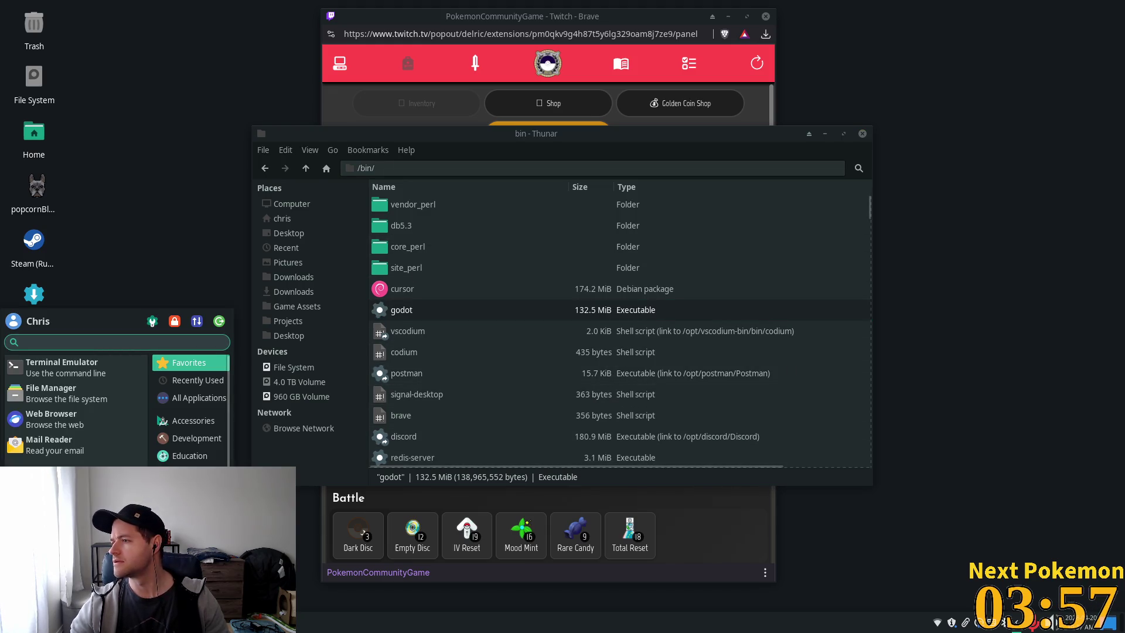
{"action": "key", "text": "Escape"}
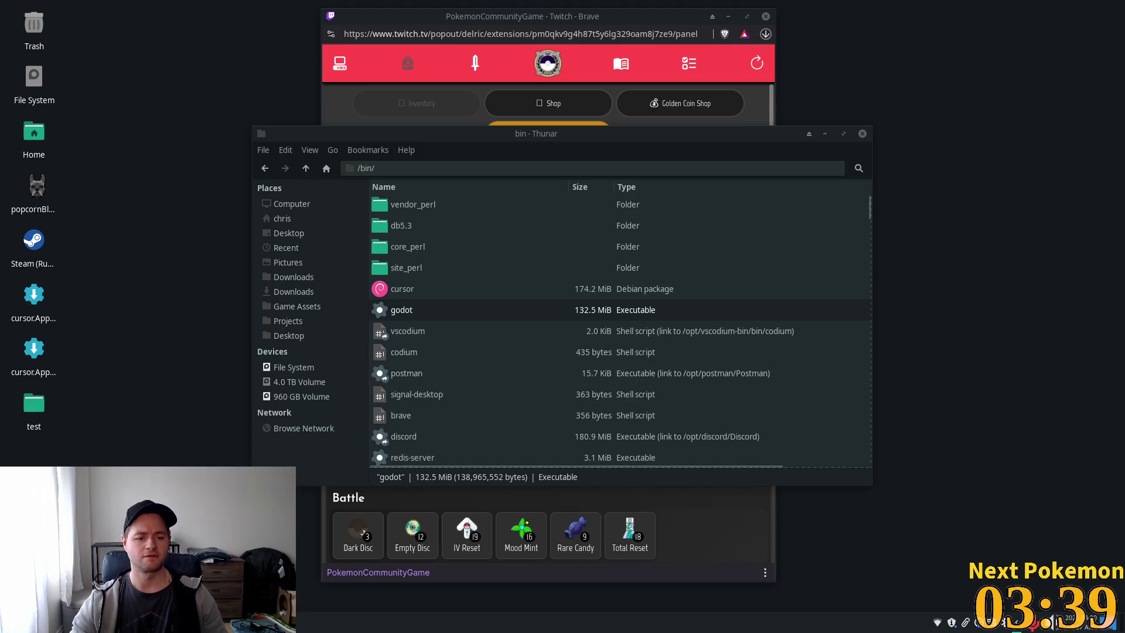
List ~/Storage/Downloads/ in the terminal working in /bin.
{"action": "key", "text": "alt+Tab"}
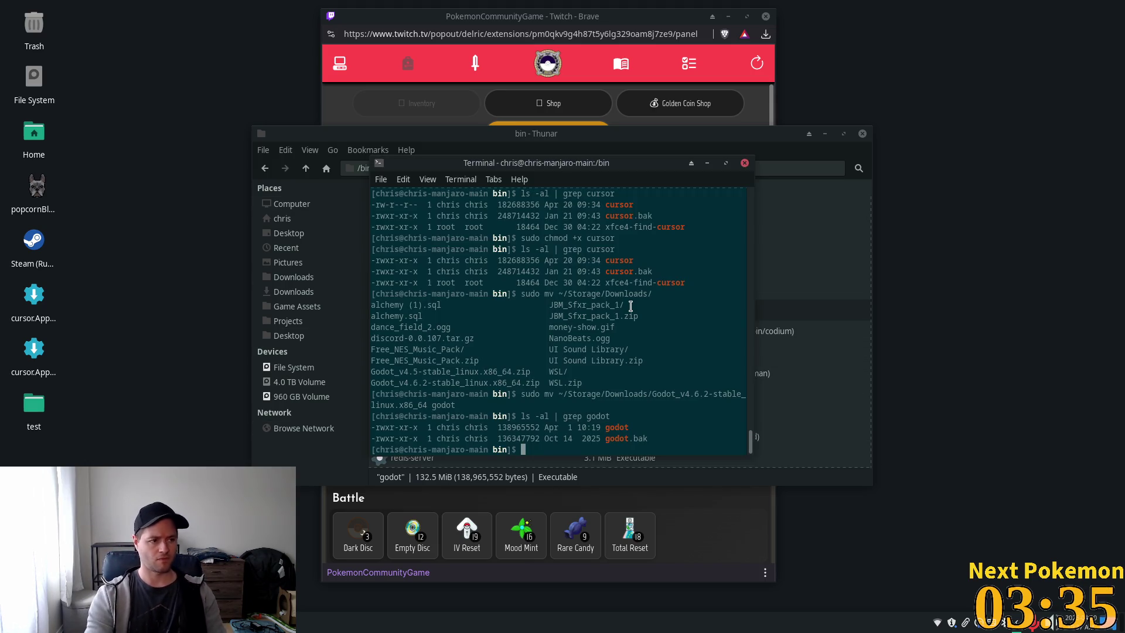
{"action": "type", "text": "ls ~/"}
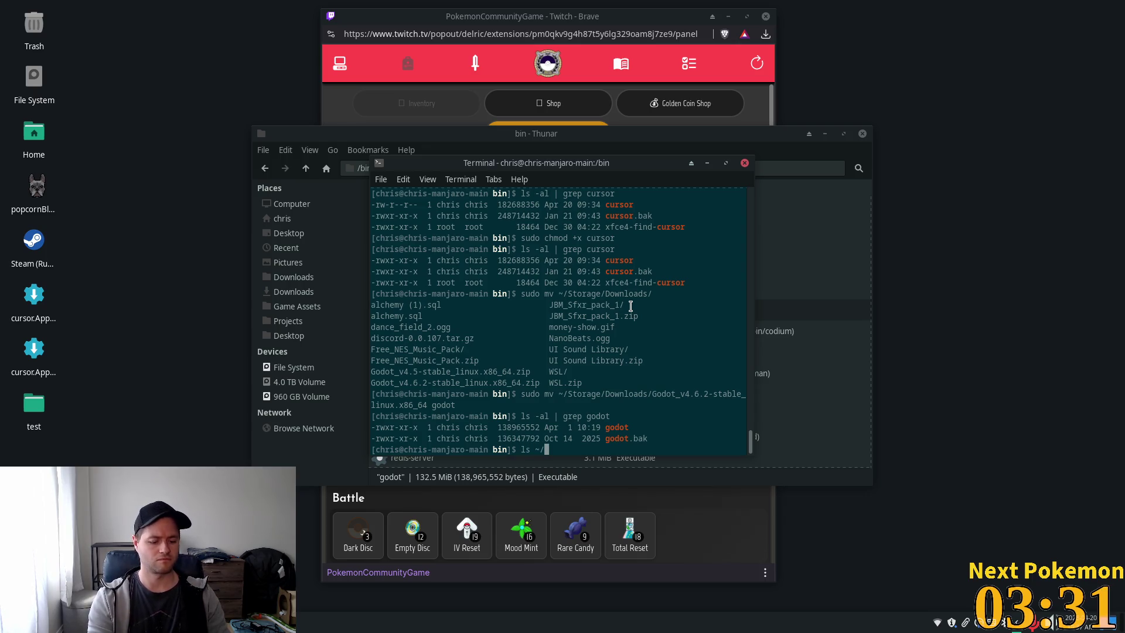
{"action": "type", "text": "Storage/"}
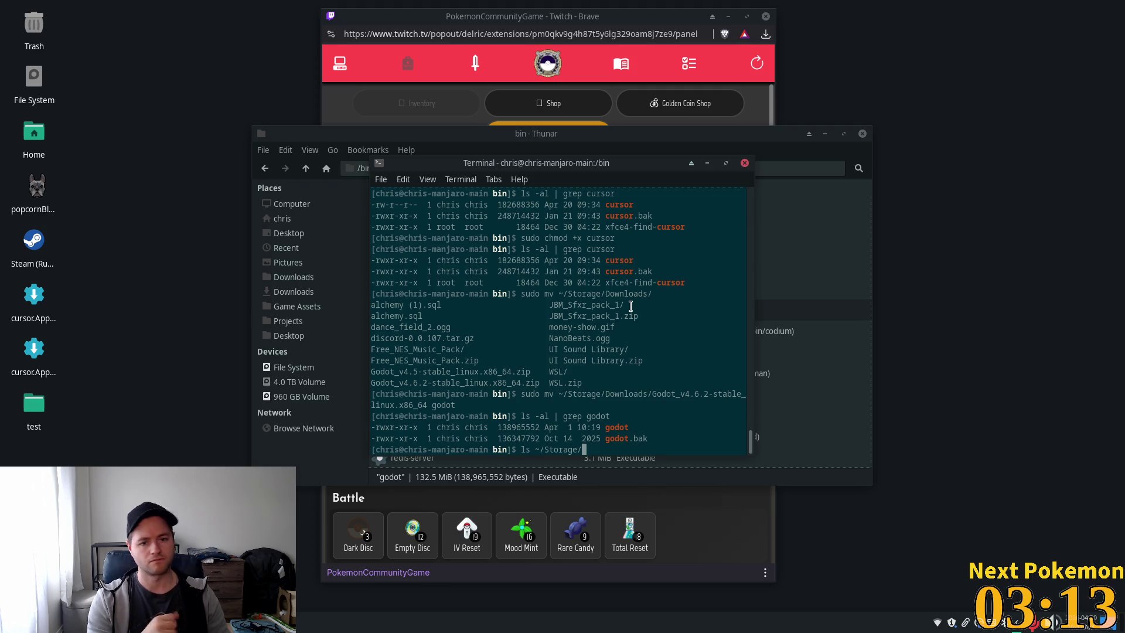
{"action": "type", "text": "Downloads/"}
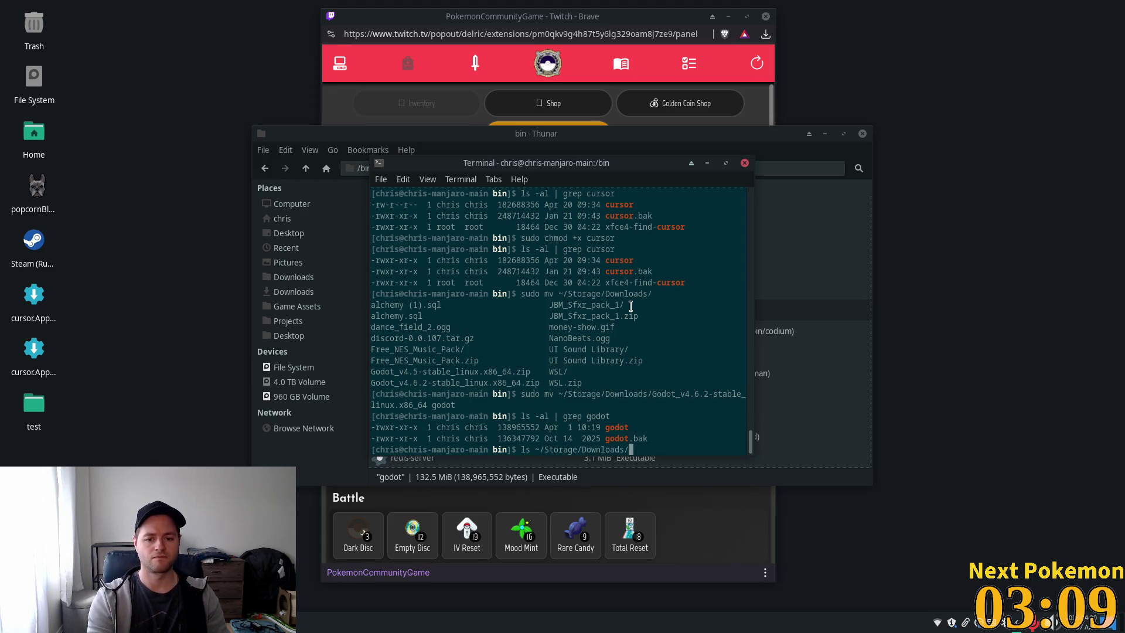
{"action": "key", "text": "Return"}
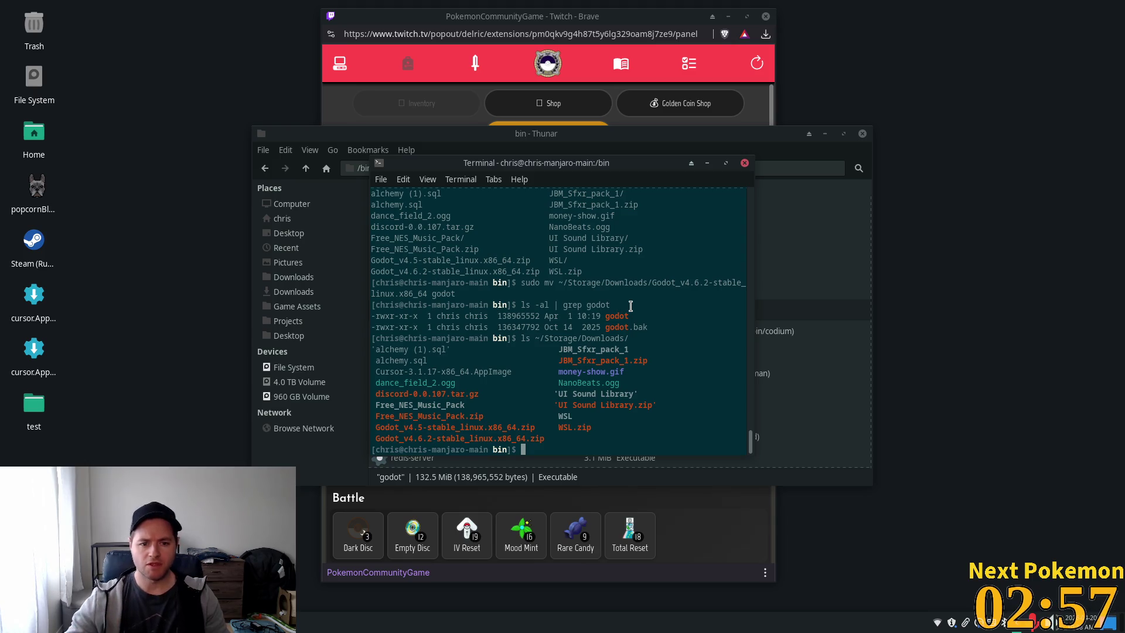
Select the Cursor-3.1.17-x86_64.AppImage name and begin a 'sudo mv ~/Storage/Downloads/' command.
{"action": "double_click", "coordinate": [413, 367]}
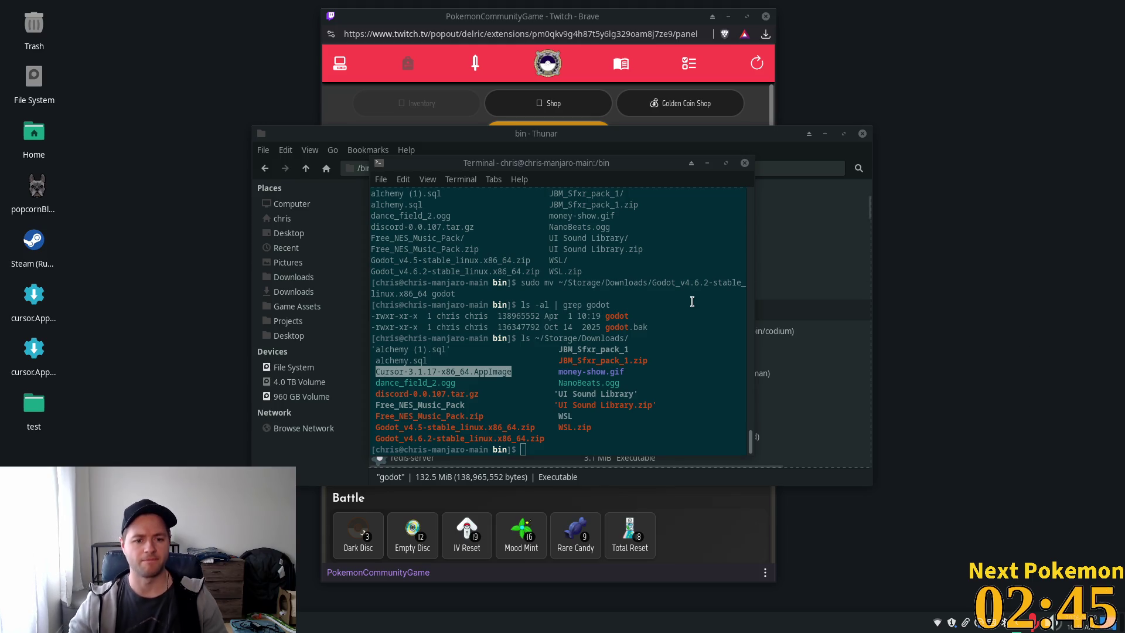
{"action": "left_click", "coordinate": [564, 364]}
{"action": "type", "text": "sudo mv "}
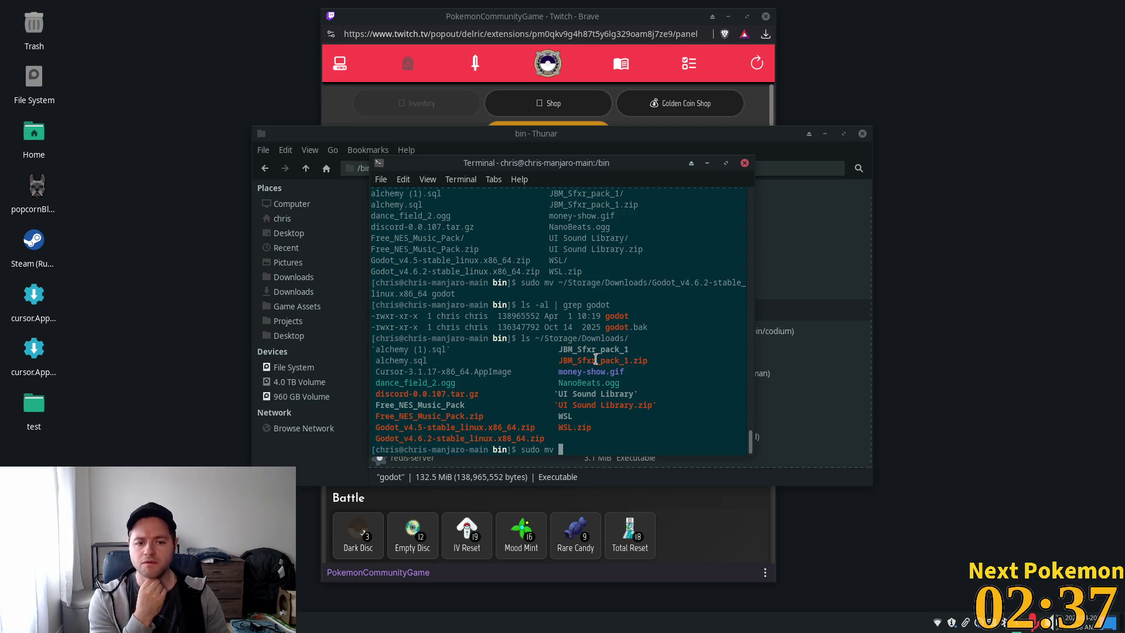
{"action": "type", "text": "~/"}
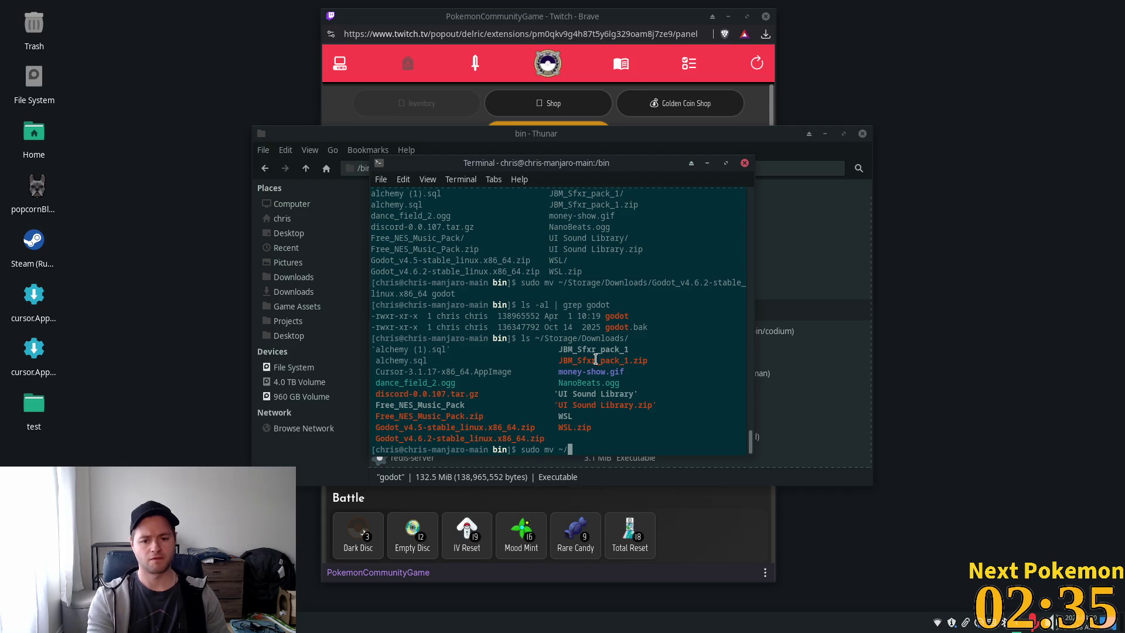
{"action": "type", "text": "Storage/Downloads/"}
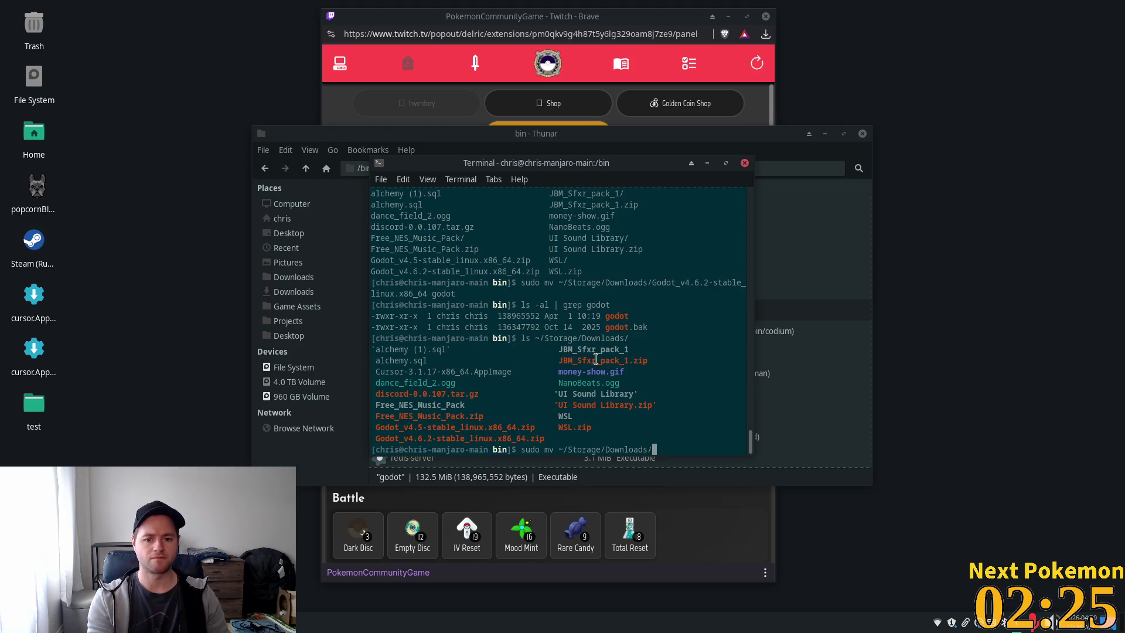
Move the Cursor-3.1.17-x86_64.AppImage from Downloads to /bin/cursor with sudo, entering the administrator password.
{"action": "type", "text": "Curs"}
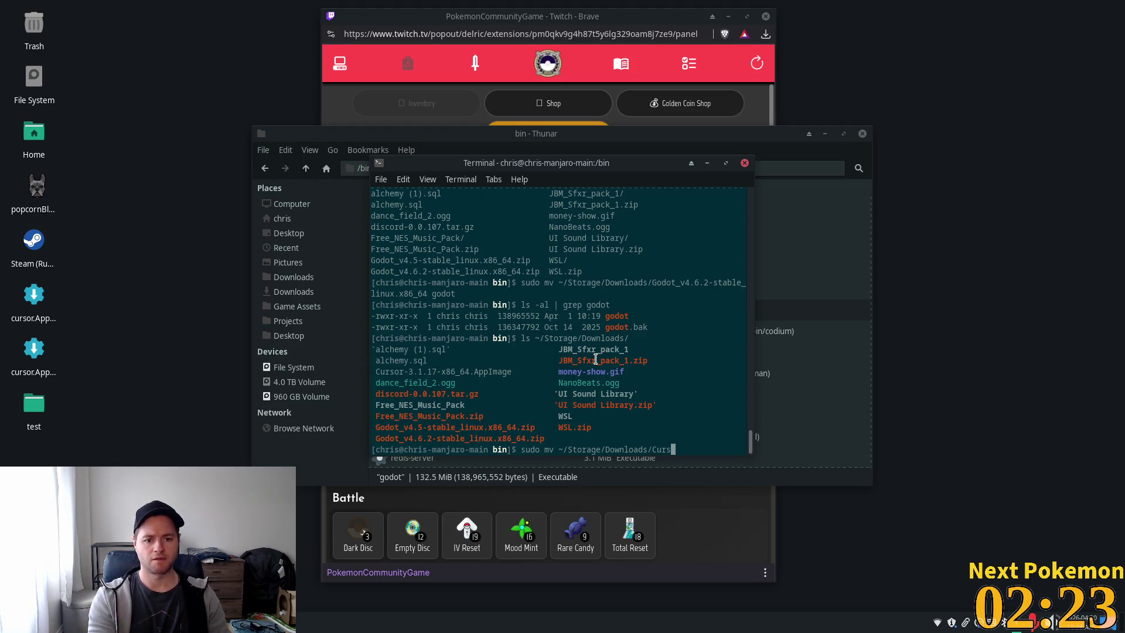
{"action": "key", "text": "Tab"}
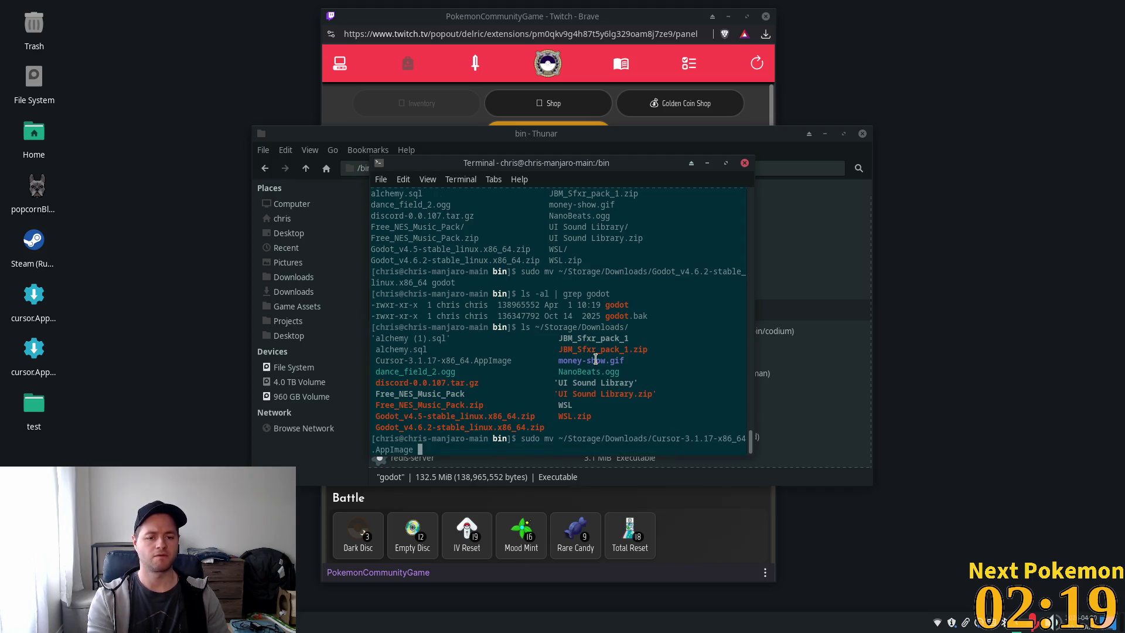
{"action": "type", "text": "/"}
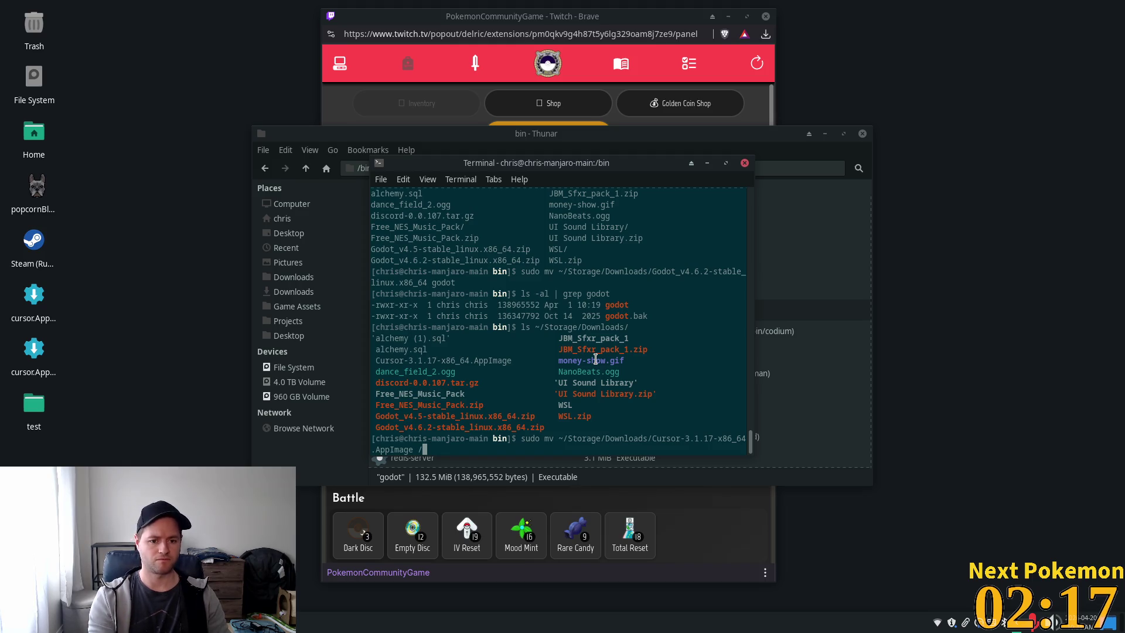
{"action": "type", "text": "bin/curos"}
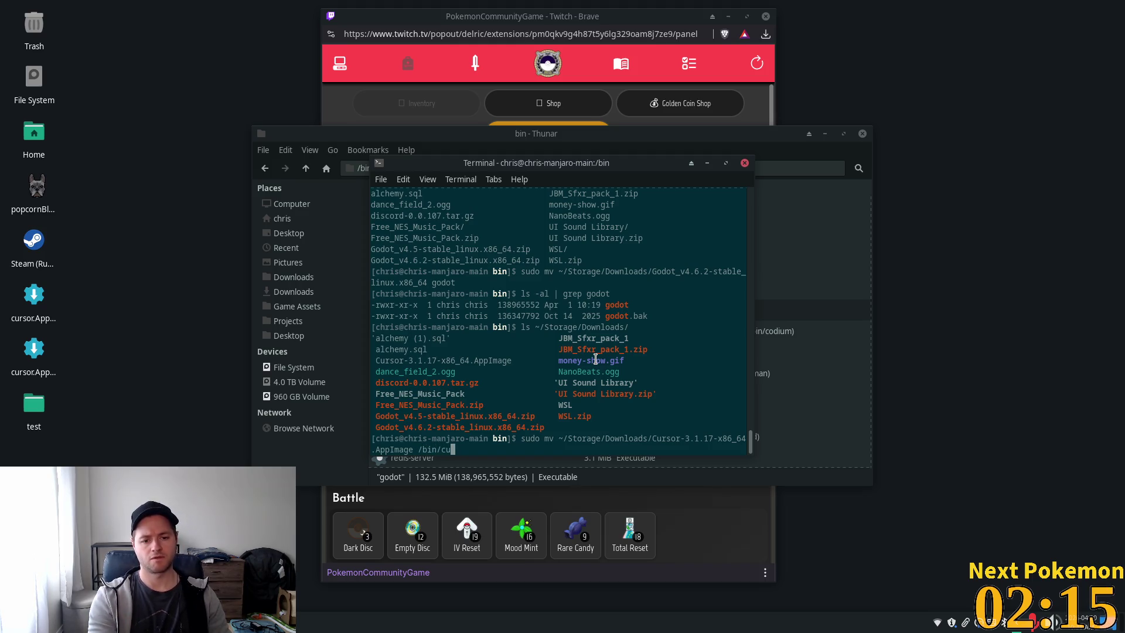
{"action": "key", "text": "BackSpace"}
{"action": "key", "text": "BackSpace"}
{"action": "type", "text": "sor"}
{"action": "key", "text": "Return"}
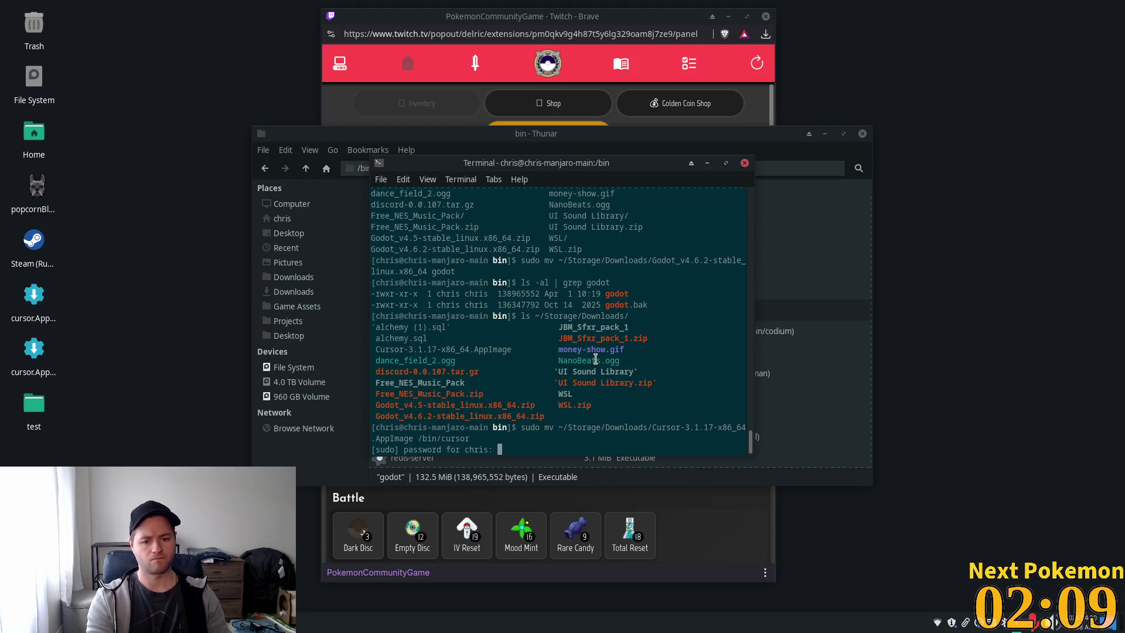
{"action": "key", "text": "Return"}
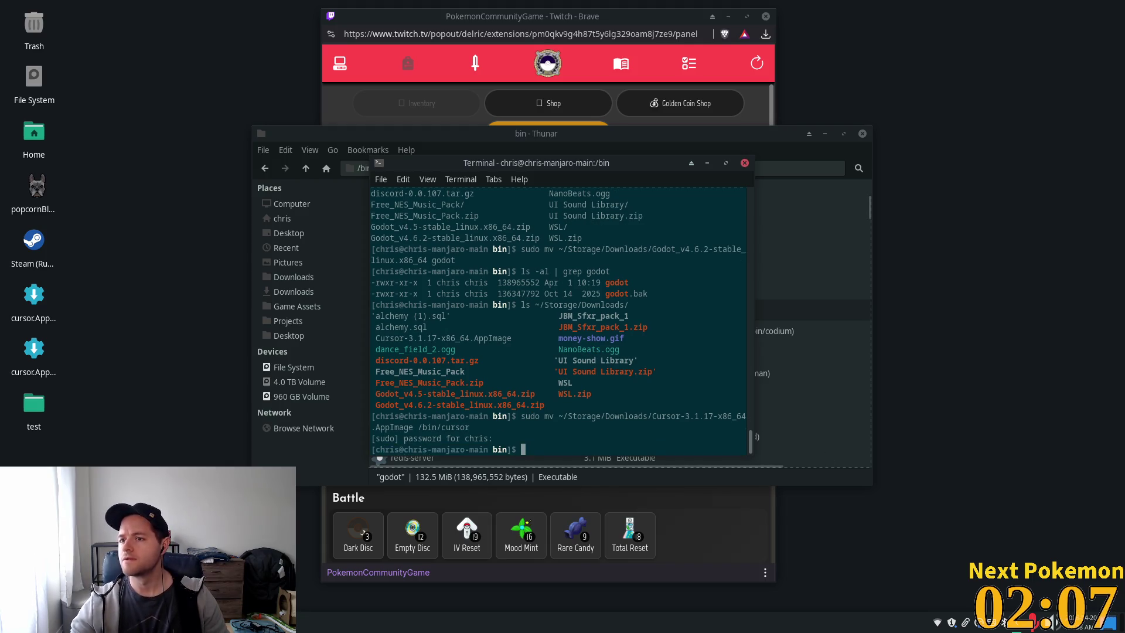
List the cursor files in /bin, then make the new cursor file executable with sudo chmod +x.
{"action": "left_click", "coordinate": [571, 428]}
{"action": "type", "text": "ls -al "}
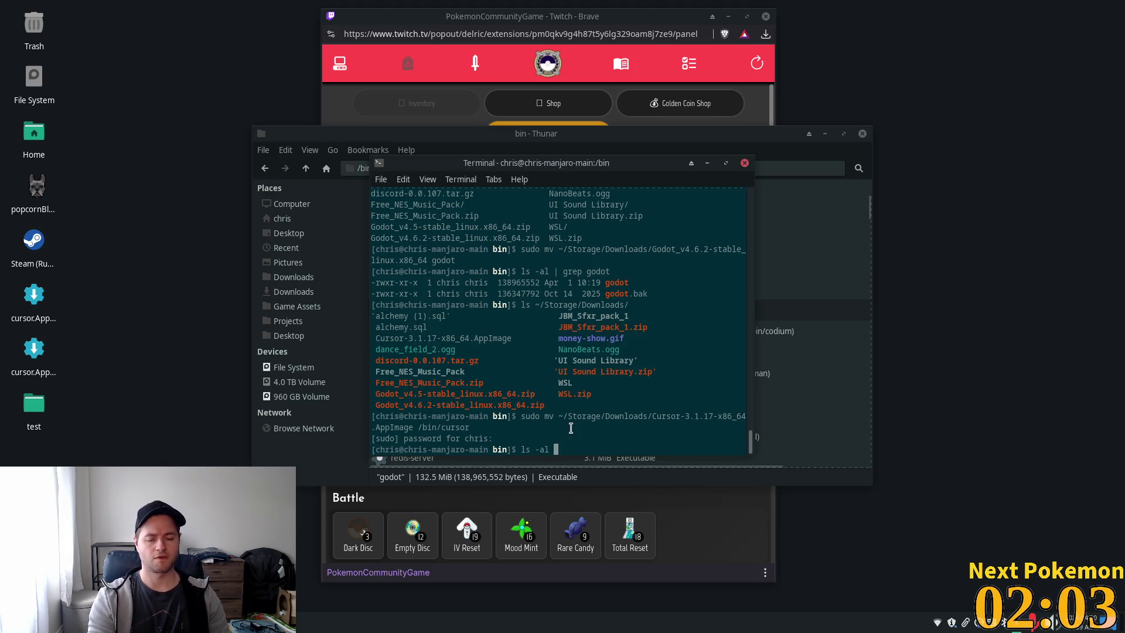
{"action": "type", "text": "| grep curs"}
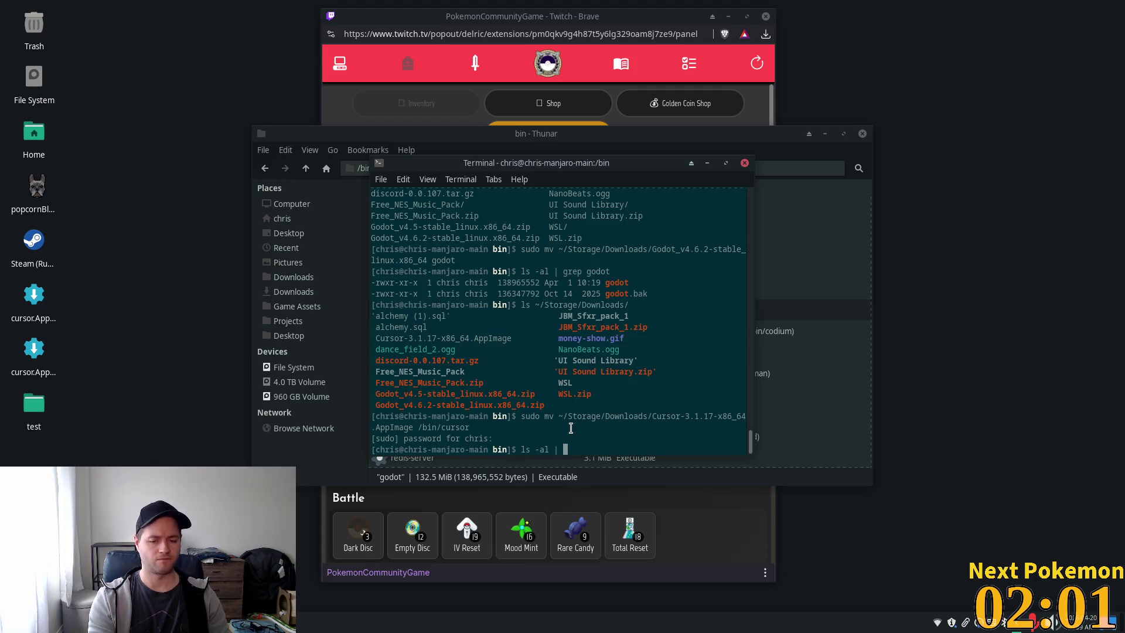
{"action": "key", "text": "Return"}
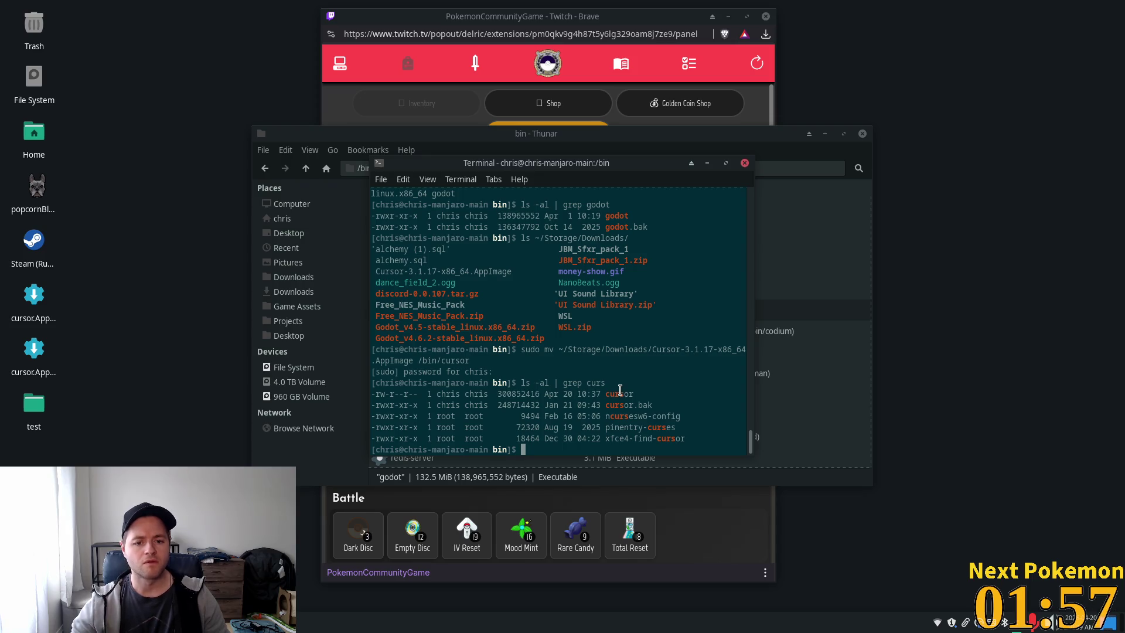
{"action": "type", "text": "sudo chm"}
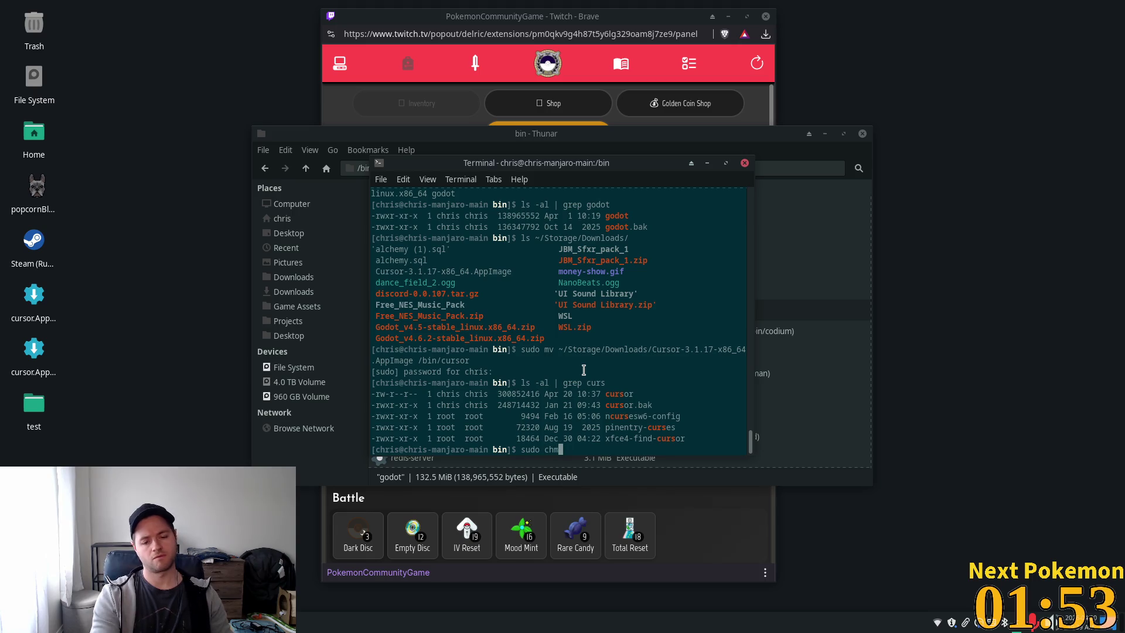
{"action": "type", "text": "od +x "}
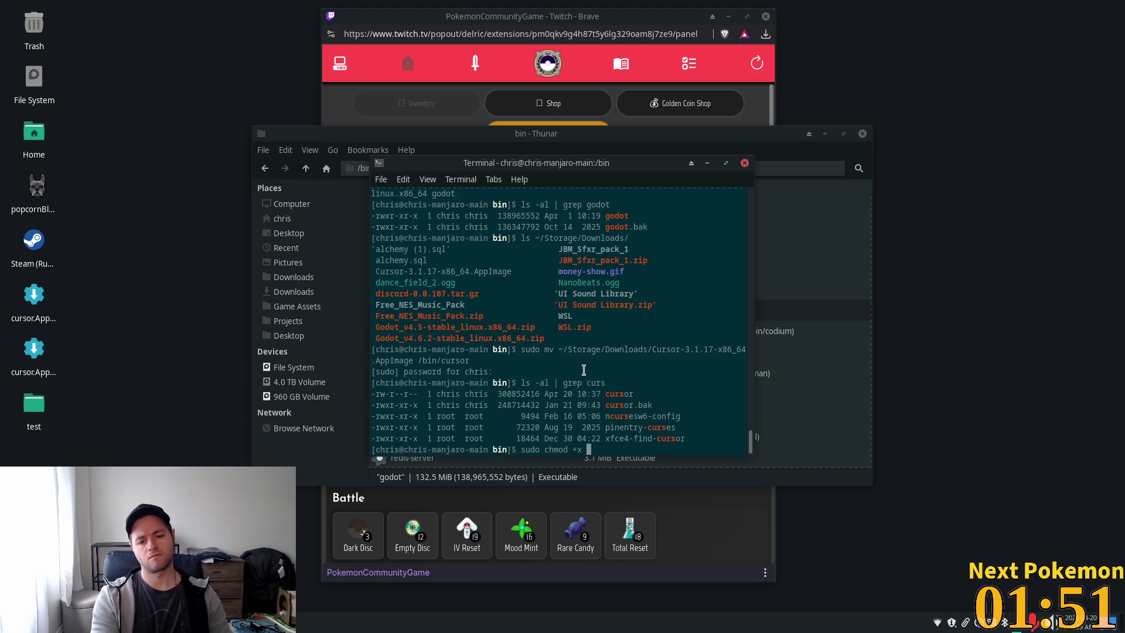
{"action": "type", "text": "cursor"}
{"action": "key", "text": "Return"}
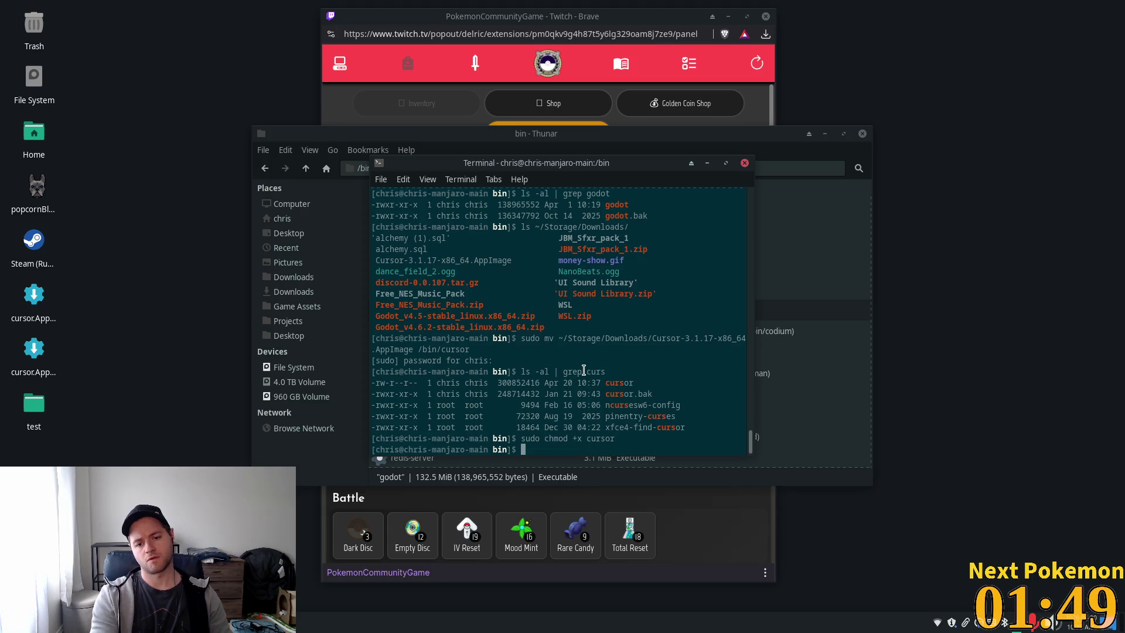
{"action": "key", "text": "super"}
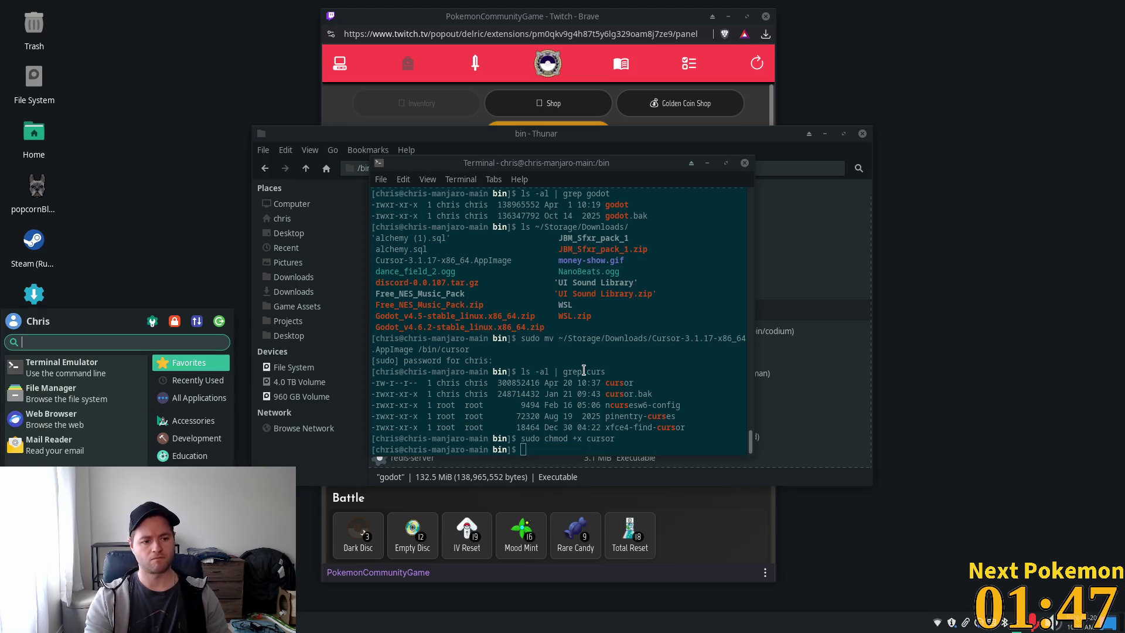
Launch the new Cursor from the 'cursor' launcher search and confirm version 3.1.17 under Help > About.
{"action": "type", "text": "cursor"}
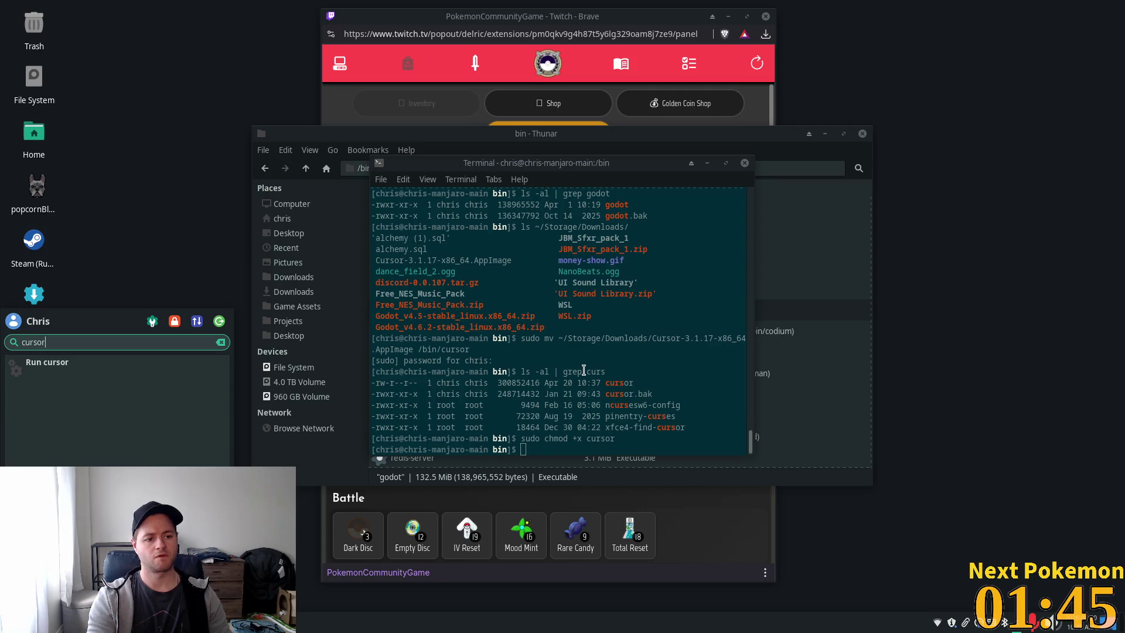
{"action": "key", "text": "Escape"}
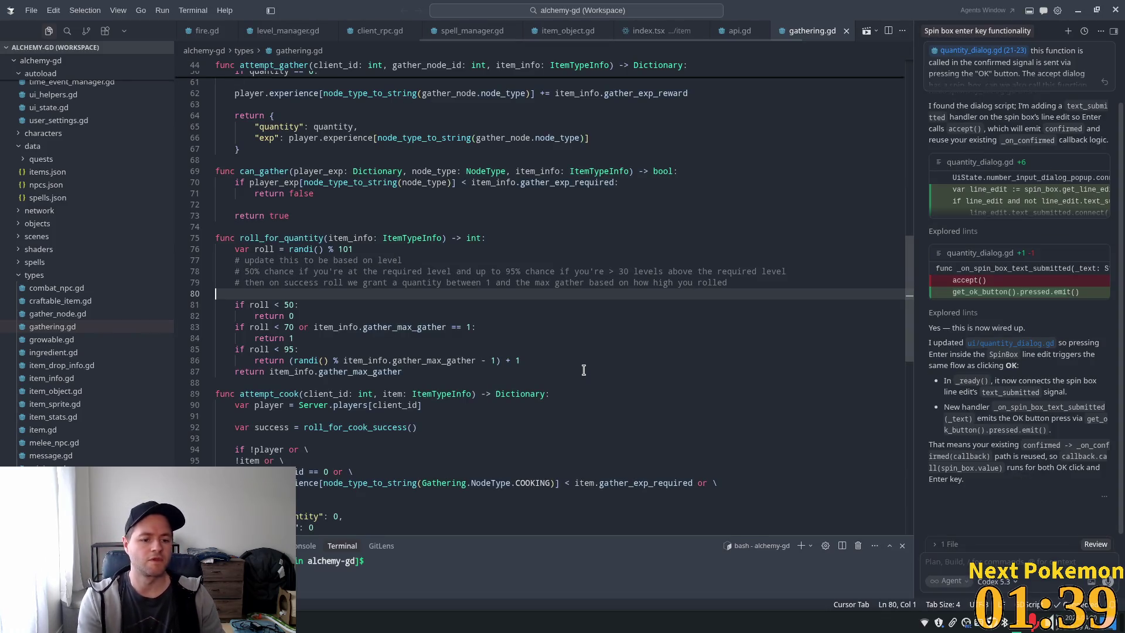
{"action": "left_click", "coordinate": [225, 10]}
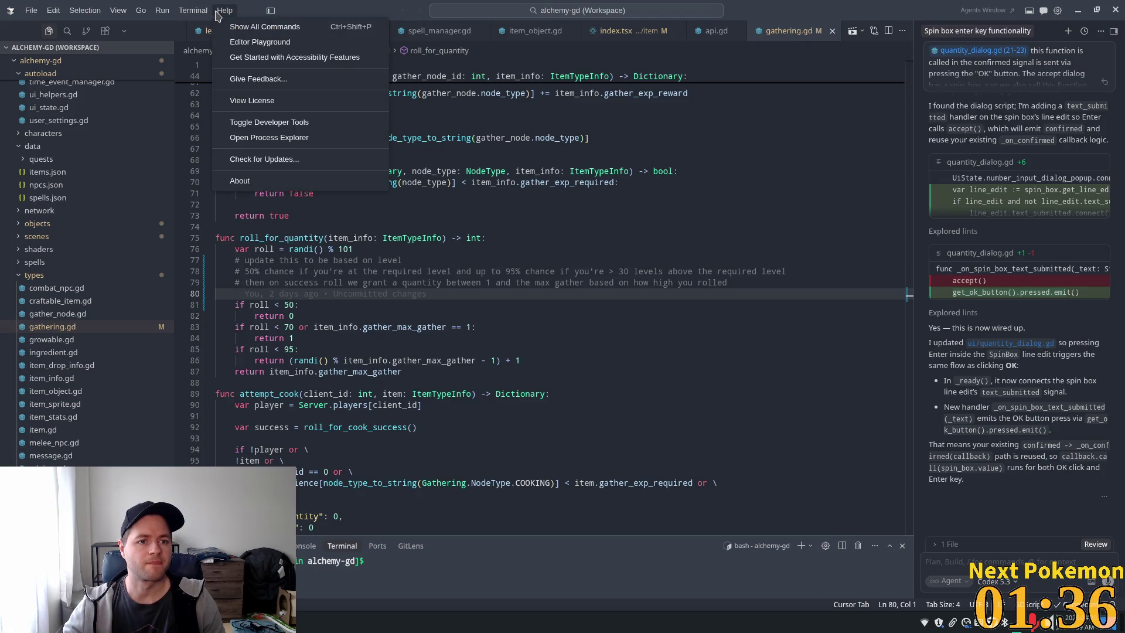
{"action": "left_click", "coordinate": [268, 181]}
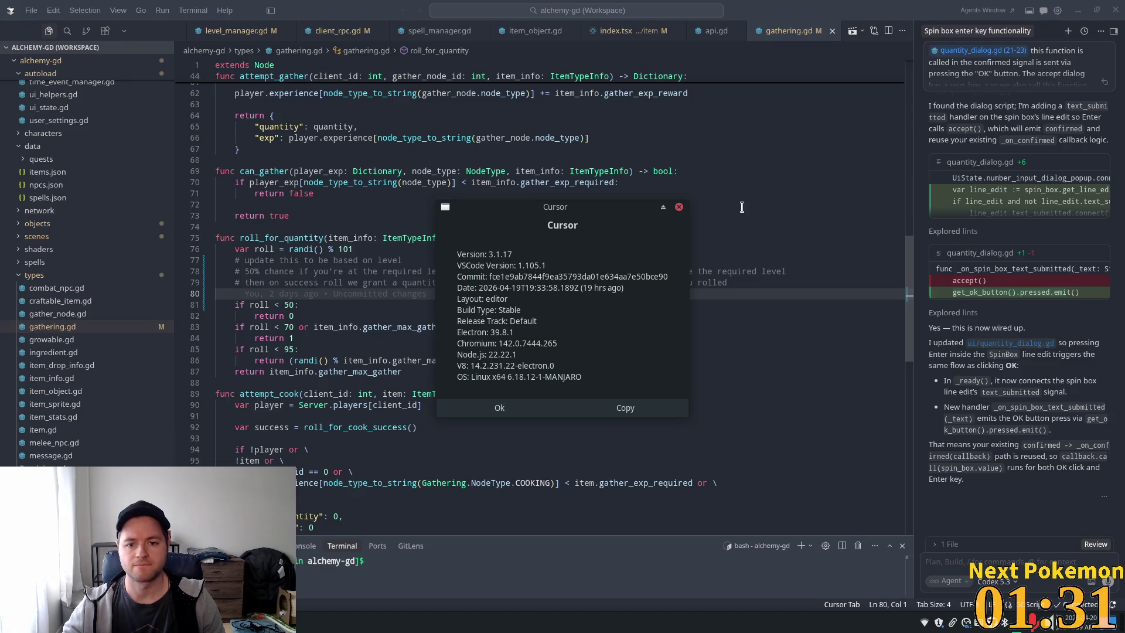
{"action": "left_click", "coordinate": [680, 207]}
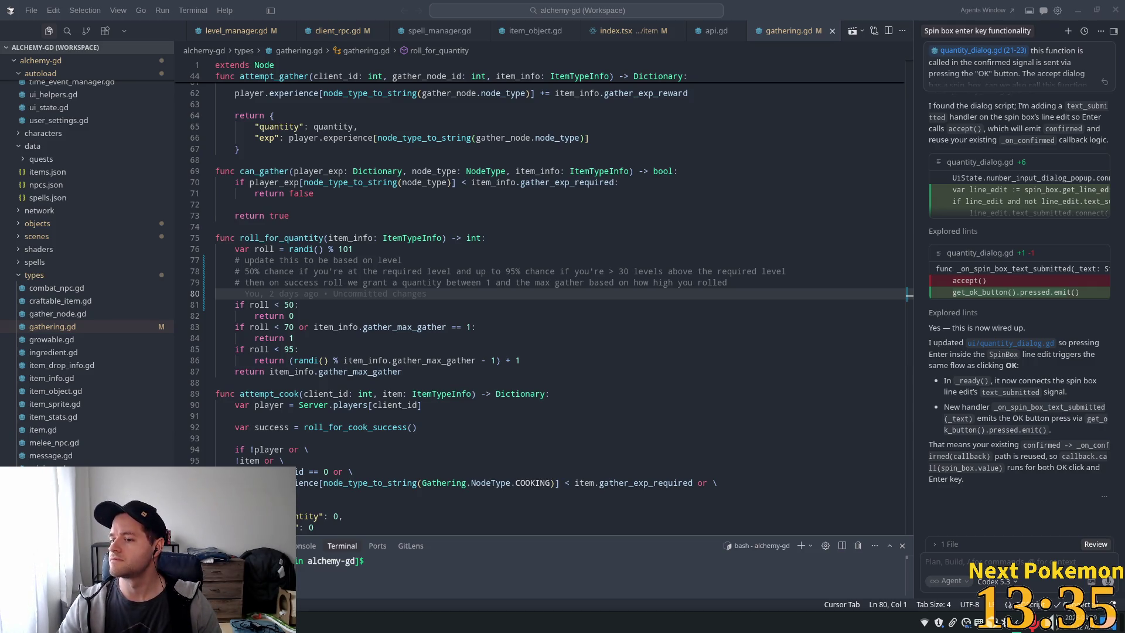
{"action": "left_click", "coordinate": [331, 194]}
{"action": "scroll", "coordinate": [335, 241], "scroll_direction": "down", "scroll_amount": 1}
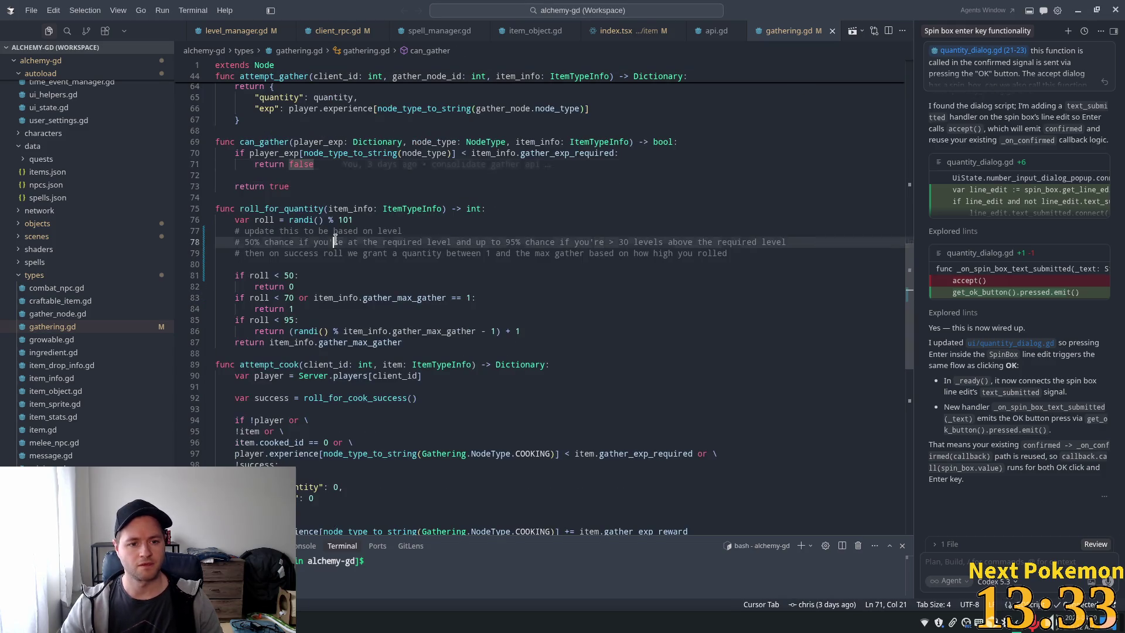
{"action": "left_click", "coordinate": [367, 233]}
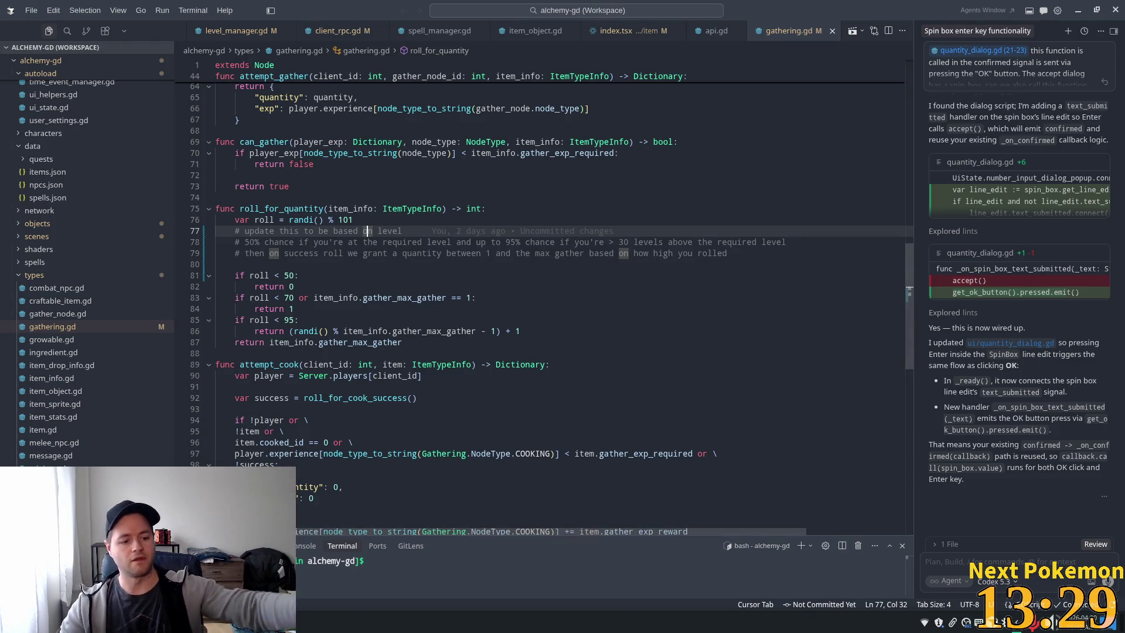
{"action": "key", "text": "super"}
{"action": "type", "text": "god"}
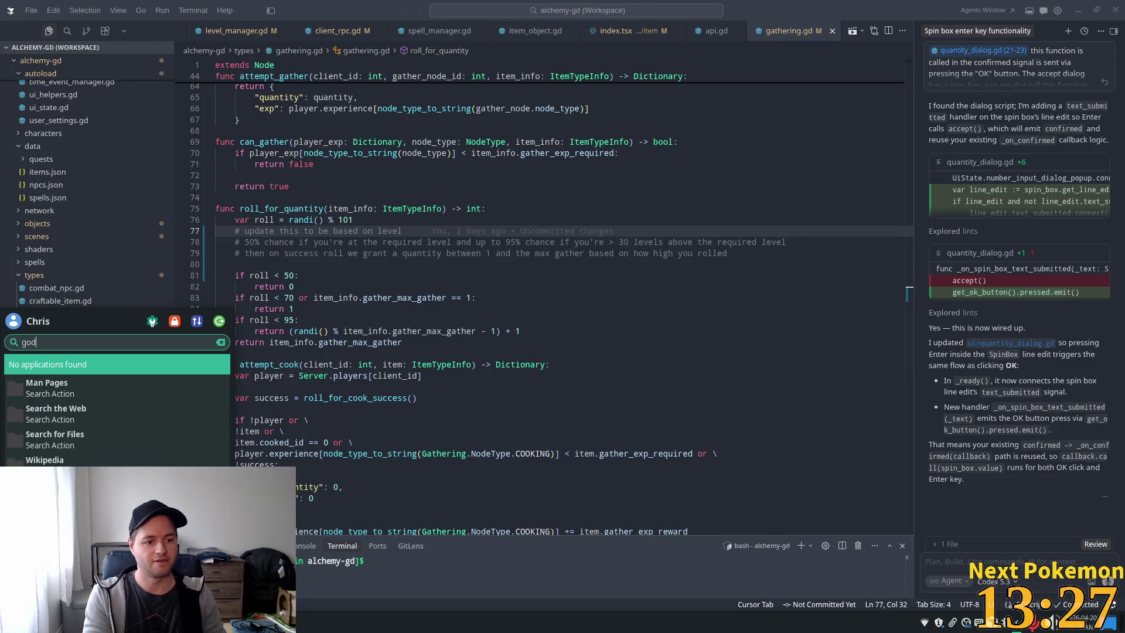
{"action": "key", "text": "BackSpace"}
{"action": "key", "text": "BackSpace"}
{"action": "key", "text": "BackSpace"}
{"action": "type", "text": "spoti"}
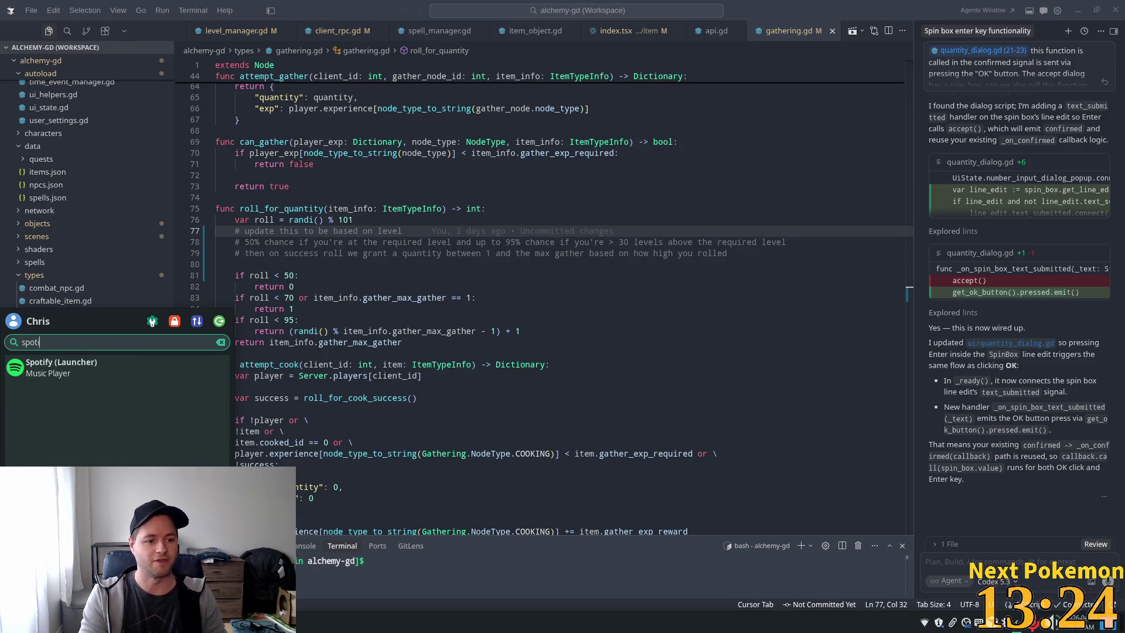
{"action": "key", "text": "Return"}
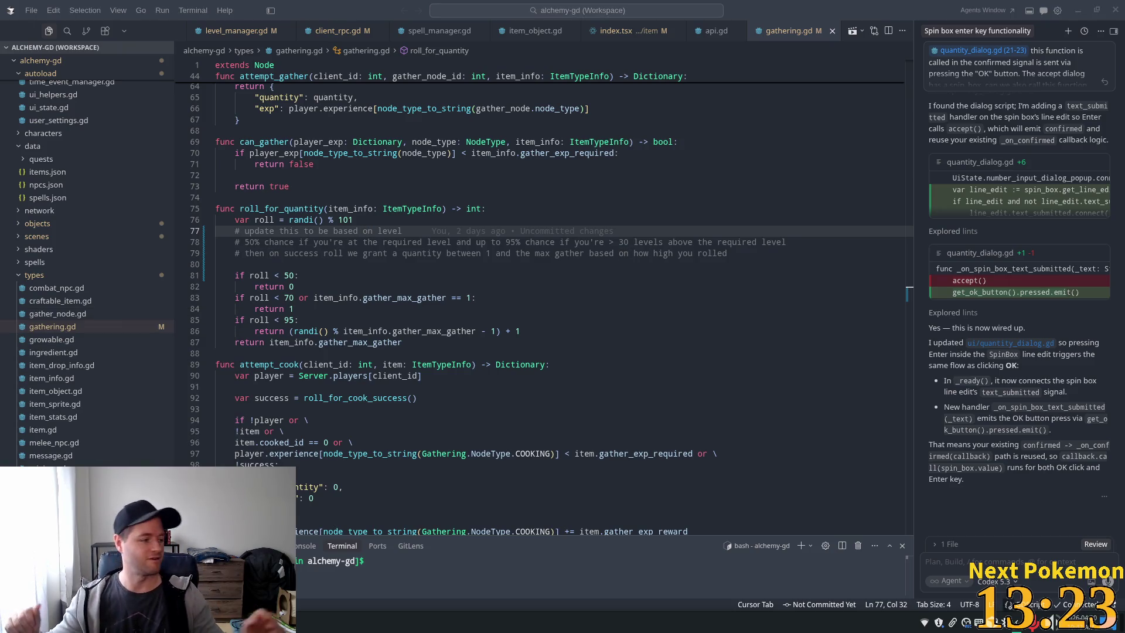
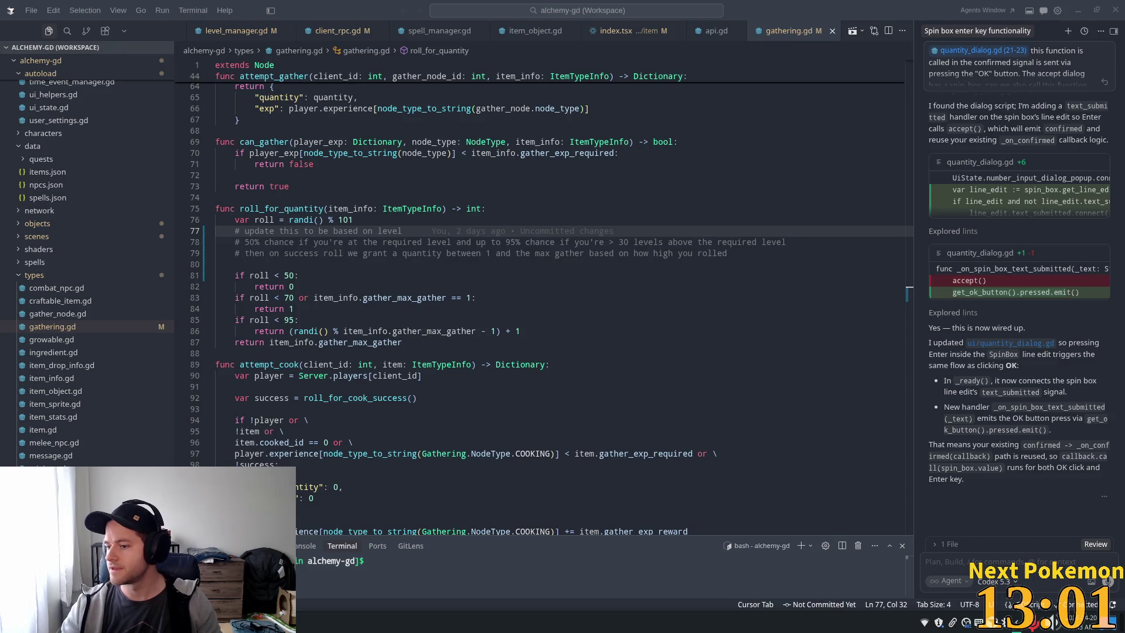
Switch to the alchemy-todo notes in Mousepad and select the npm start command on line 94.
{"action": "key", "text": "super"}
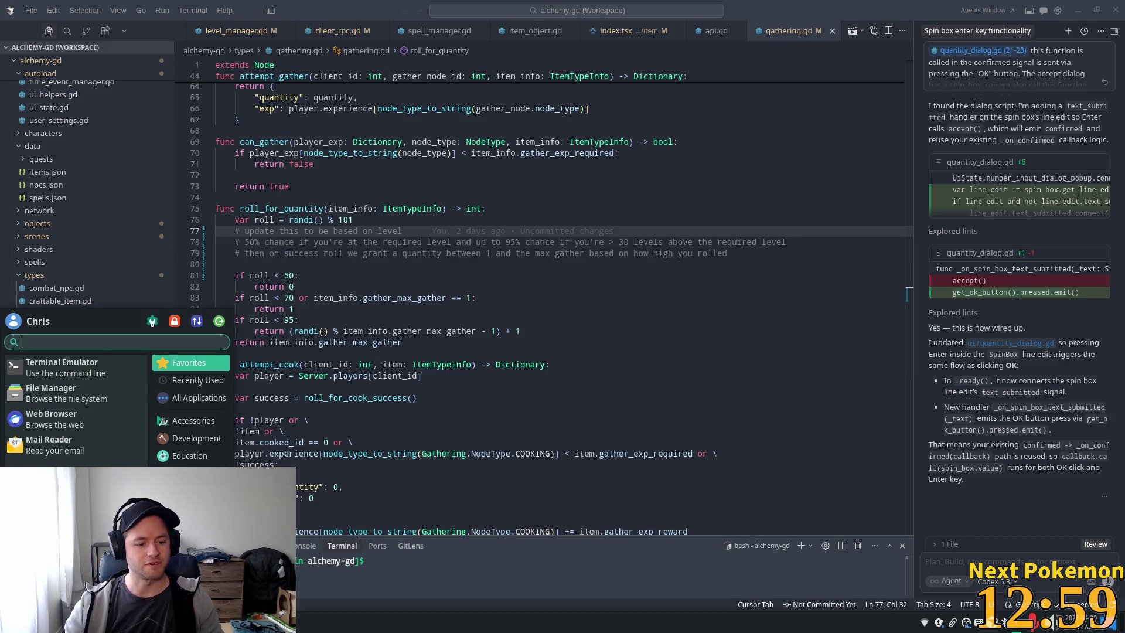
{"action": "key", "text": "alt+Tab"}
{"action": "left_click_drag", "start_coordinate": [232, 423], "coordinate": [874, 429]}
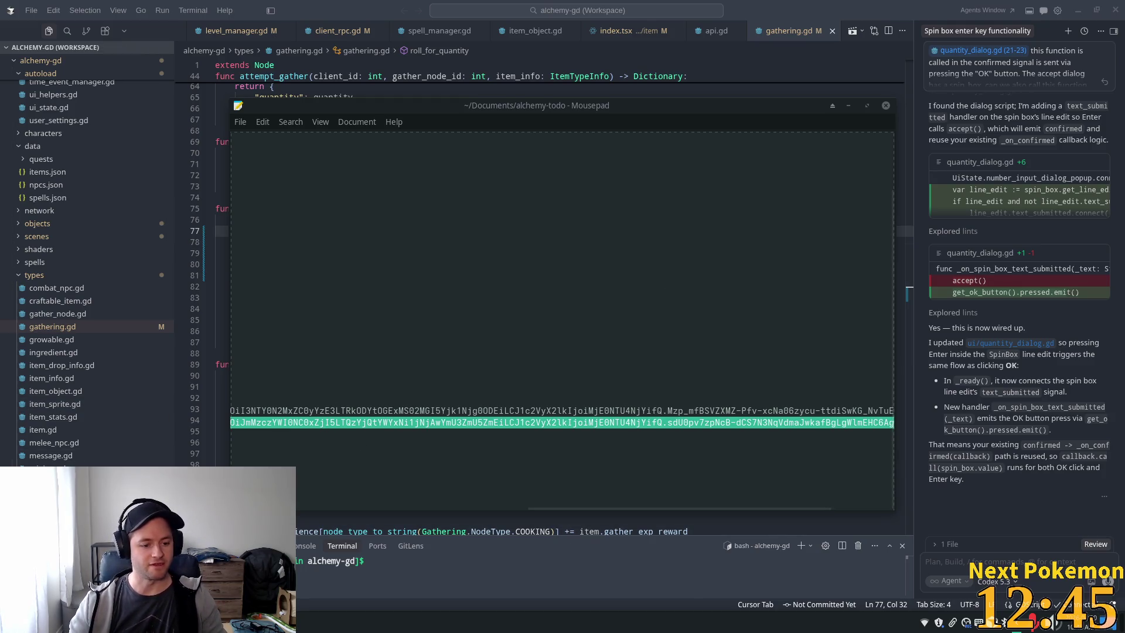
Launch a new Terminal Emulator and run the pasted npm start command.
{"action": "left_click", "coordinate": [9, 622]}
{"action": "left_click", "coordinate": [65, 373]}
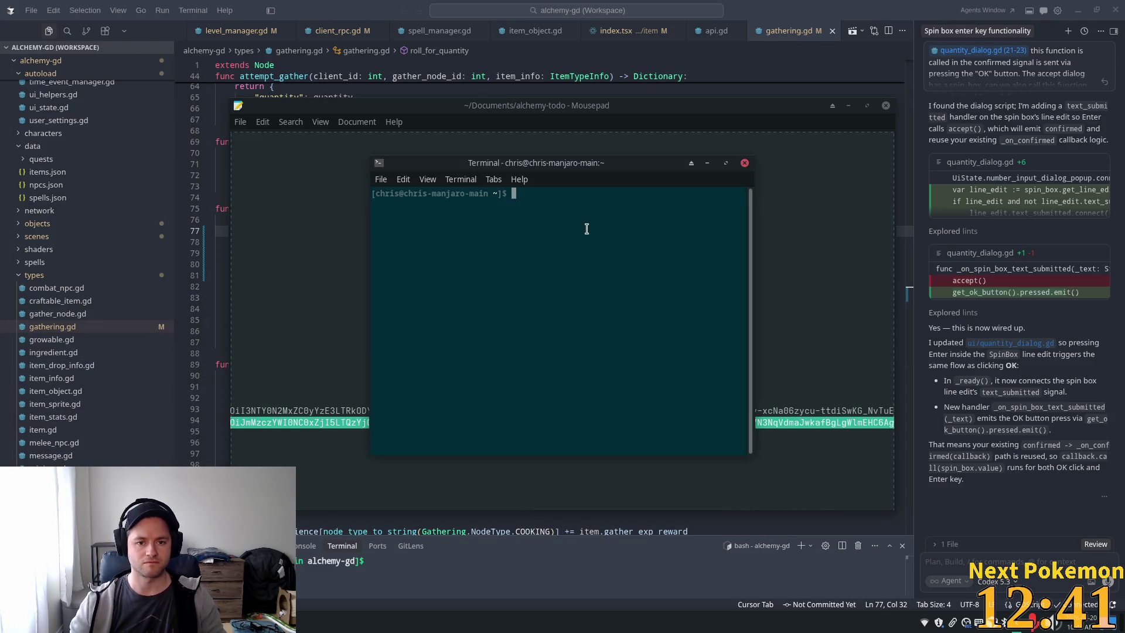
{"action": "key", "text": "ctrl+c"}
{"action": "key", "text": "ctrl+c"}
{"action": "key", "text": "ctrl+shift+v"}
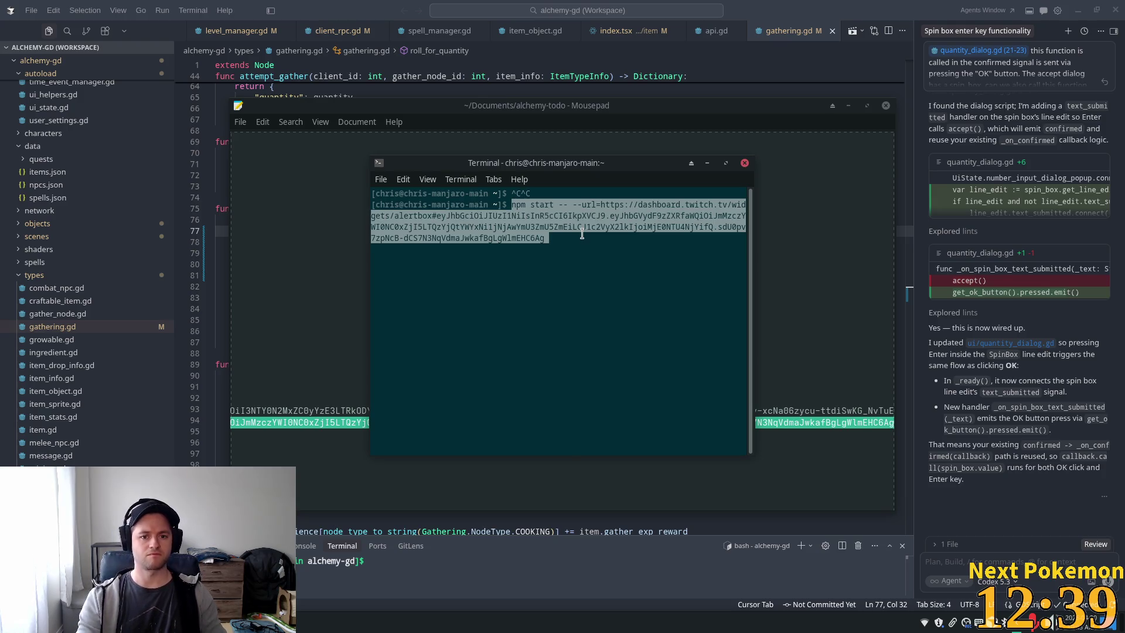
{"action": "key", "text": "Return"}
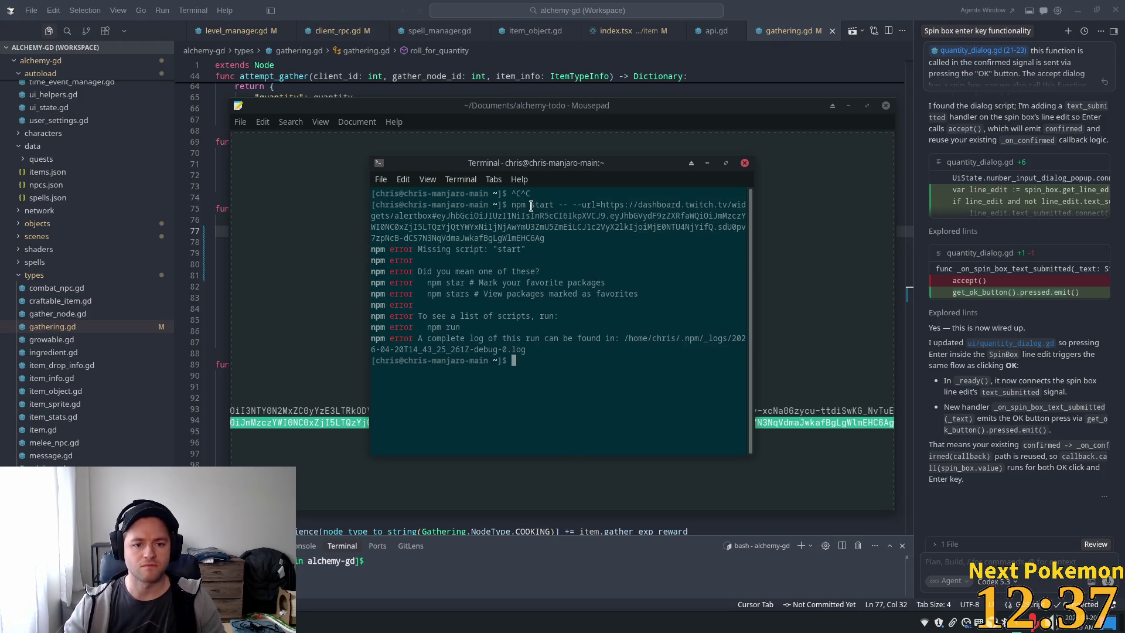
Change into Projects/electron-browser-source/ and run npm start there.
{"action": "type", "text": "cd "}
{"action": "type", "text": "Projects/electron-browser-source/"}
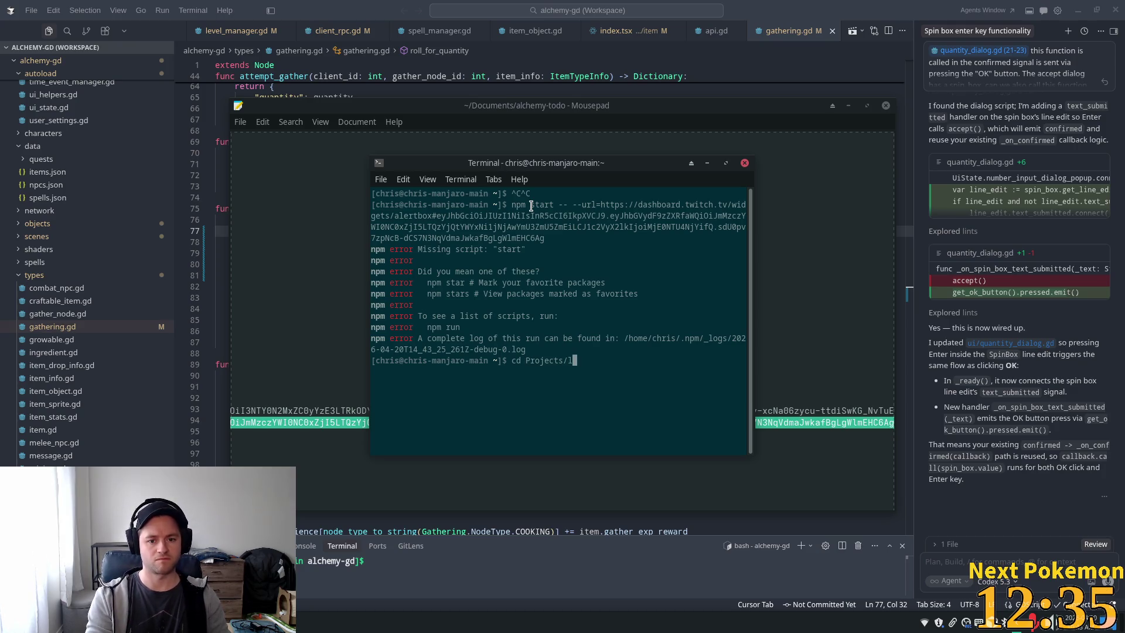
{"action": "key", "text": "Return"}
{"action": "key", "text": "ctrl+shift+v"}
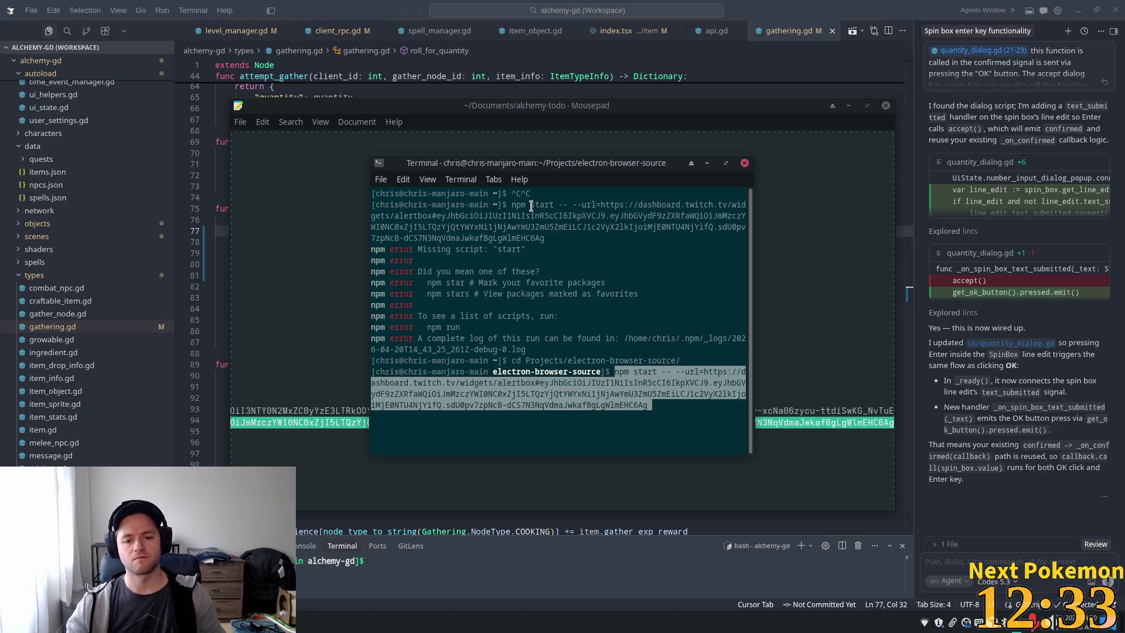
{"action": "key", "text": "Return"}
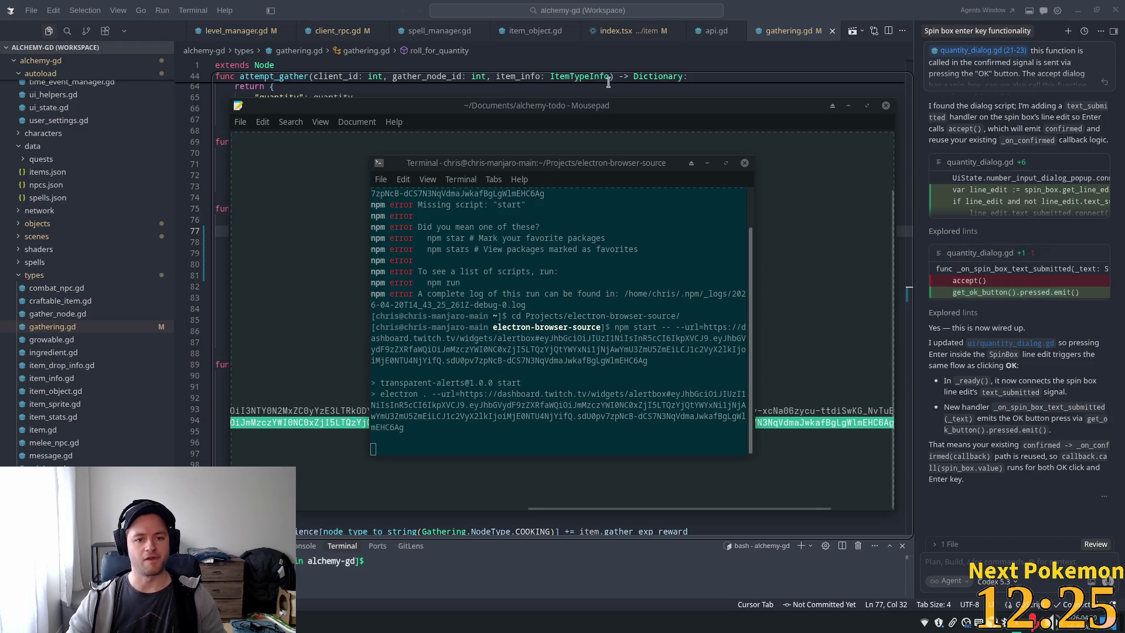
Manage the launched Electron app window from the taskbar and return to gathering.gd in Cursor.
{"action": "right_click", "coordinate": [258, 624]}
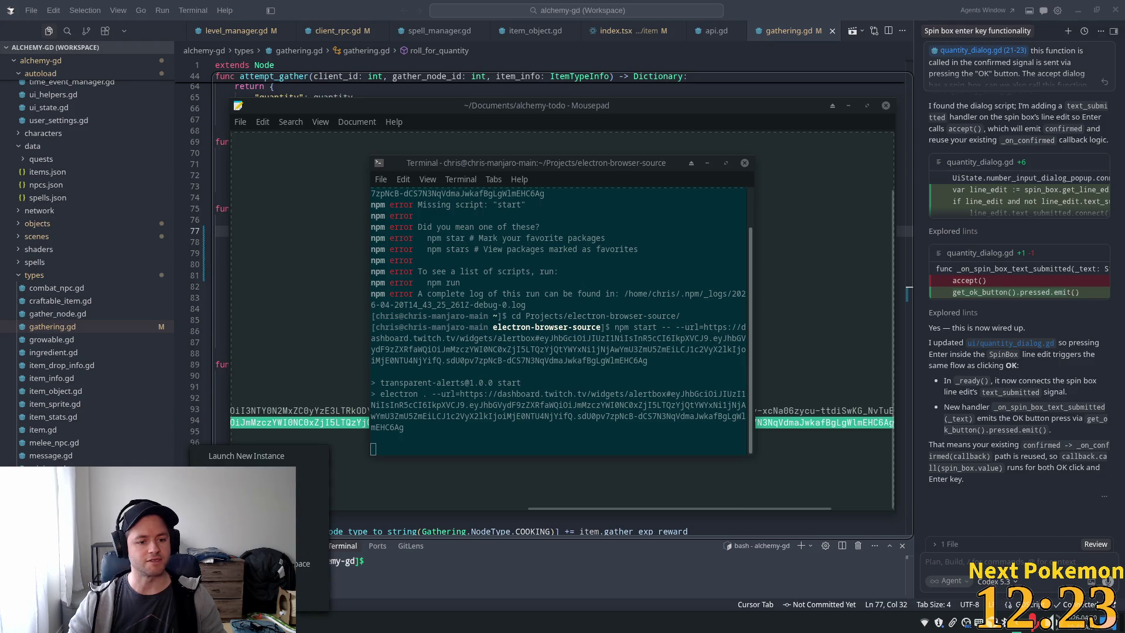
{"action": "mouse_move", "coordinate": [212, 77]}
{"action": "left_mouse_down"}
{"action": "mouse_move", "coordinate": [582, 331]}
{"action": "mouse_move", "coordinate": [621, 341]}
{"action": "mouse_move", "coordinate": [625, 315]}
{"action": "left_mouse_up"}
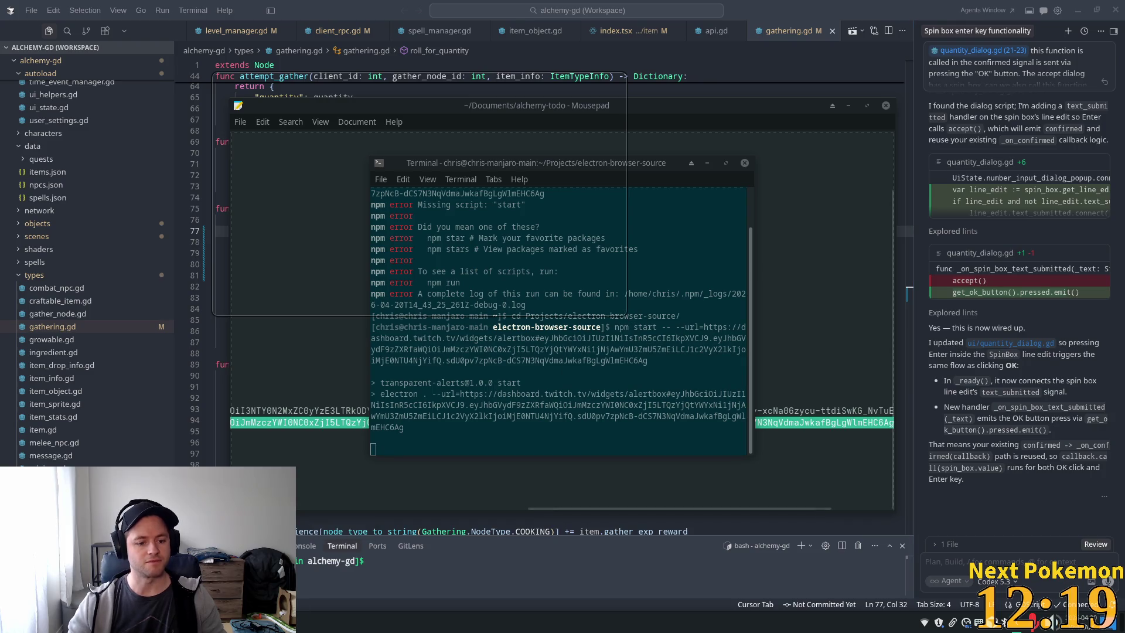
{"action": "right_click", "coordinate": [258, 624]}
{"action": "left_click", "coordinate": [312, 509]}
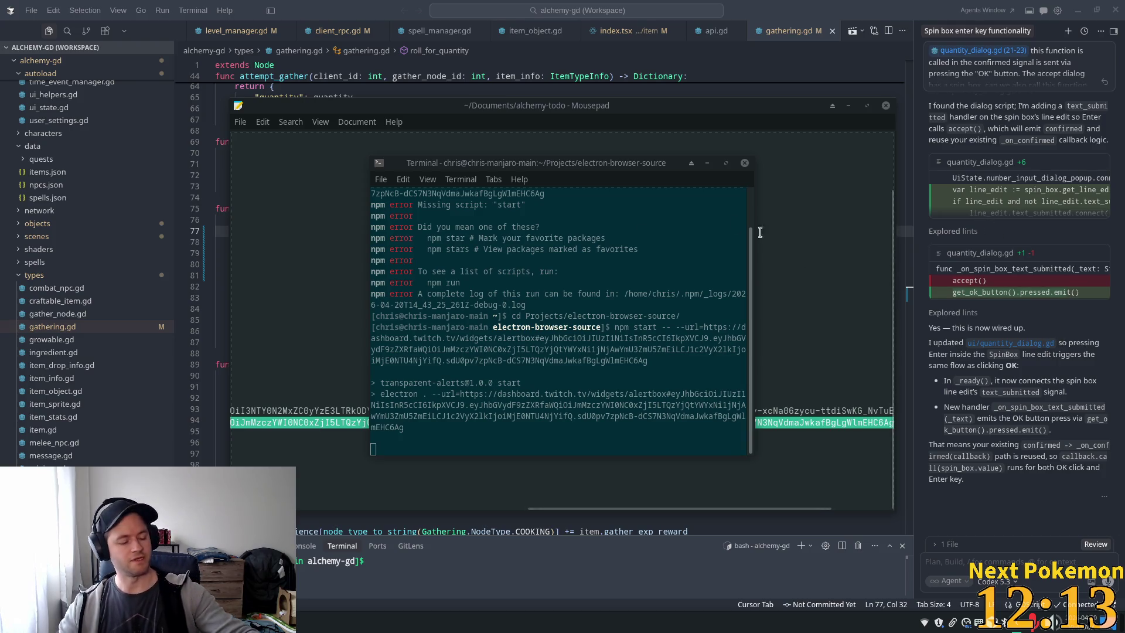
{"action": "left_click", "coordinate": [824, 4]}
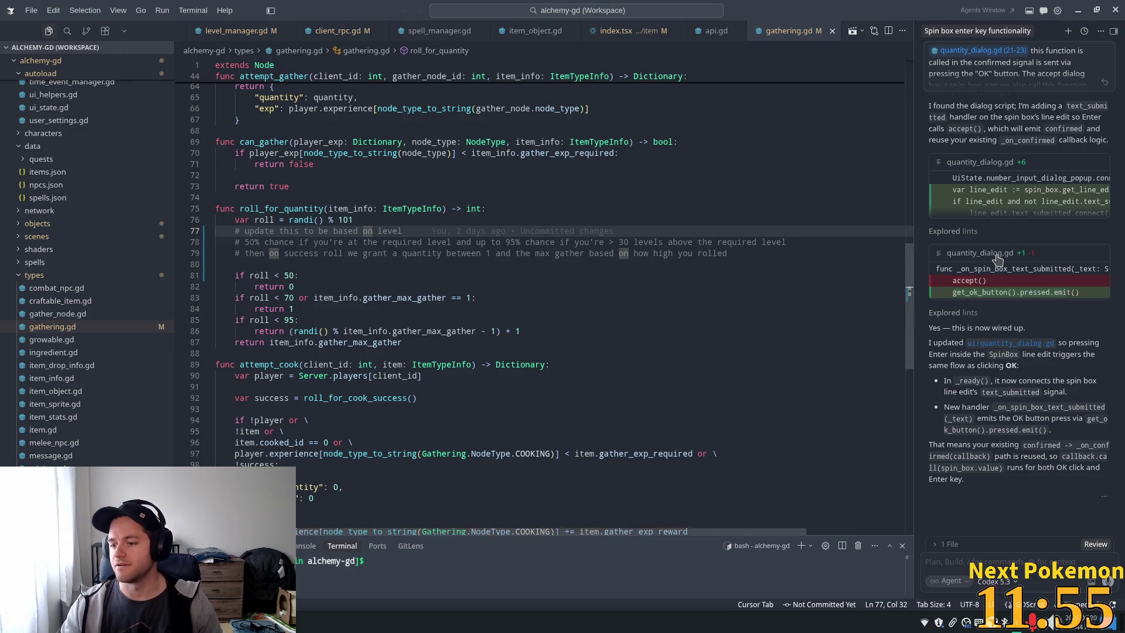
{"action": "left_click", "coordinate": [293, 201]}
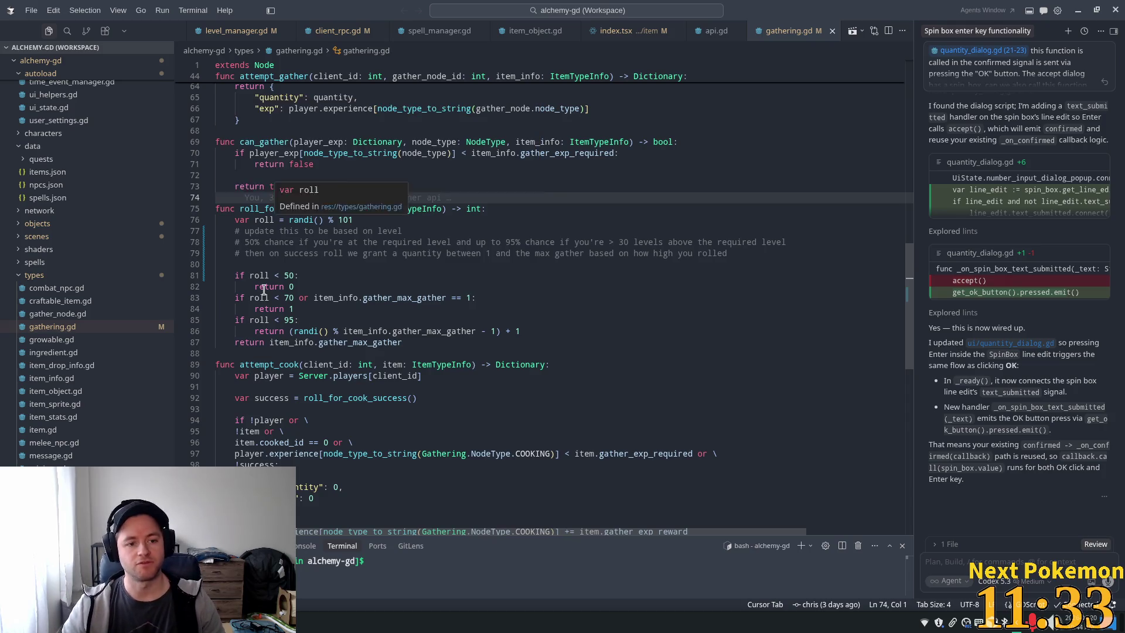
{"action": "left_click_drag", "start_coordinate": [235, 275], "coordinate": [299, 275]}
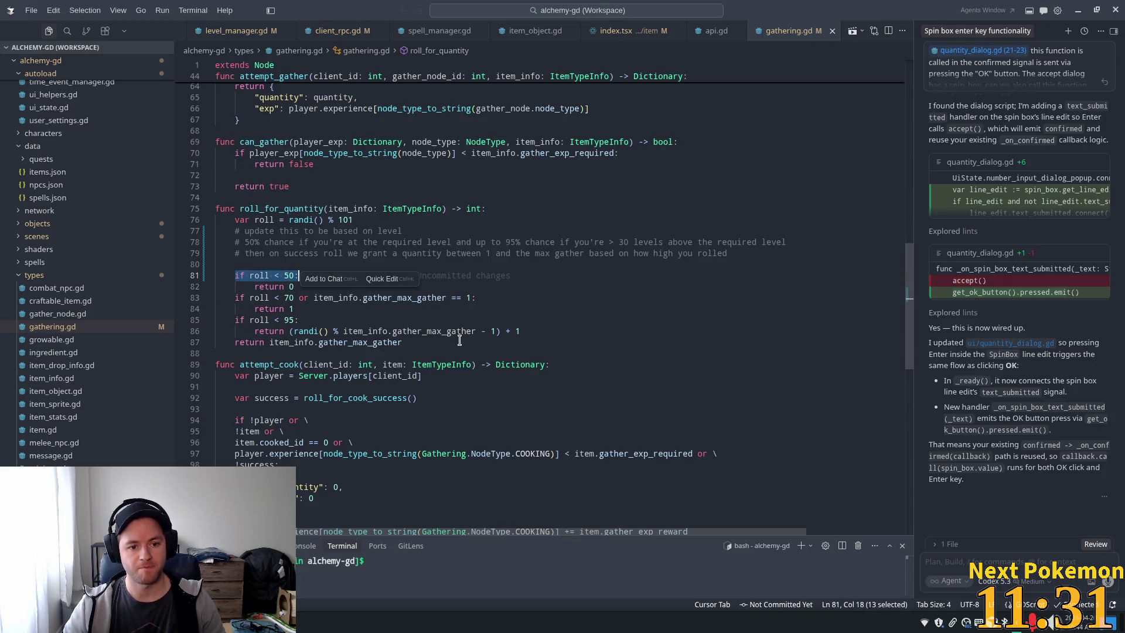
{"action": "left_click", "coordinate": [275, 309]}
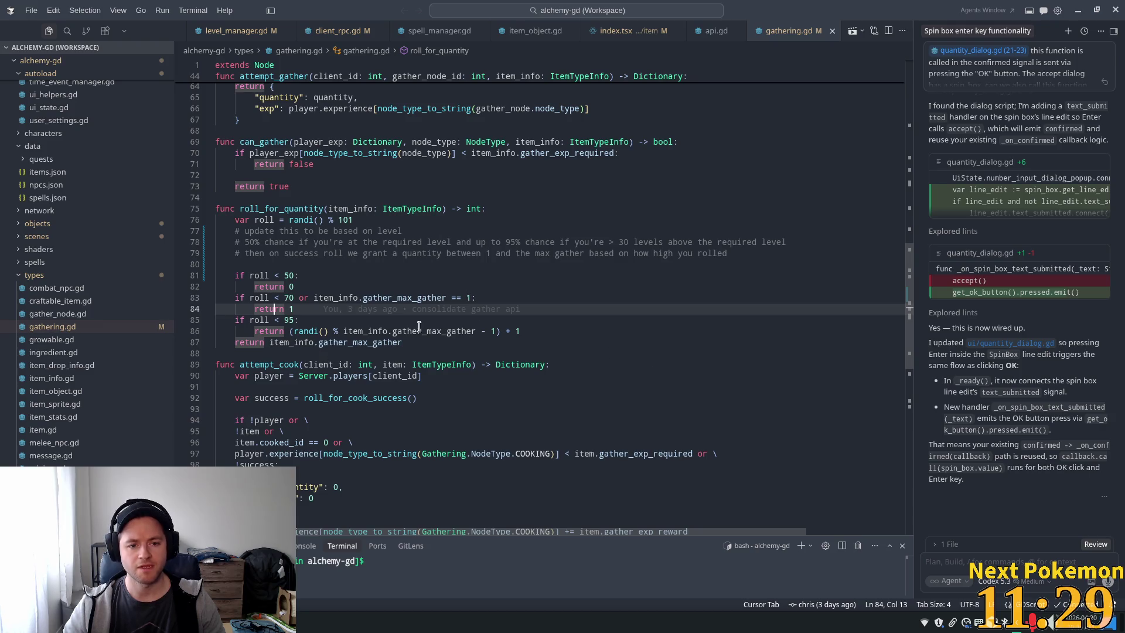
{"action": "left_click", "coordinate": [366, 233]}
{"action": "left_click", "coordinate": [389, 202]}
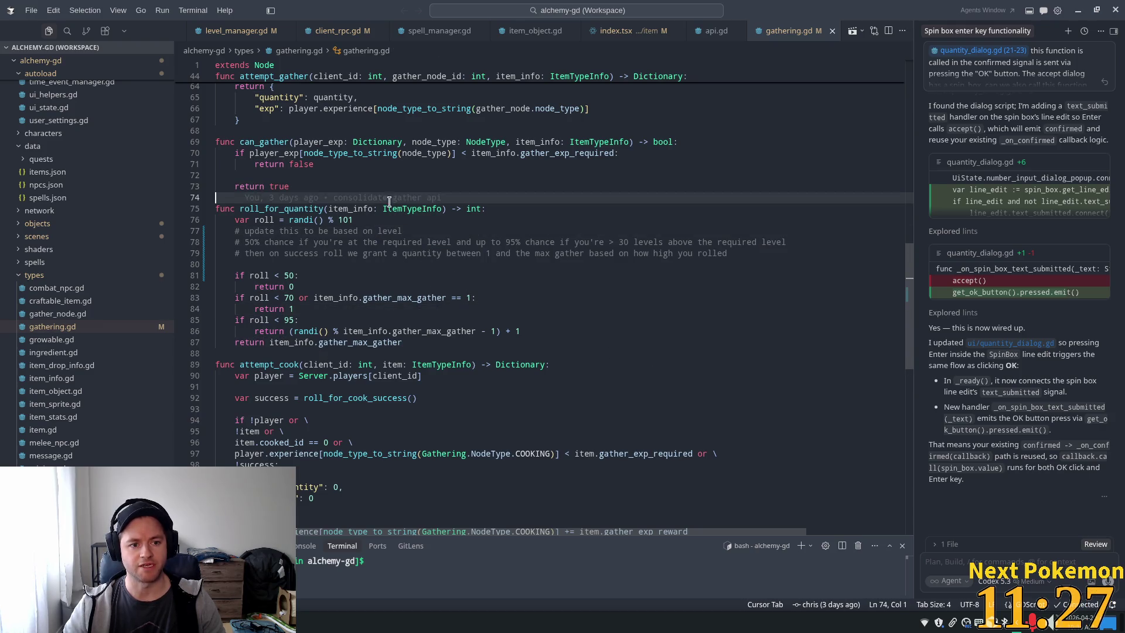
{"action": "left_click", "coordinate": [495, 267]}
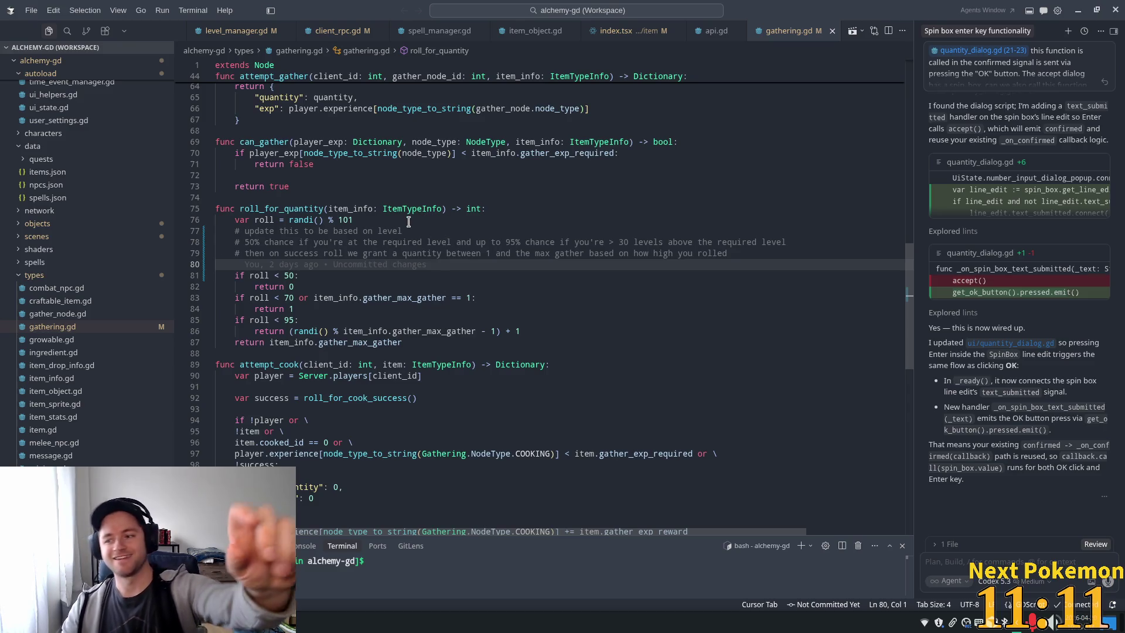
{"action": "mouse_move", "coordinate": [402, 249]}
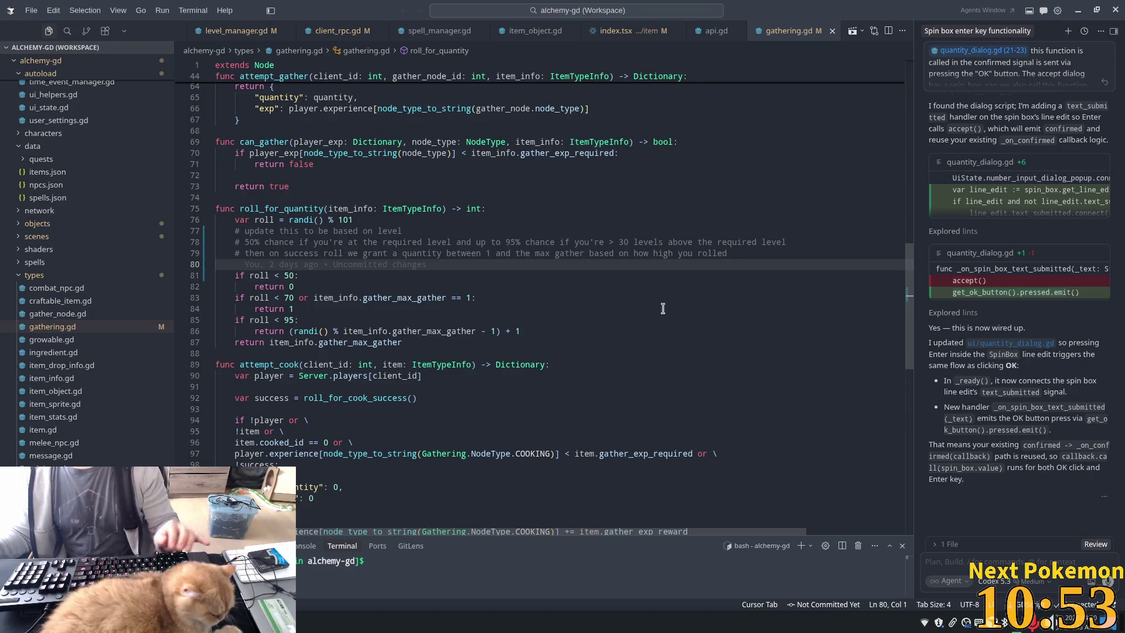
{"action": "left_click", "coordinate": [466, 233]}
{"action": "left_click", "coordinate": [410, 208], "text": "ctrl"}
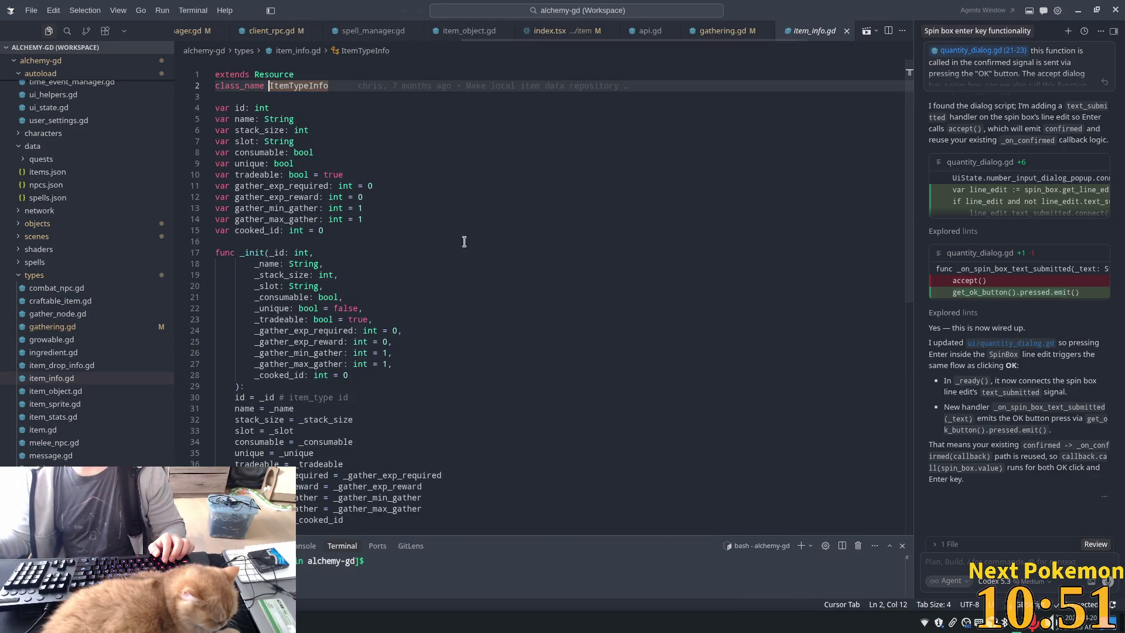
{"action": "left_click", "coordinate": [496, 189]}
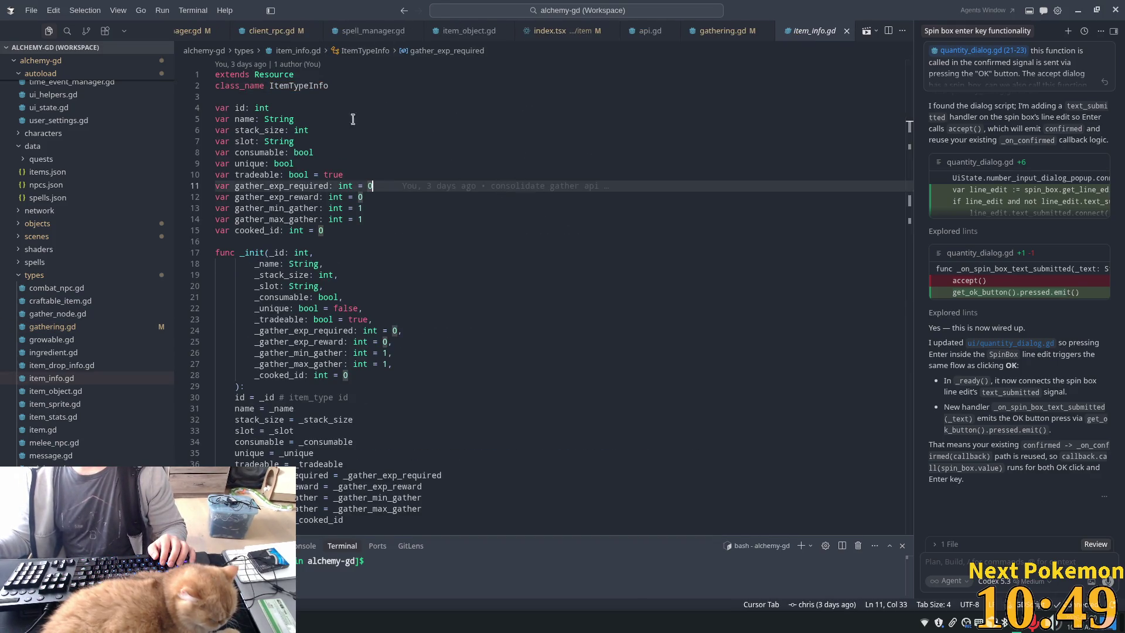
{"action": "left_click_drag", "start_coordinate": [230, 186], "coordinate": [432, 184]}
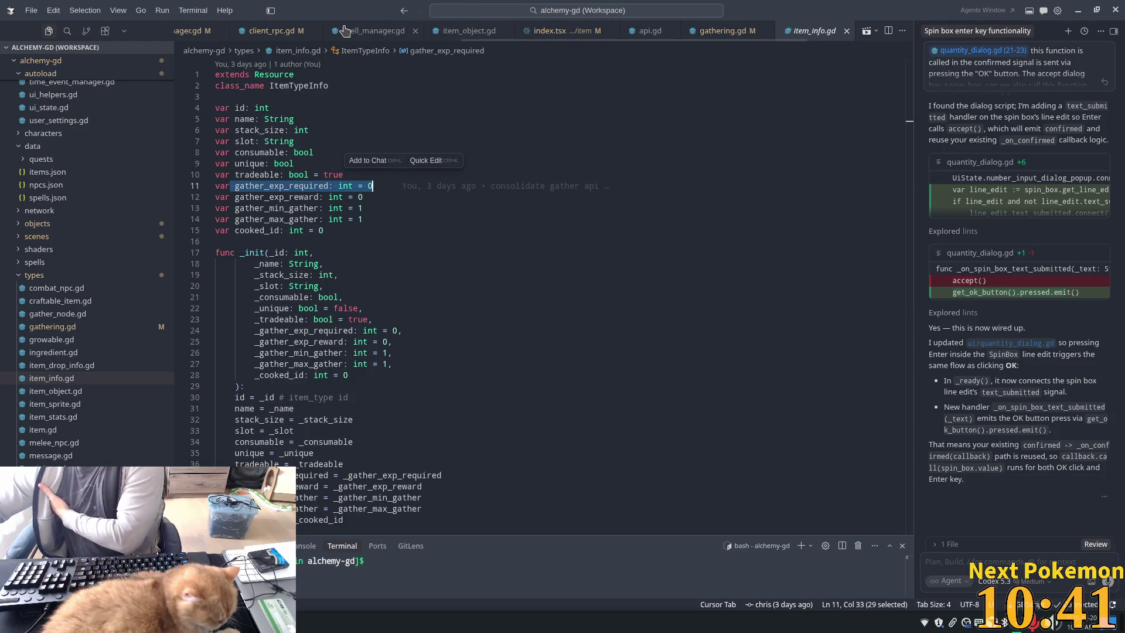
{"action": "left_click", "coordinate": [706, 34]}
{"action": "double_click", "coordinate": [281, 209]}
{"action": "scroll", "coordinate": [490, 340], "scroll_direction": "up", "scroll_amount": 6}
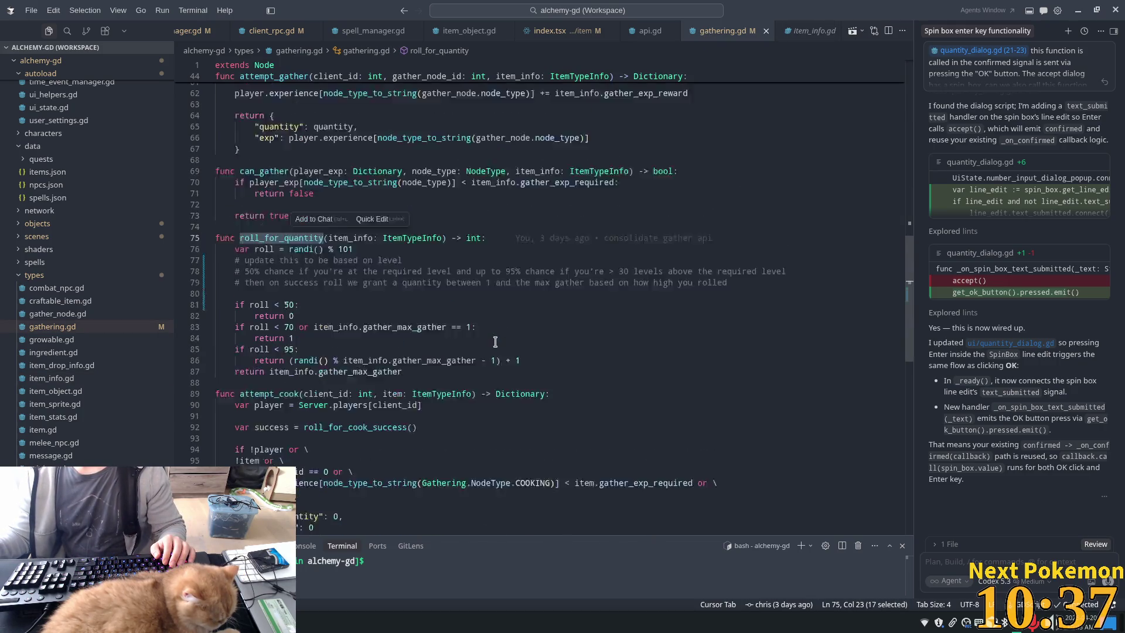
{"action": "scroll", "coordinate": [489, 339], "scroll_direction": "up", "scroll_amount": 1}
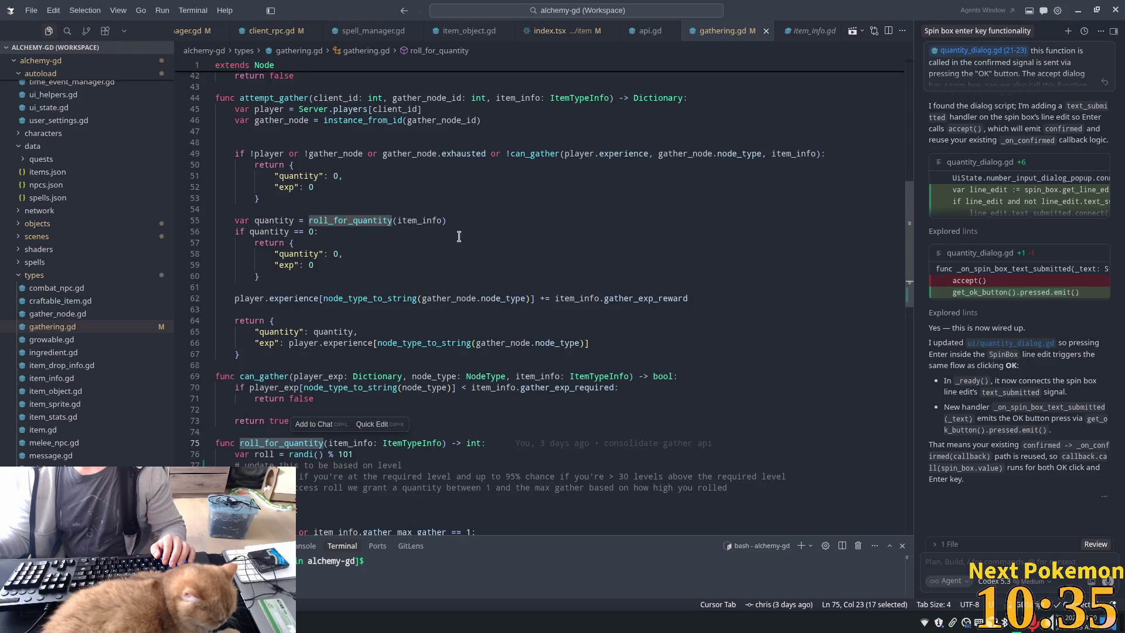
{"action": "left_click", "coordinate": [516, 105]}
{"action": "left_click", "coordinate": [433, 98]}
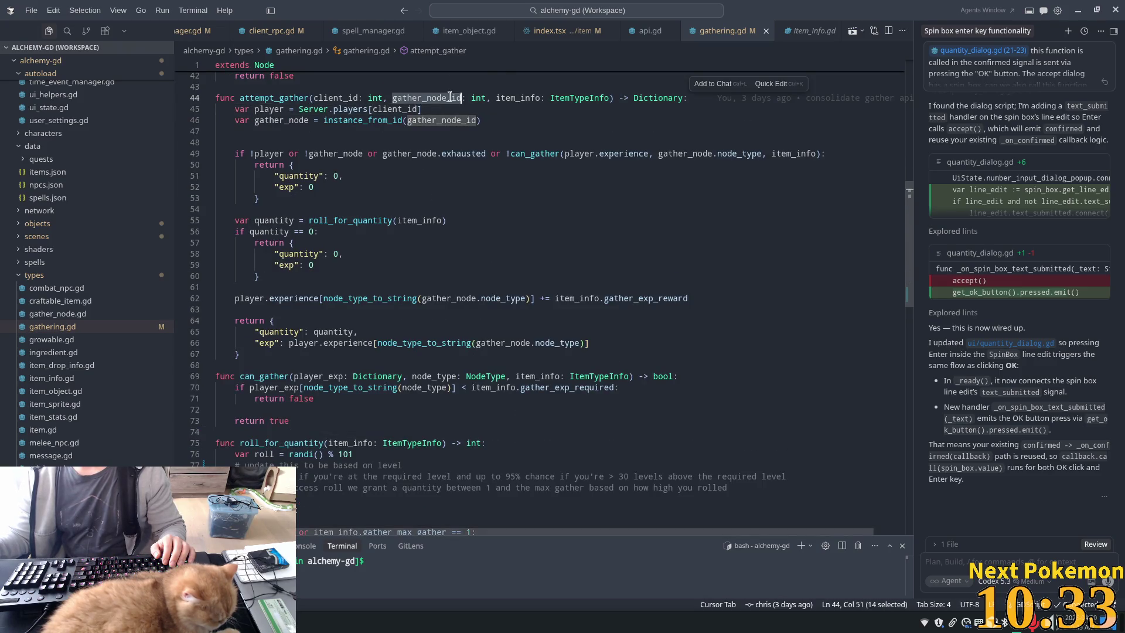
{"action": "double_click", "coordinate": [273, 110]}
{"action": "double_click", "coordinate": [396, 109]}
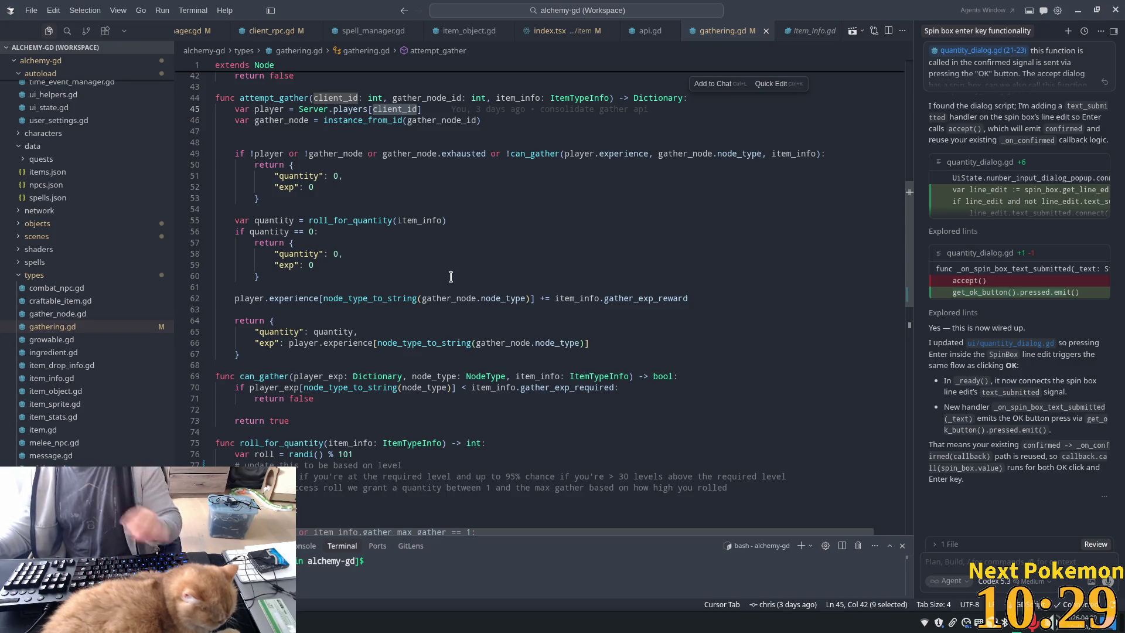
{"action": "scroll", "coordinate": [451, 276], "scroll_direction": "down", "scroll_amount": 5}
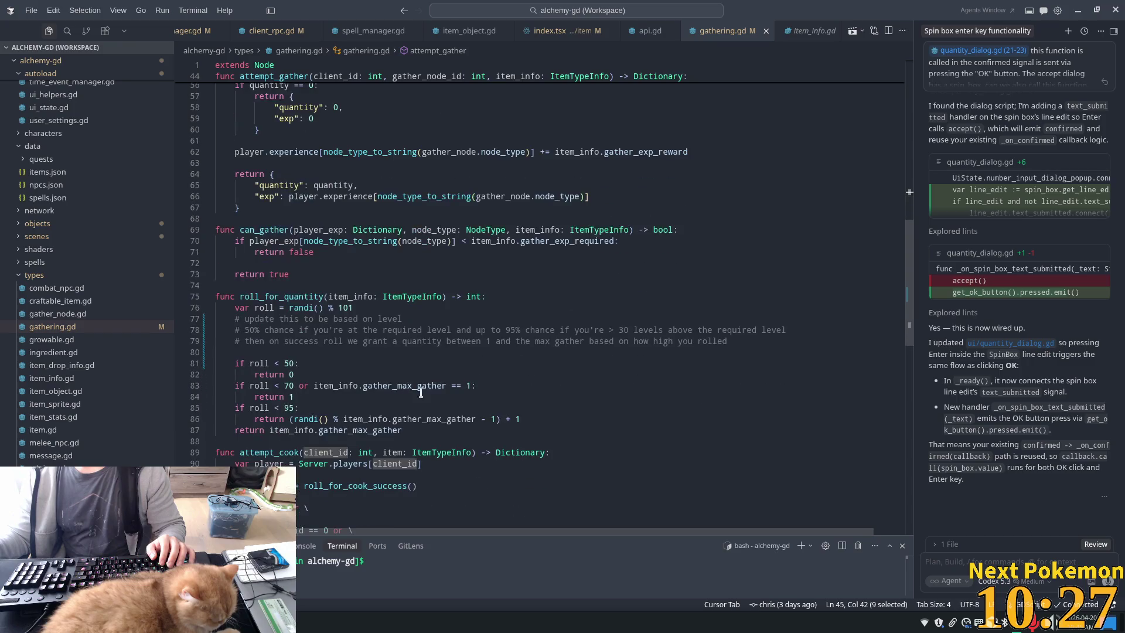
{"action": "left_click", "coordinate": [444, 297]}
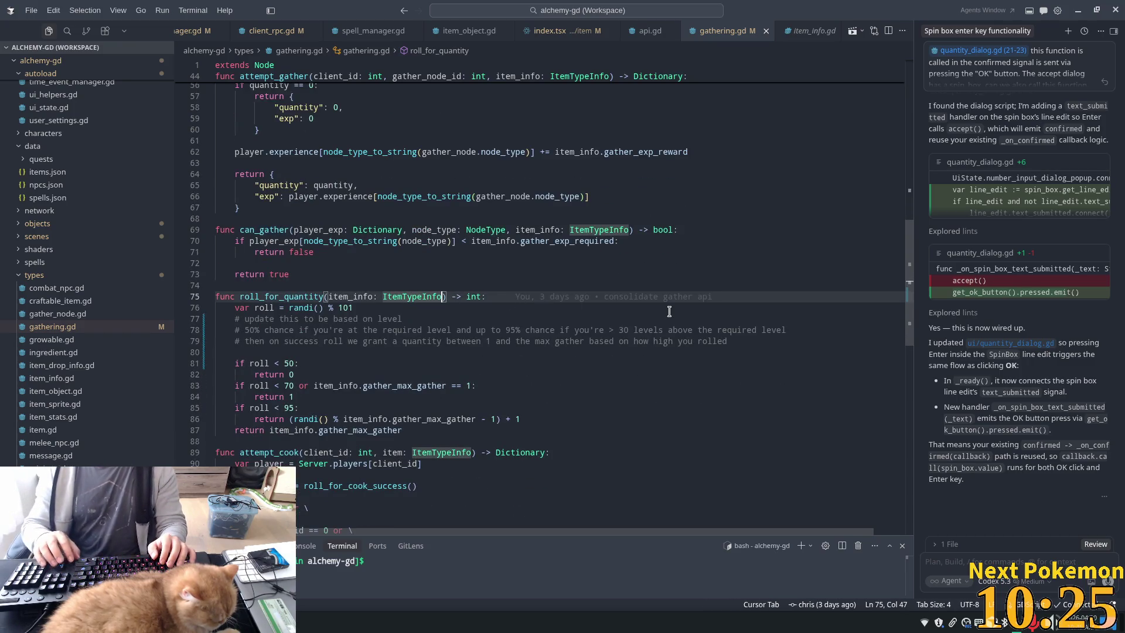
Add a player_exp: Dictionary parameter to roll_for_quantity and open a blank first body line.
{"action": "type", "text": ", player"}
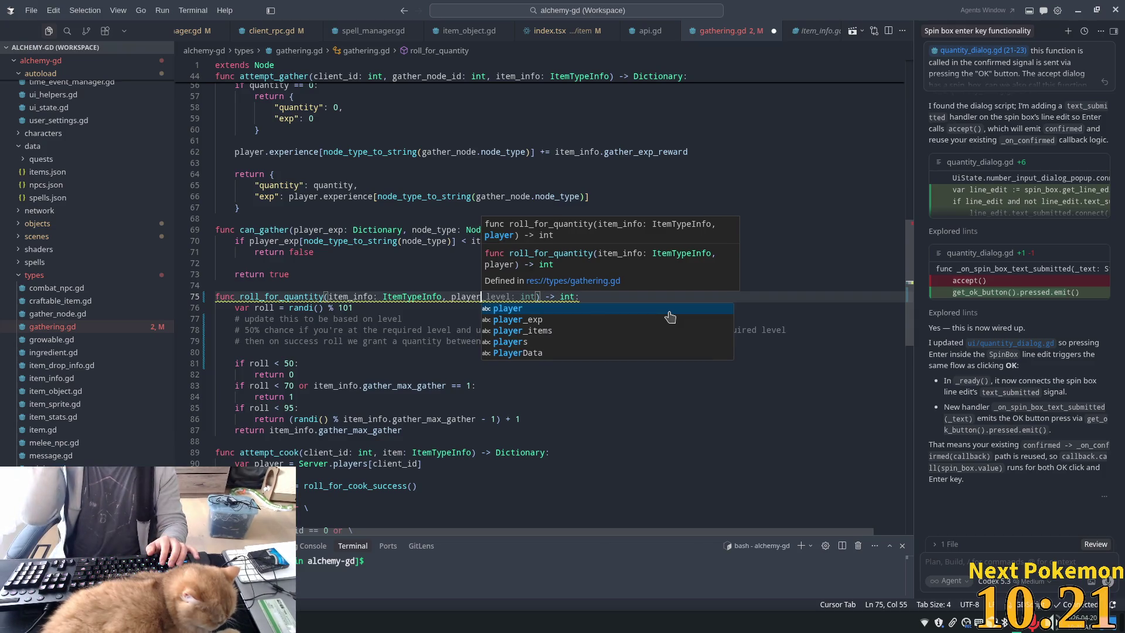
{"action": "type", "text": "_exp"}
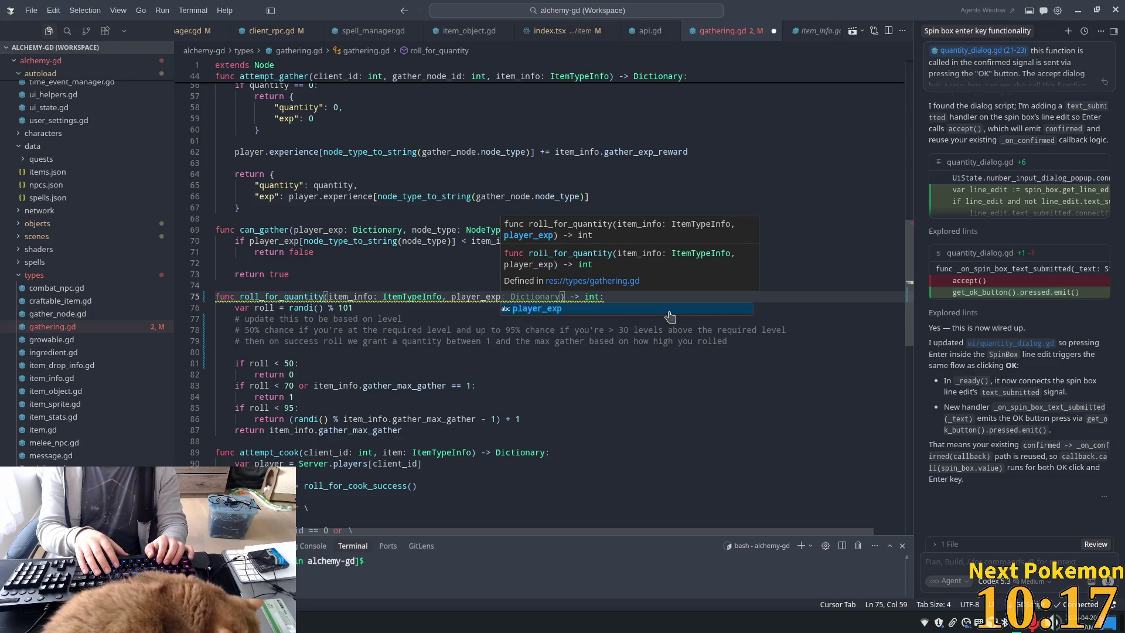
{"action": "key", "text": "Tab"}
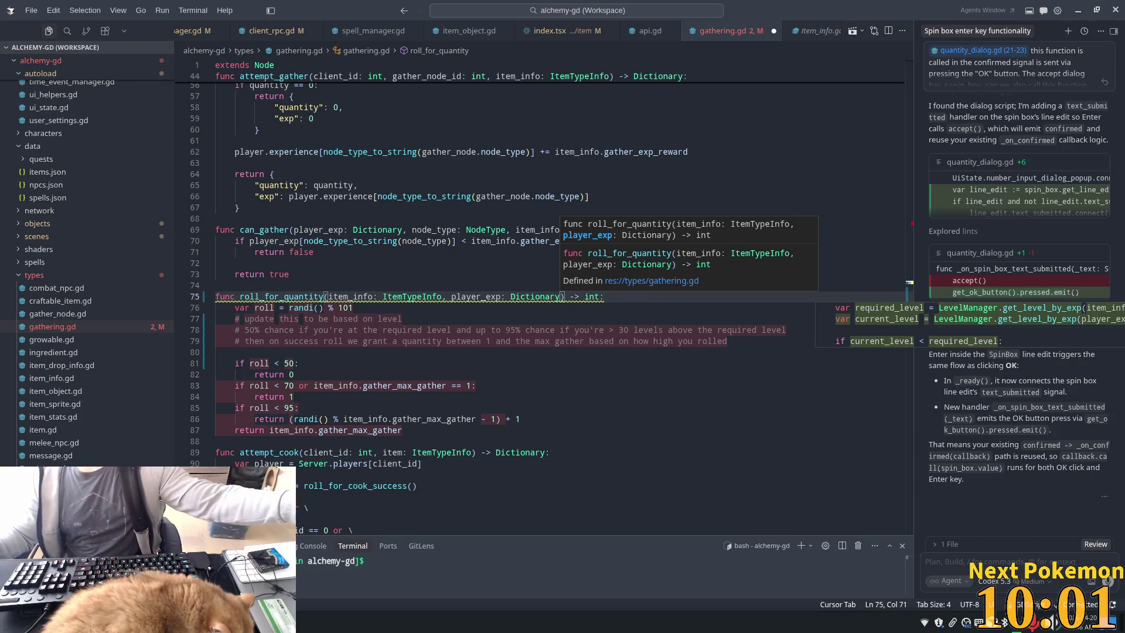
{"action": "key", "text": "Escape"}
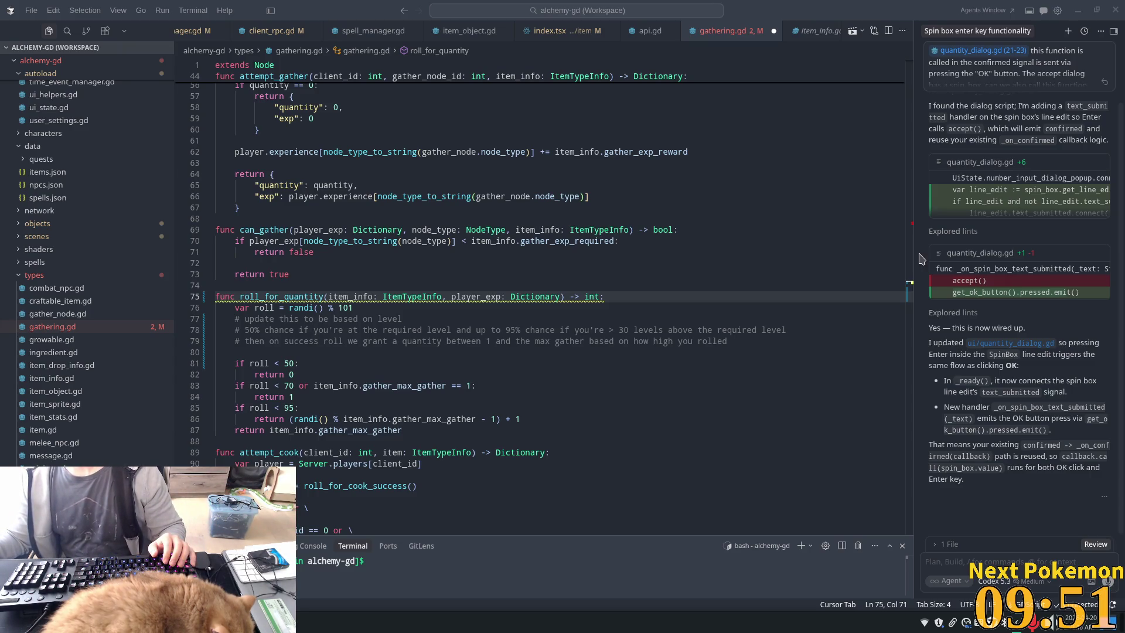
{"action": "left_click", "coordinate": [402, 296]}
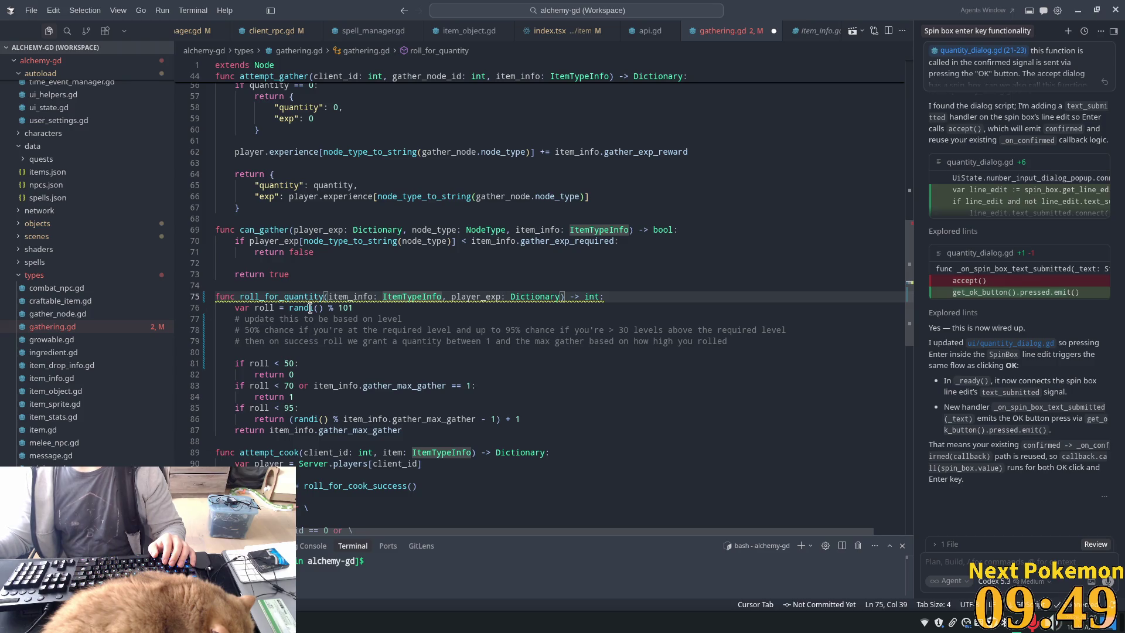
{"action": "double_click", "coordinate": [476, 296]}
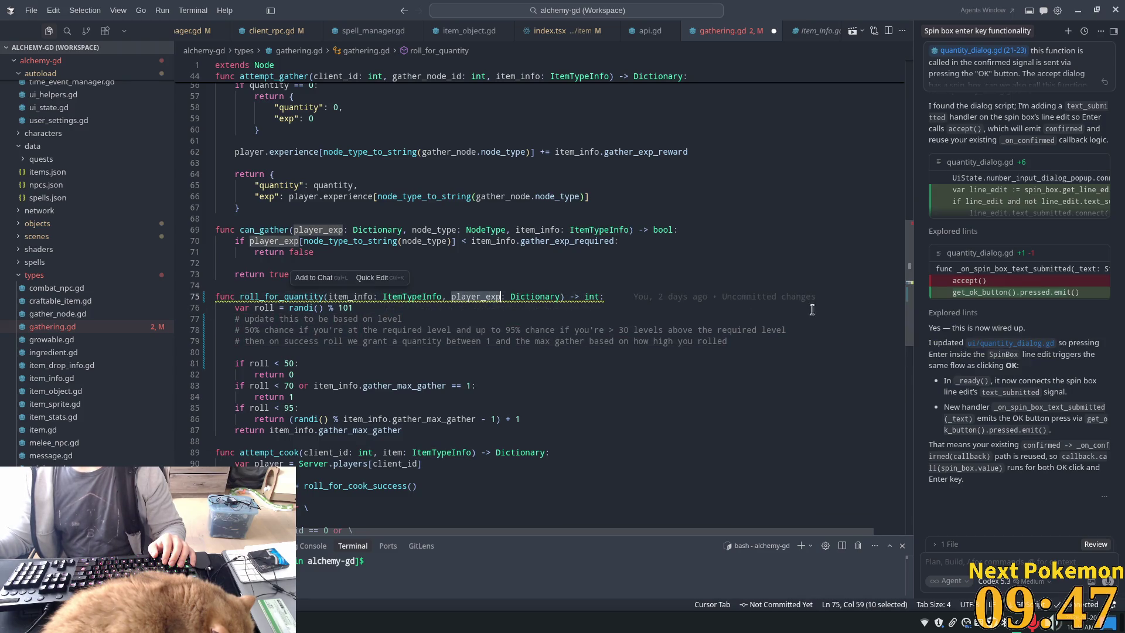
{"action": "key", "text": "End"}
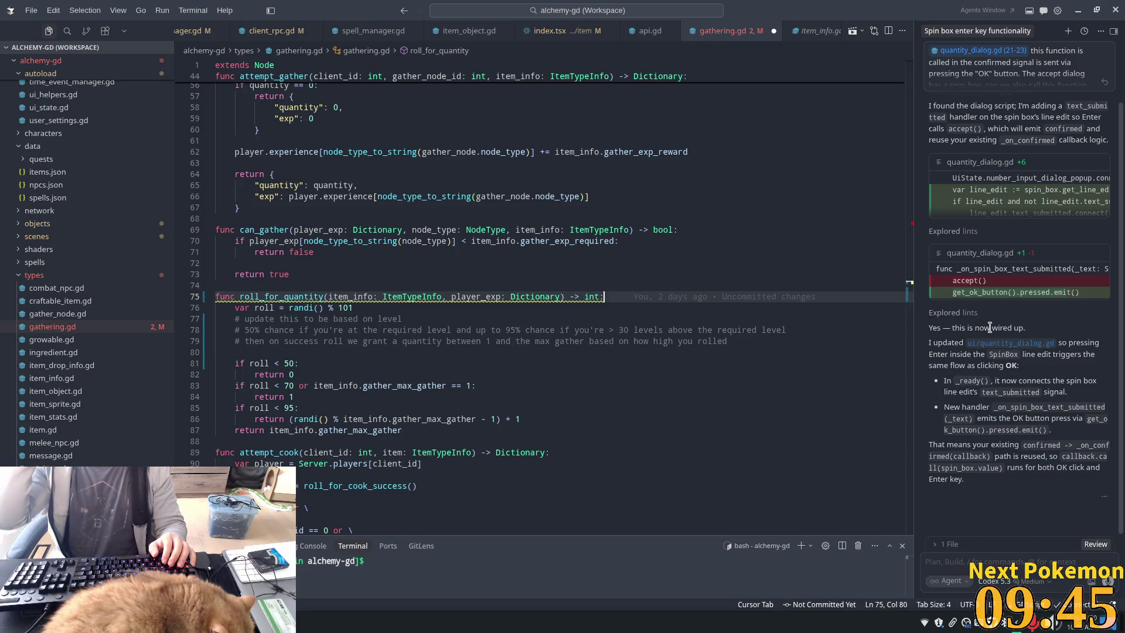
{"action": "key", "text": "Return"}
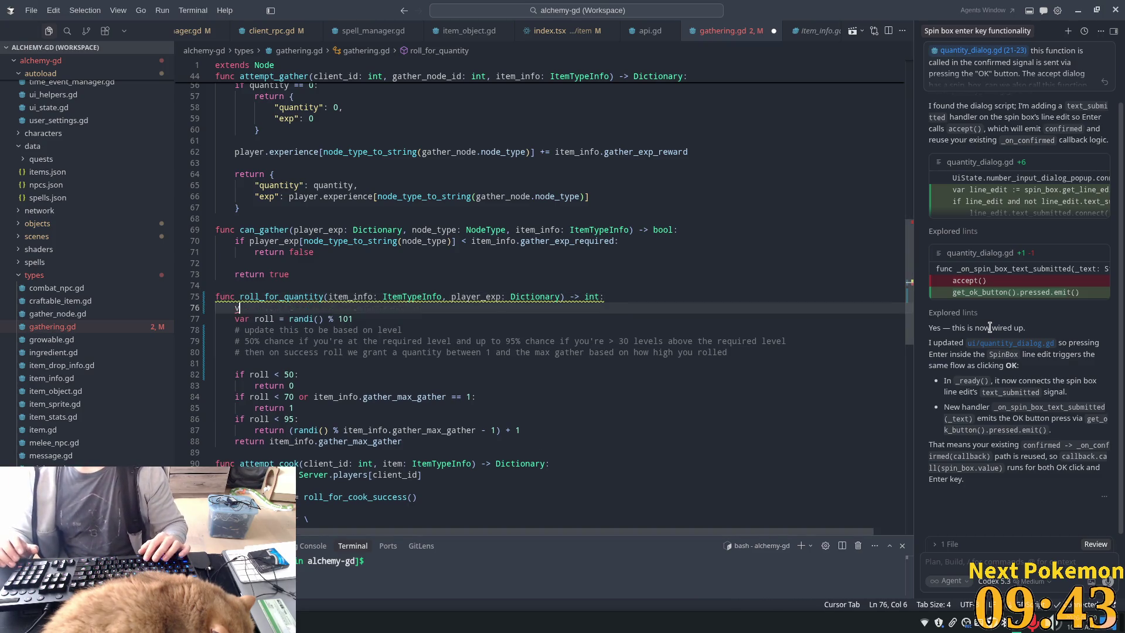
Add the player_level line from player_exp and a node_type parameter to roll_for_quantity.
{"action": "type", "text": "var "}
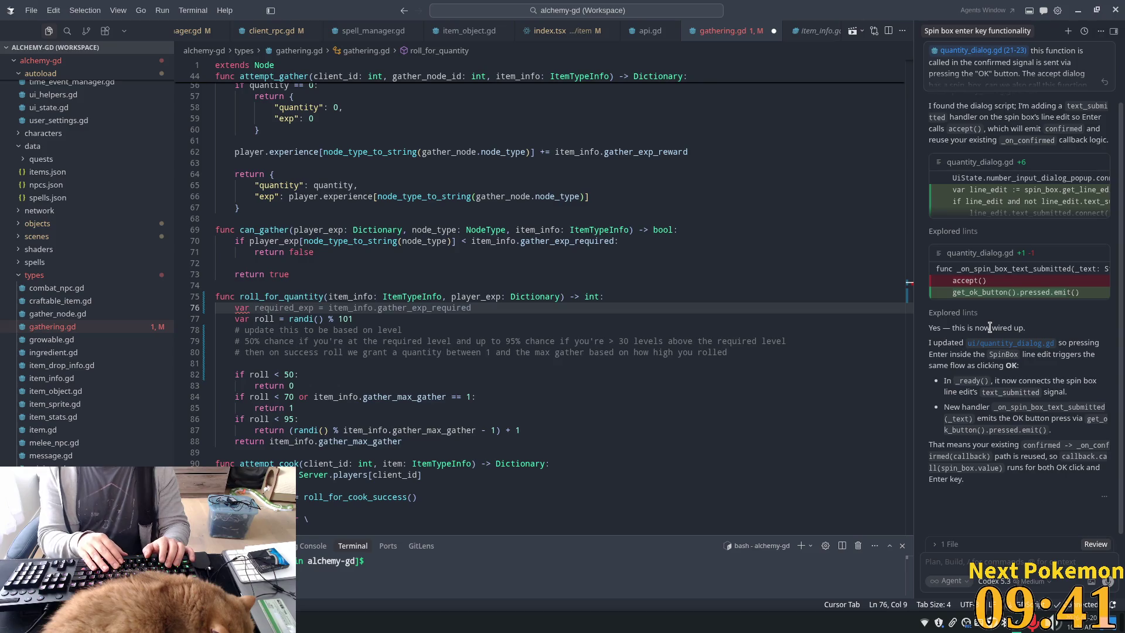
{"action": "type", "text": "player_"}
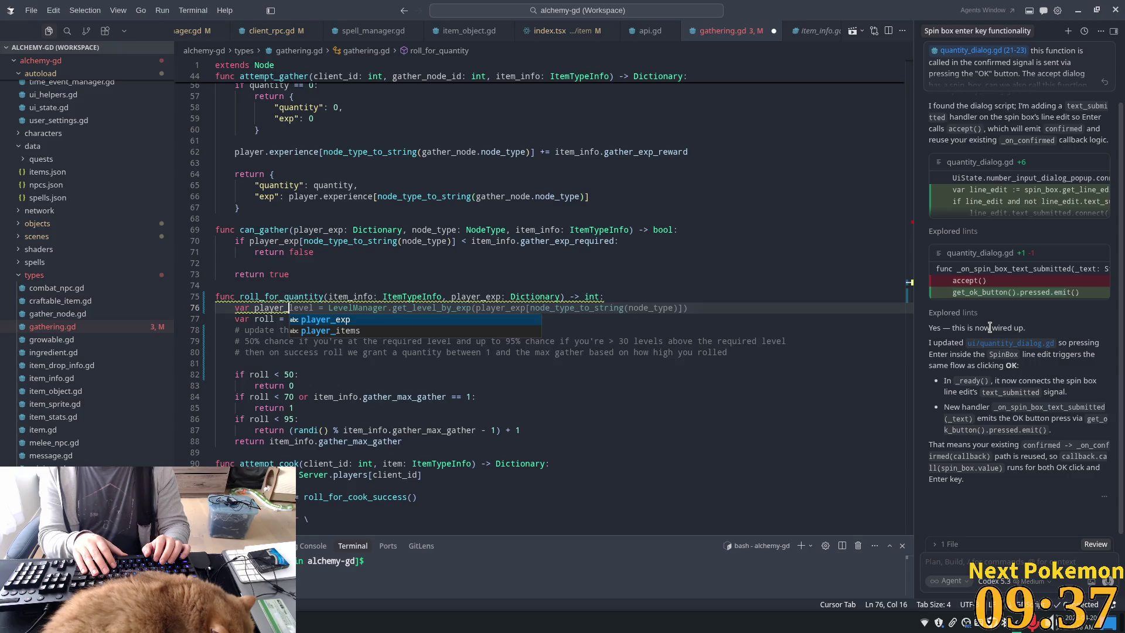
{"action": "type", "text": "level = LevelManager.get_level_by_exp(player_exp[node_type_to_string(node_type"}
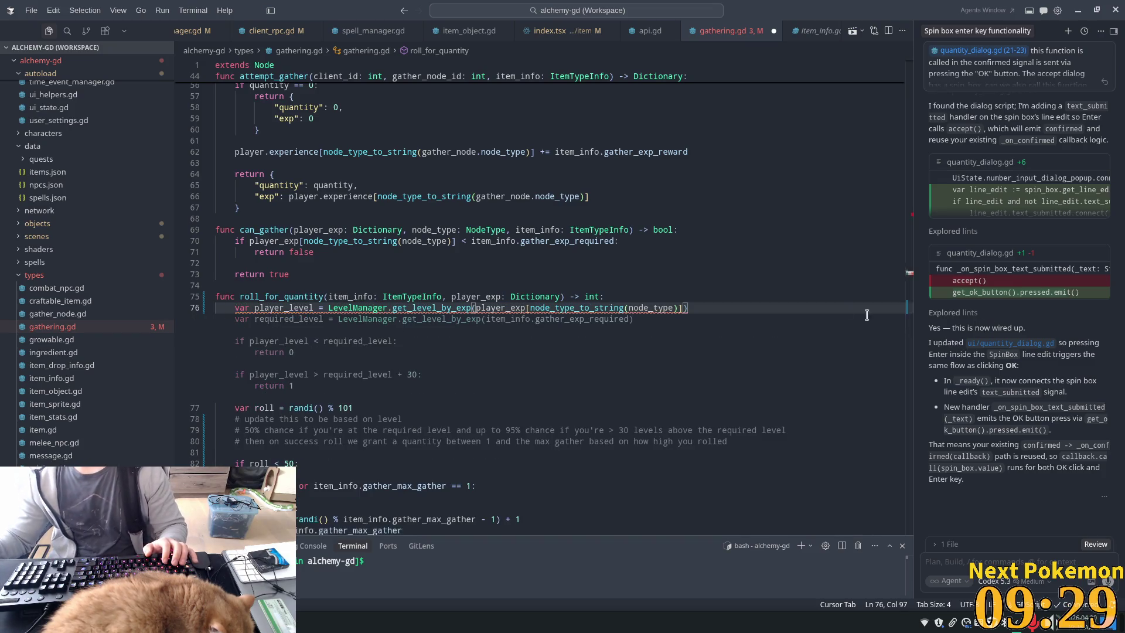
{"action": "key", "text": "Tab"}
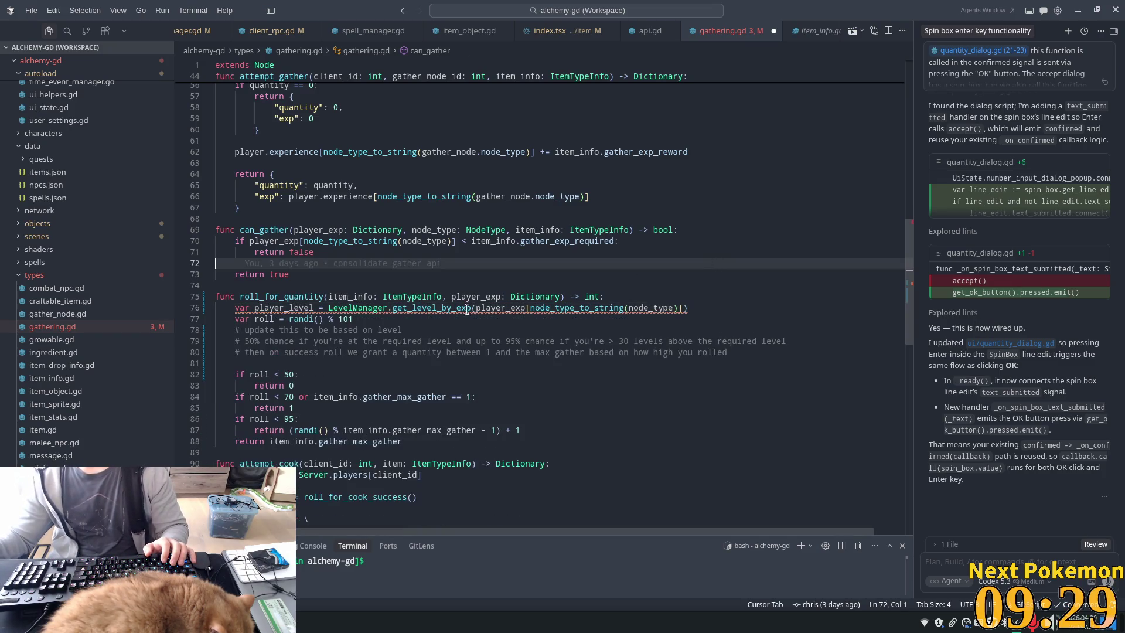
{"action": "key", "text": "Tab"}
{"action": "double_click", "coordinate": [439, 297]}
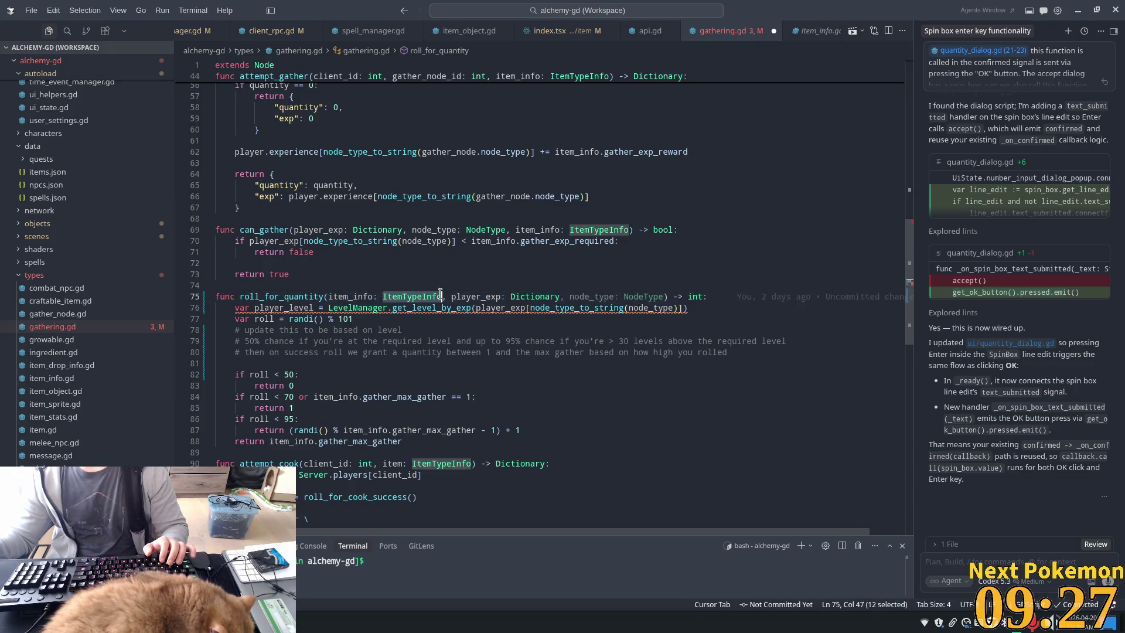
{"action": "scroll", "coordinate": [658, 240], "scroll_direction": "up", "scroll_amount": 2}
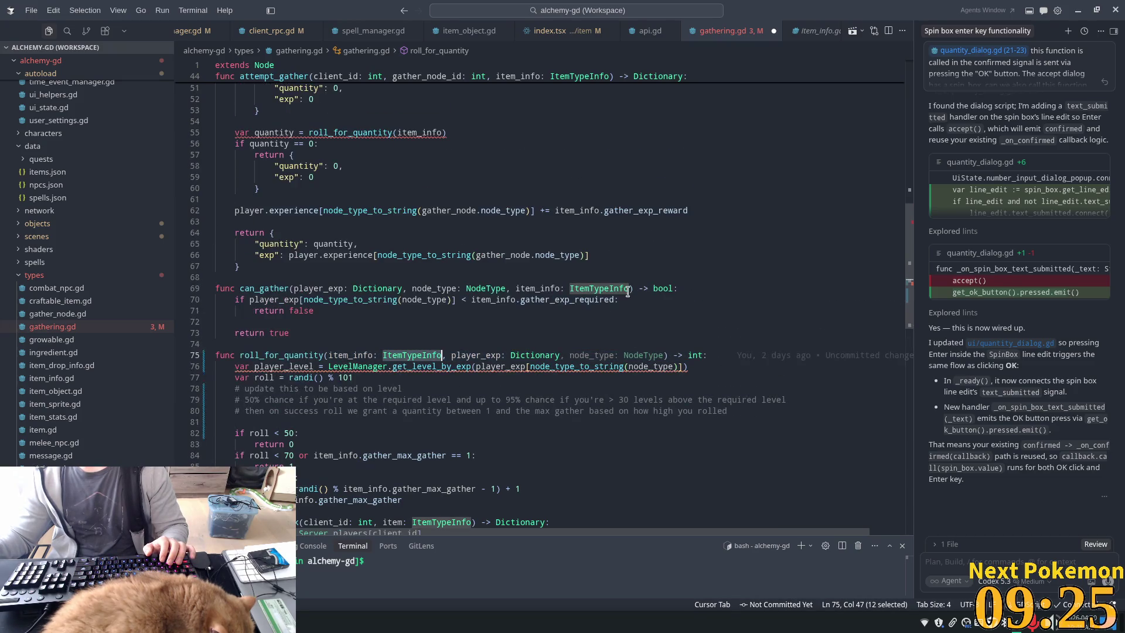
{"action": "left_click", "coordinate": [664, 356]}
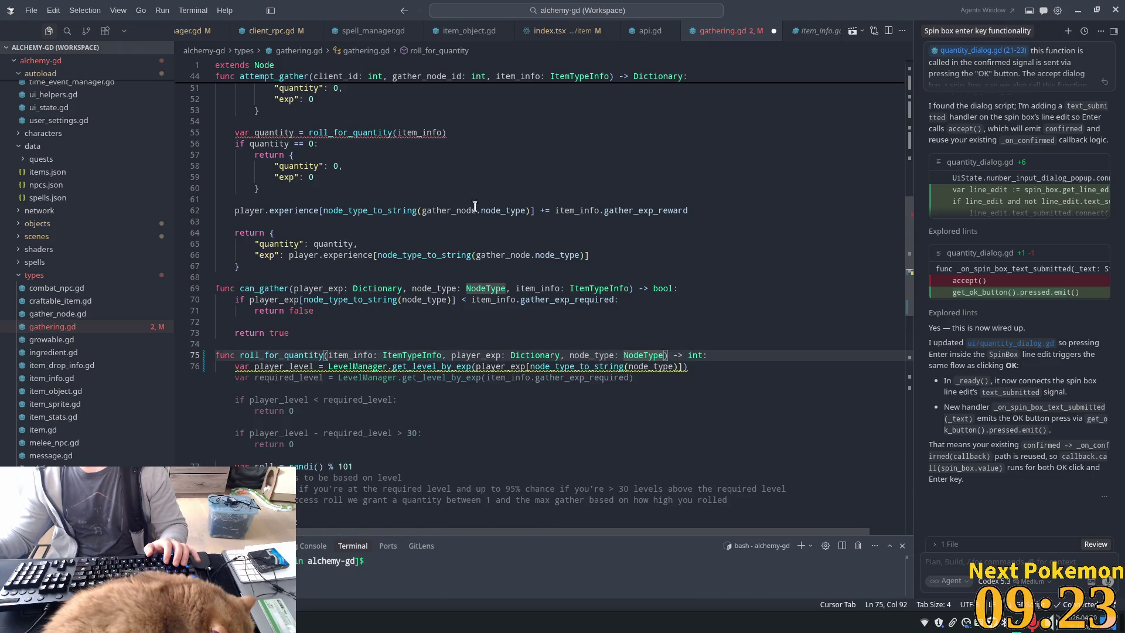
Pass the experience and node_type arguments in attempt_gather's roll_for_quantity call.
{"action": "scroll", "coordinate": [400, 154], "scroll_direction": "up", "scroll_amount": 3}
{"action": "left_click", "coordinate": [438, 98]}
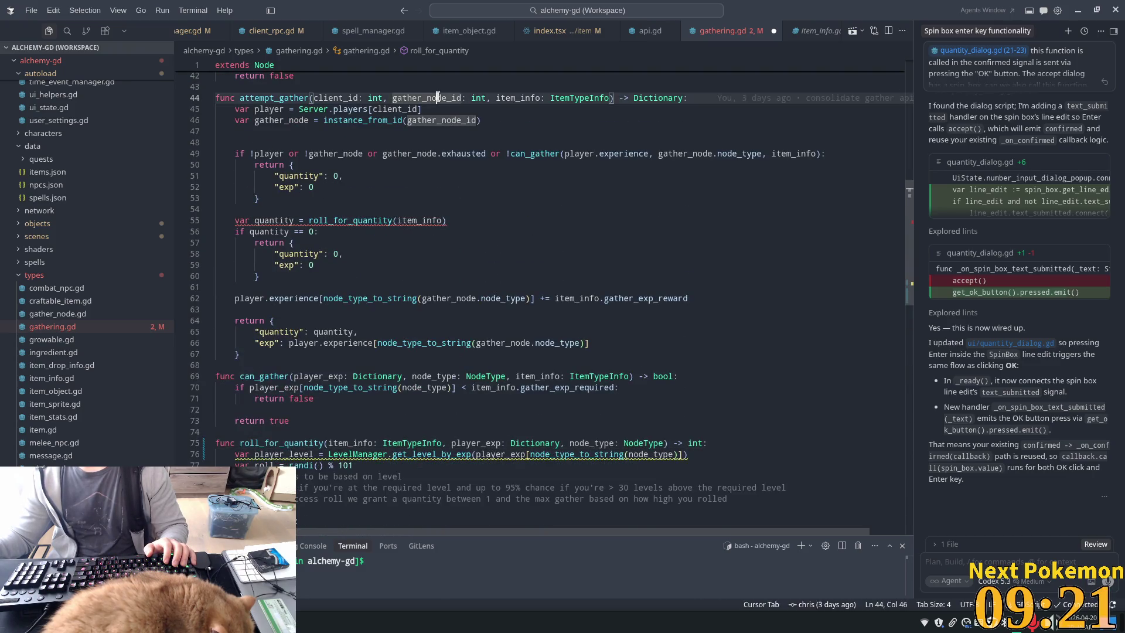
{"action": "double_click", "coordinate": [301, 119]}
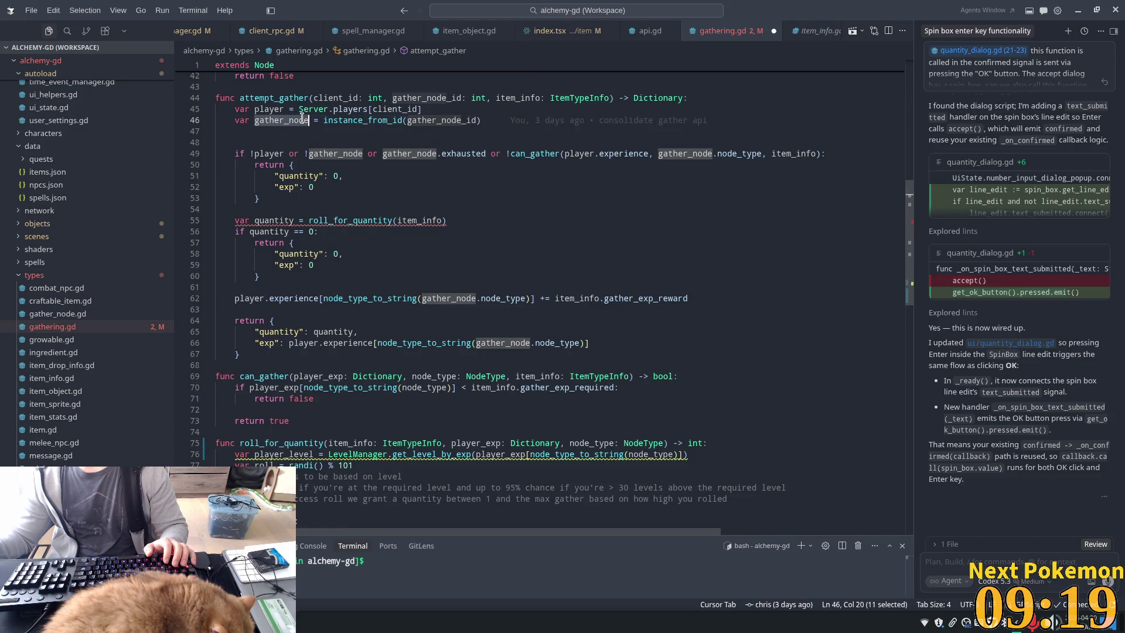
{"action": "double_click", "coordinate": [335, 154]}
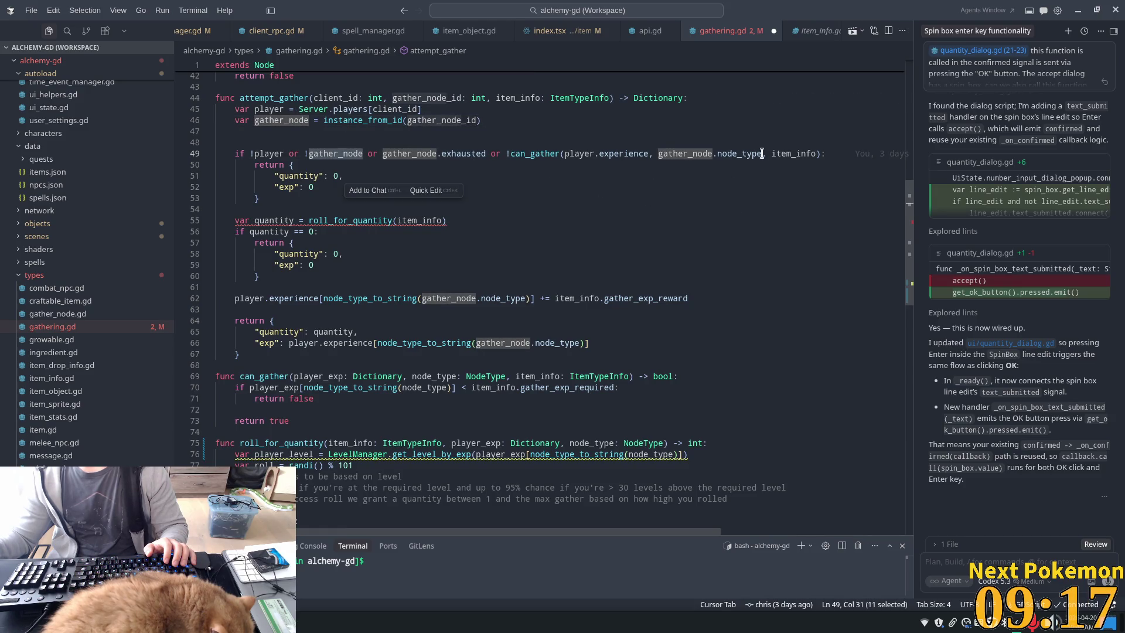
{"action": "left_click", "coordinate": [442, 221]}
{"action": "type", "text": ","}
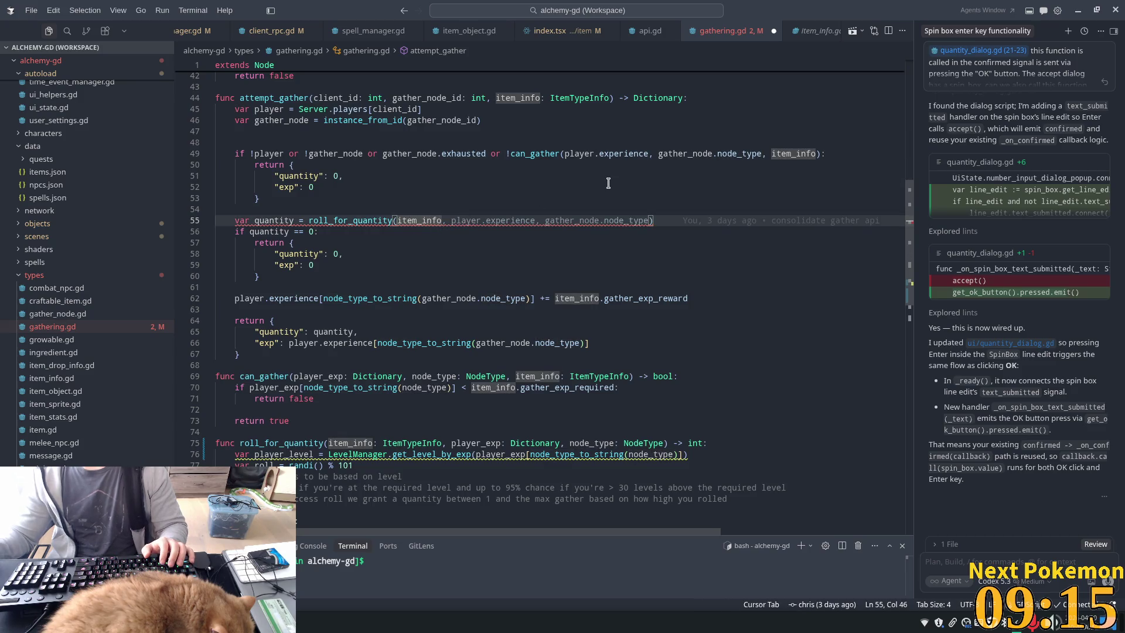
{"action": "key", "text": "Tab"}
Inspect LevelManager.get_level_by_exp and move to the end of the player_level line.
{"action": "scroll", "coordinate": [606, 183], "scroll_direction": "down", "scroll_amount": 3}
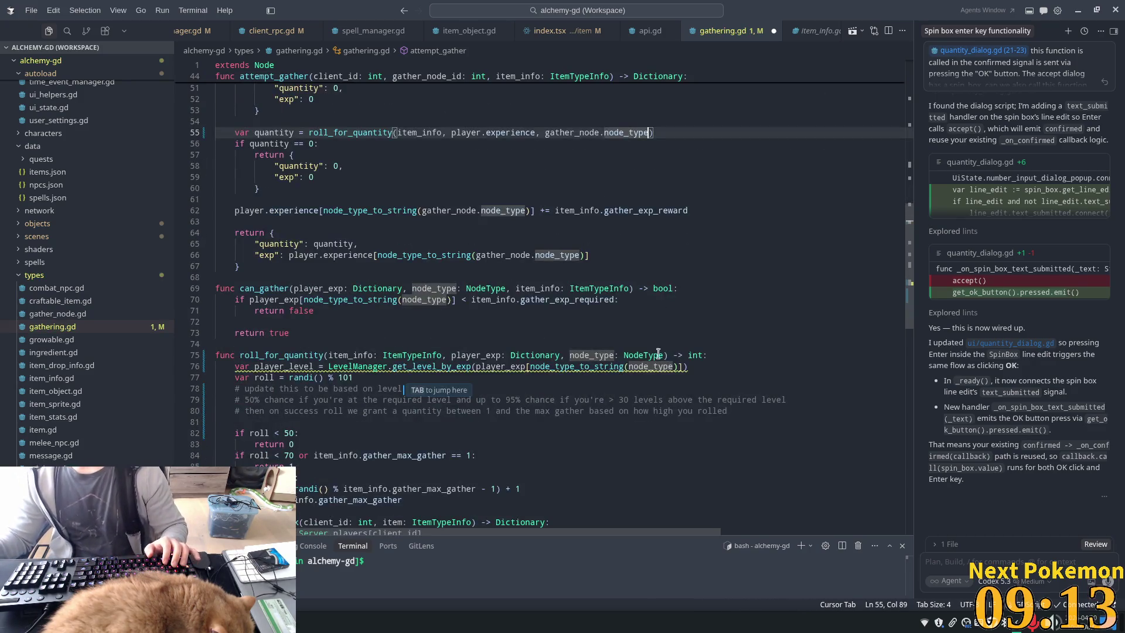
{"action": "scroll", "coordinate": [658, 352], "scroll_direction": "down", "scroll_amount": 4}
{"action": "left_click", "coordinate": [285, 238]}
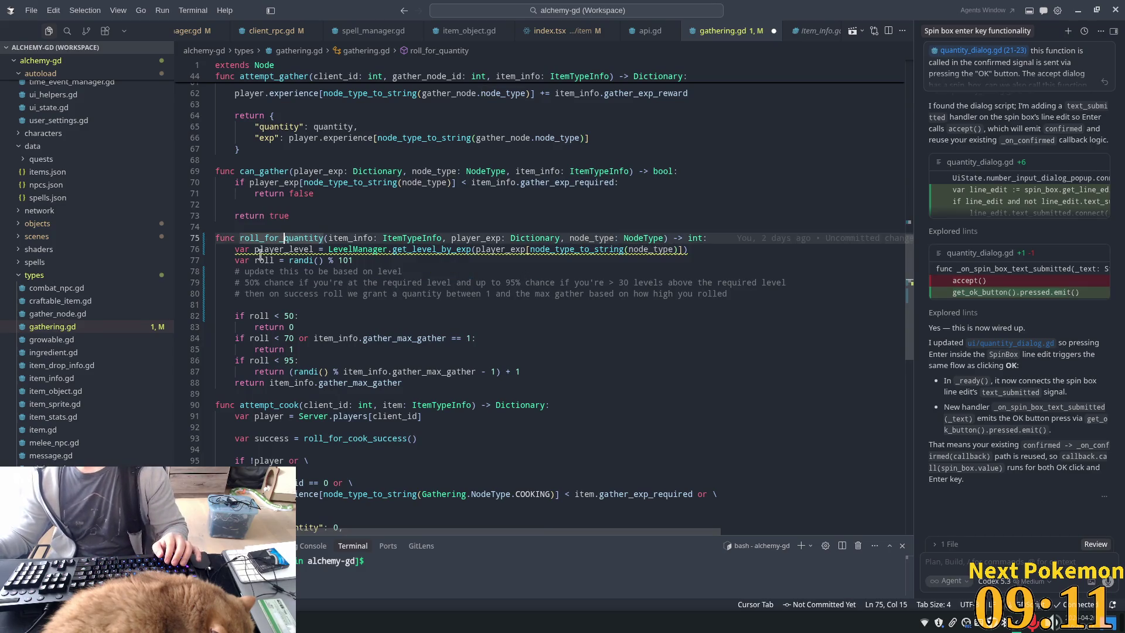
{"action": "double_click", "coordinate": [419, 249]}
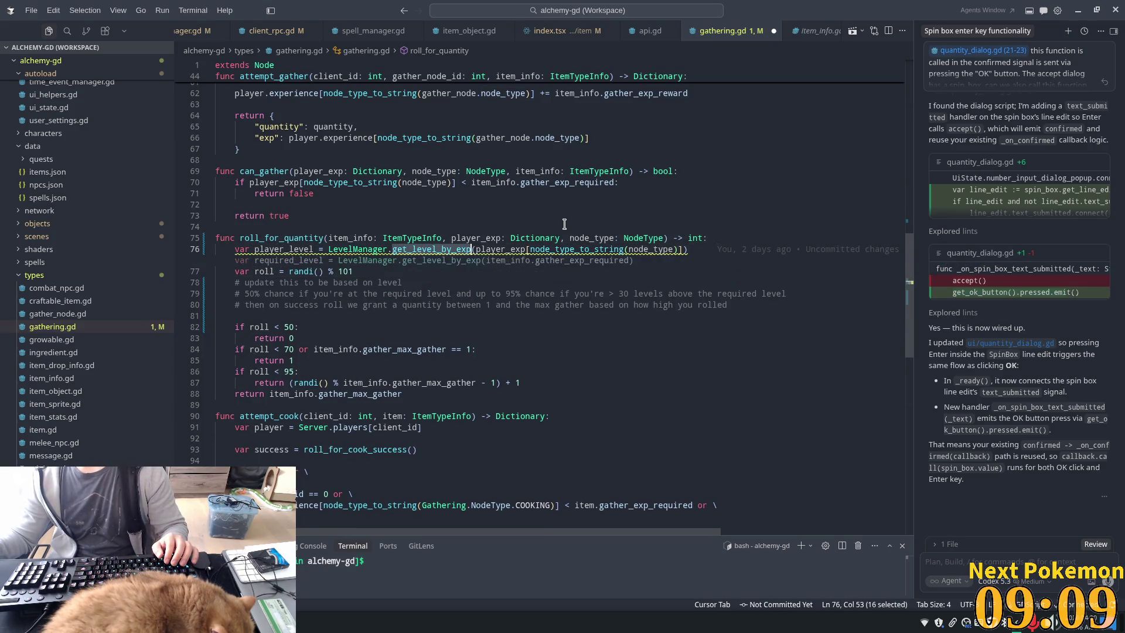
{"action": "left_click", "coordinate": [370, 249]}
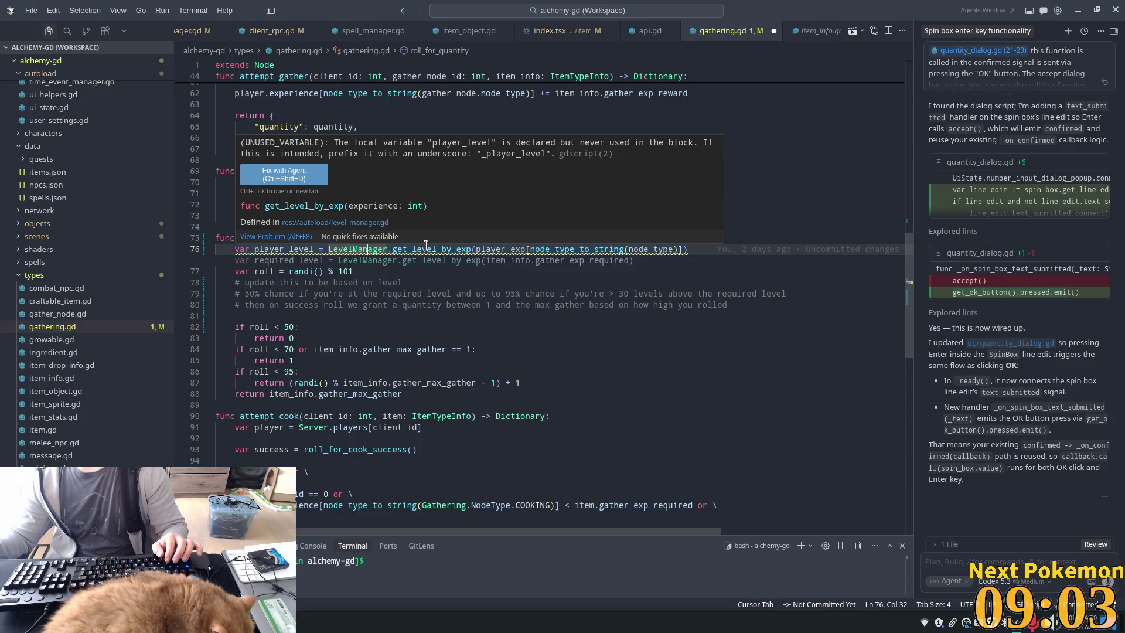
{"action": "left_click", "coordinate": [724, 250]}
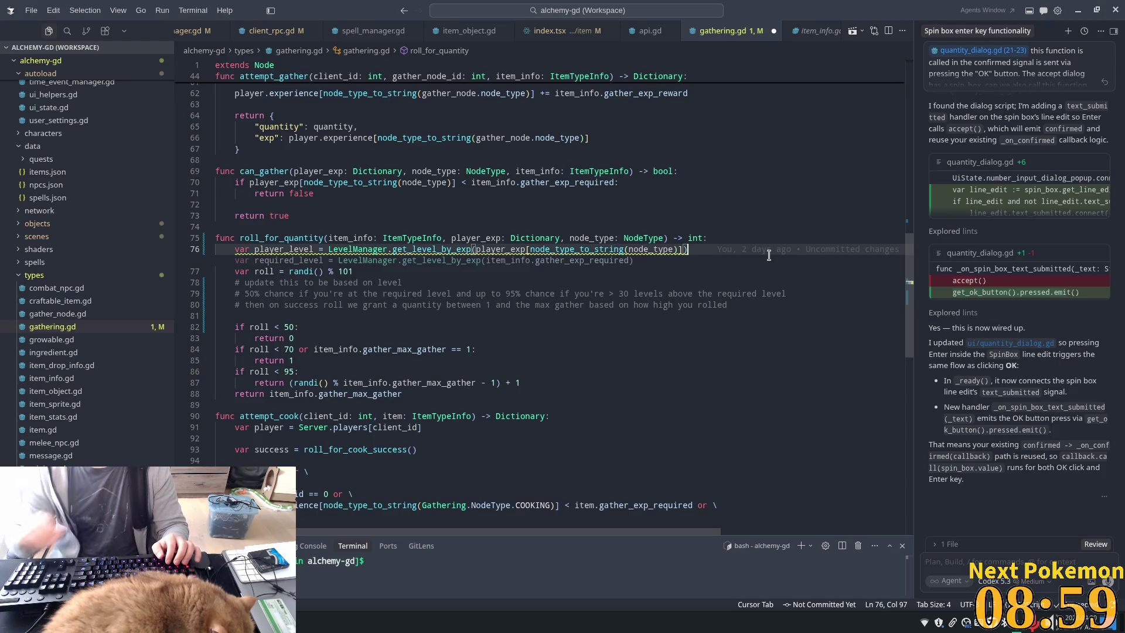
Add a required_level line from gather_exp_required below player_level.
{"action": "key", "text": "Return"}
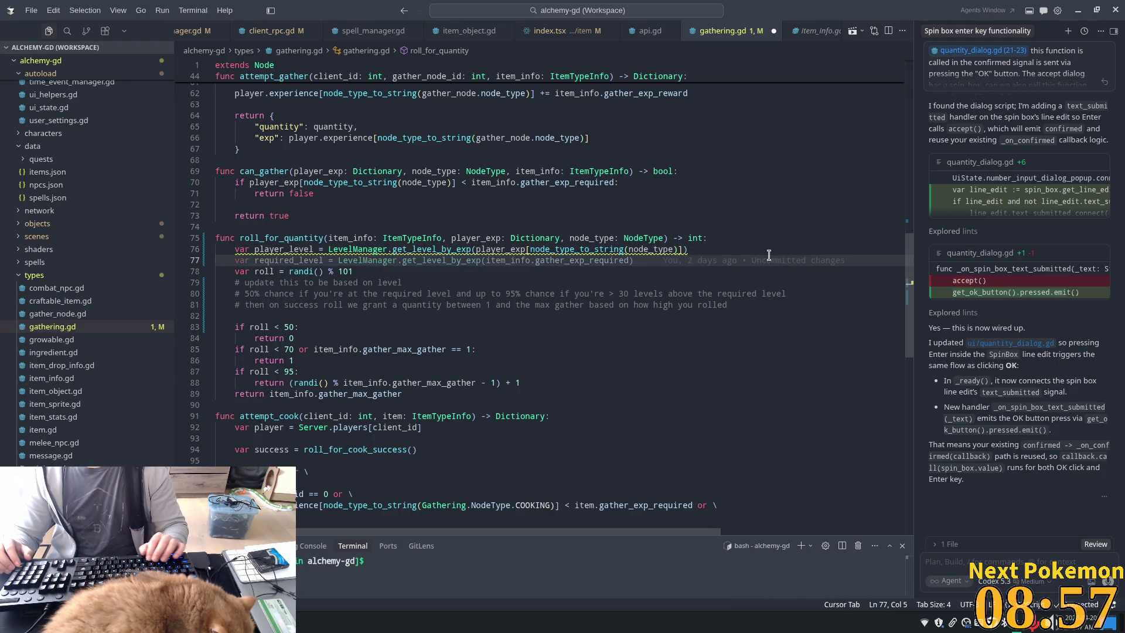
{"action": "type", "text": "var"}
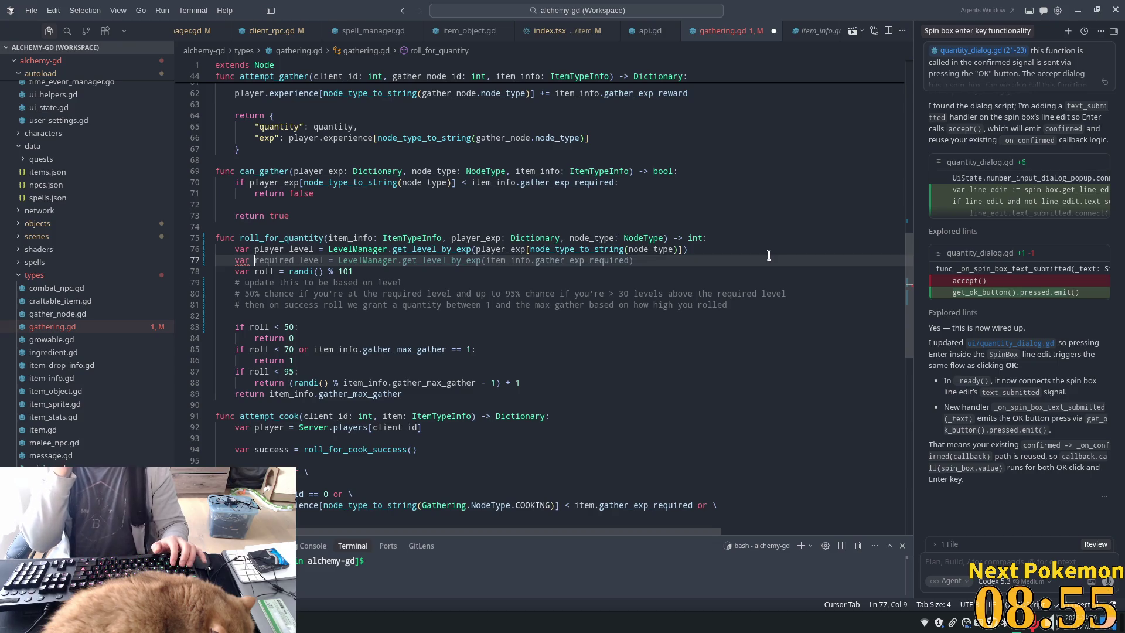
{"action": "key", "text": "Tab"}
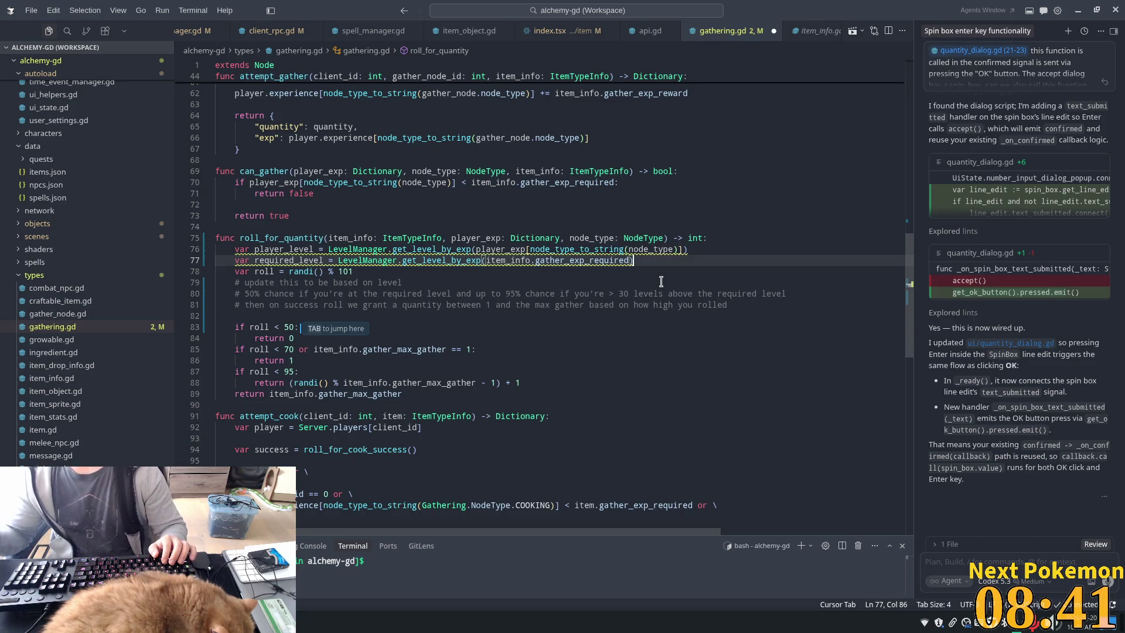
{"action": "left_click", "coordinate": [412, 260]}
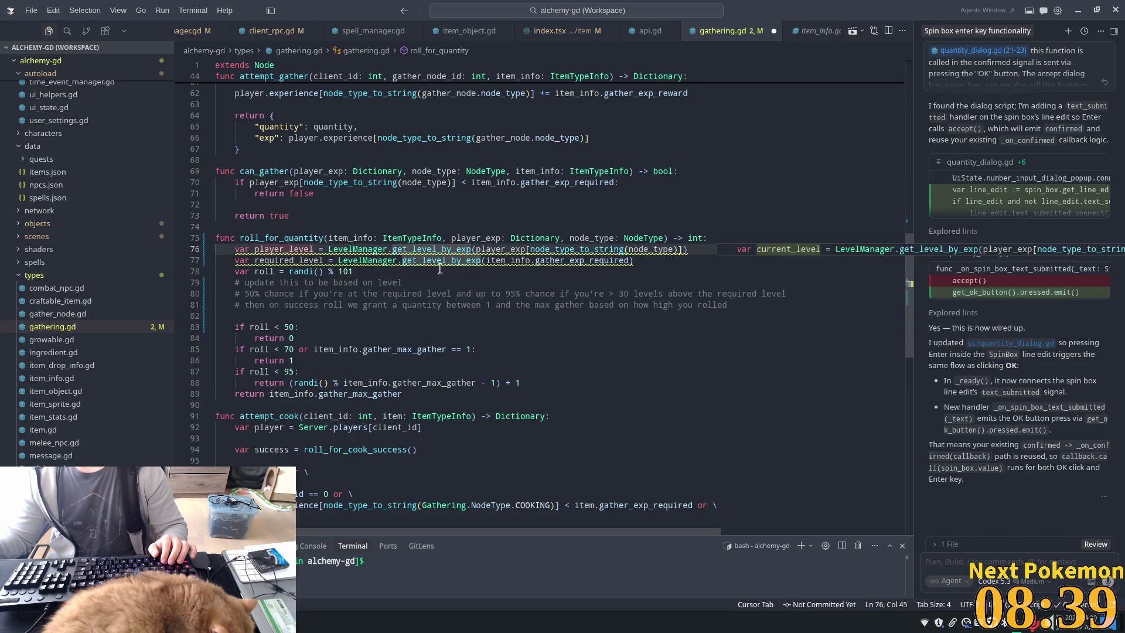
{"action": "left_click", "coordinate": [404, 249]}
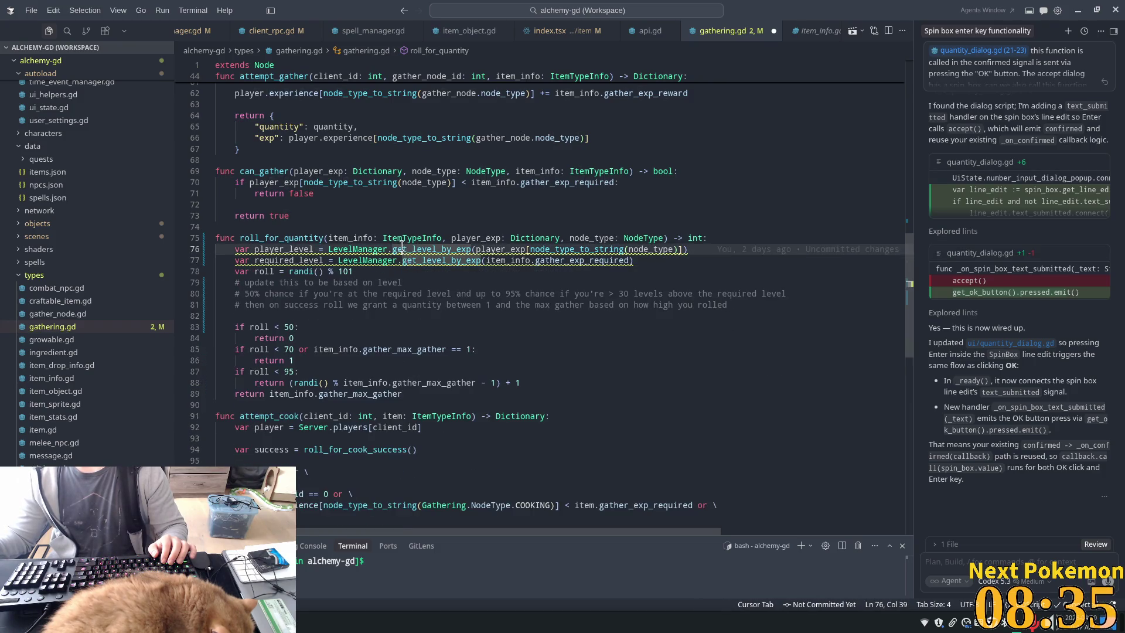
{"action": "left_click", "coordinate": [412, 260]}
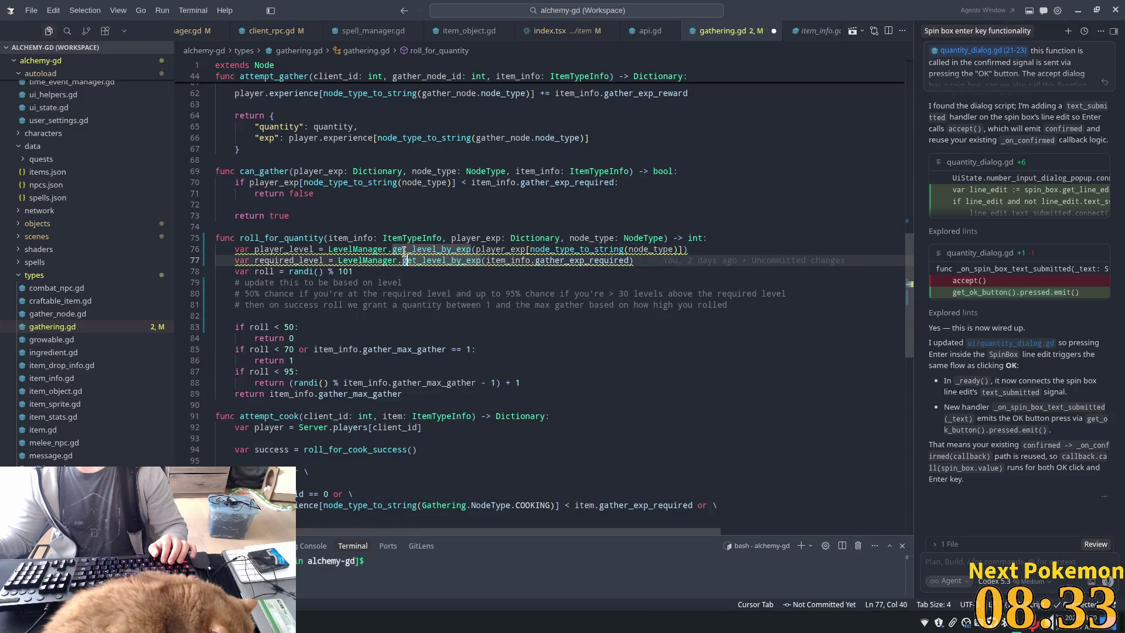
{"action": "left_click", "coordinate": [406, 259]}
{"action": "key", "text": "Up"}
{"action": "key", "text": "Up"}
{"action": "key", "text": "Up"}
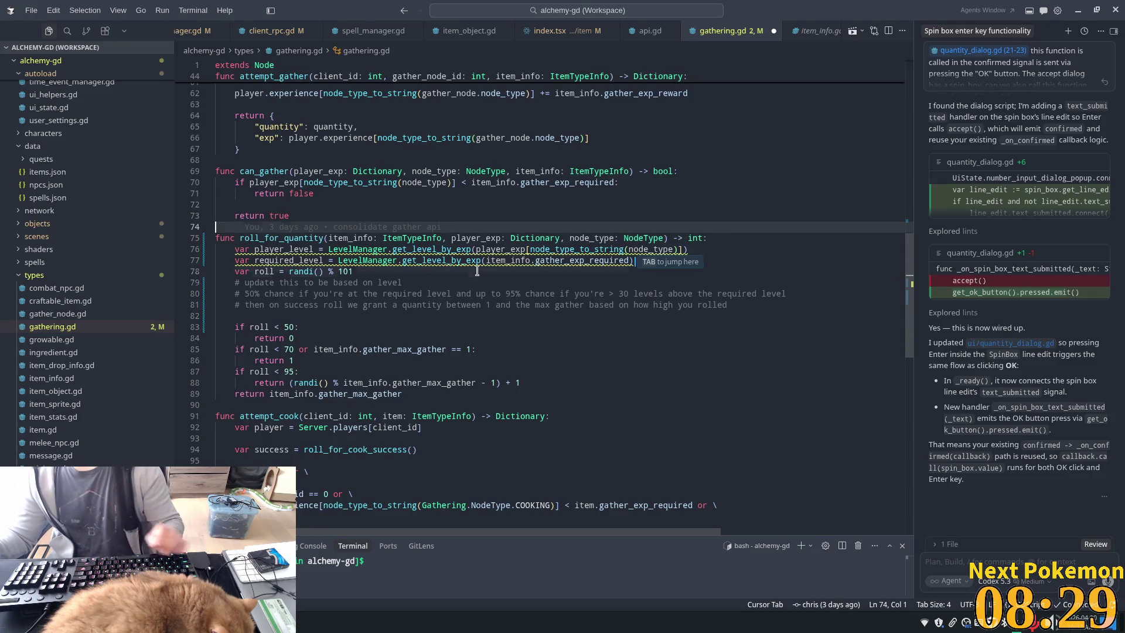
{"action": "left_click", "coordinate": [640, 271]}
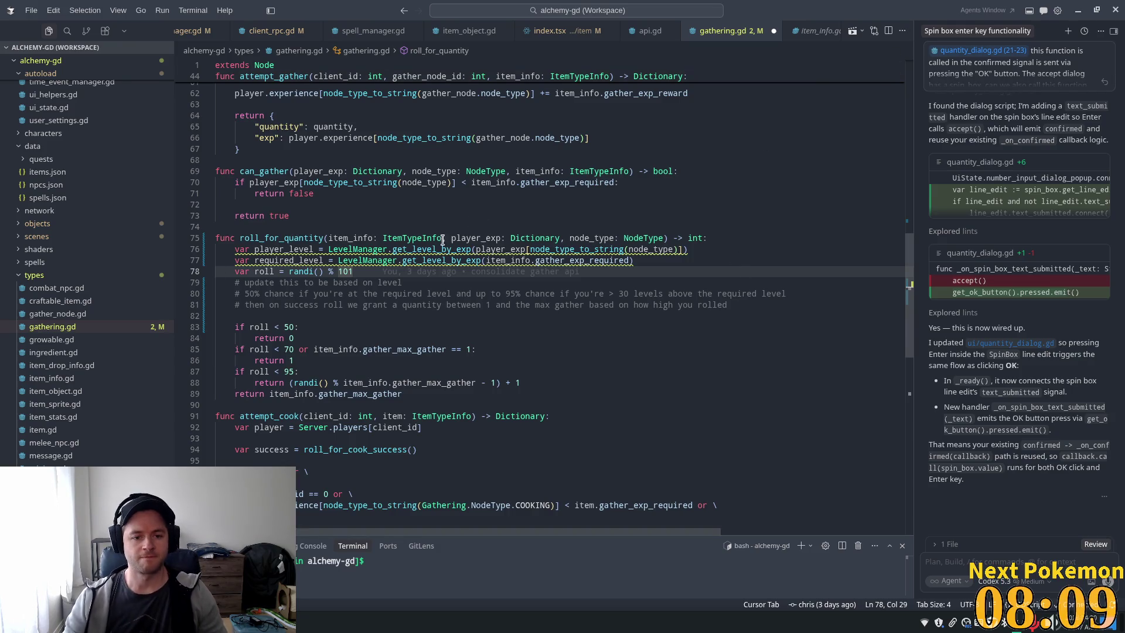
Add print("player_level: %s, required_level: %s" % [player_level, required_level]) after required_level.
{"action": "left_click", "coordinate": [417, 313]}
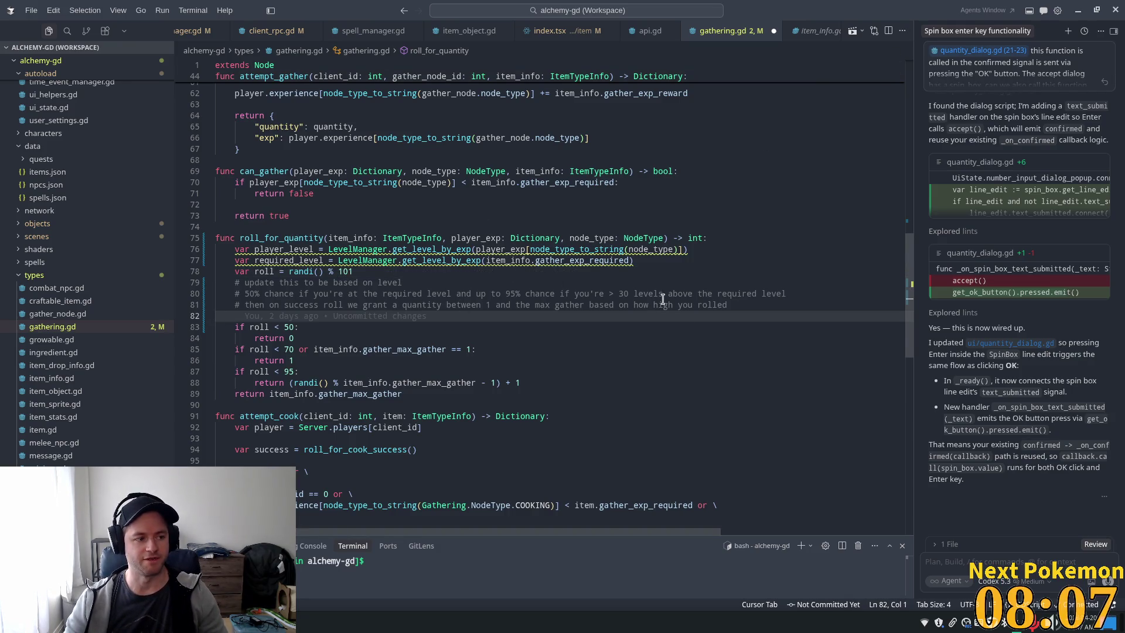
{"action": "left_click", "coordinate": [636, 262]}
{"action": "key", "text": "Up"}
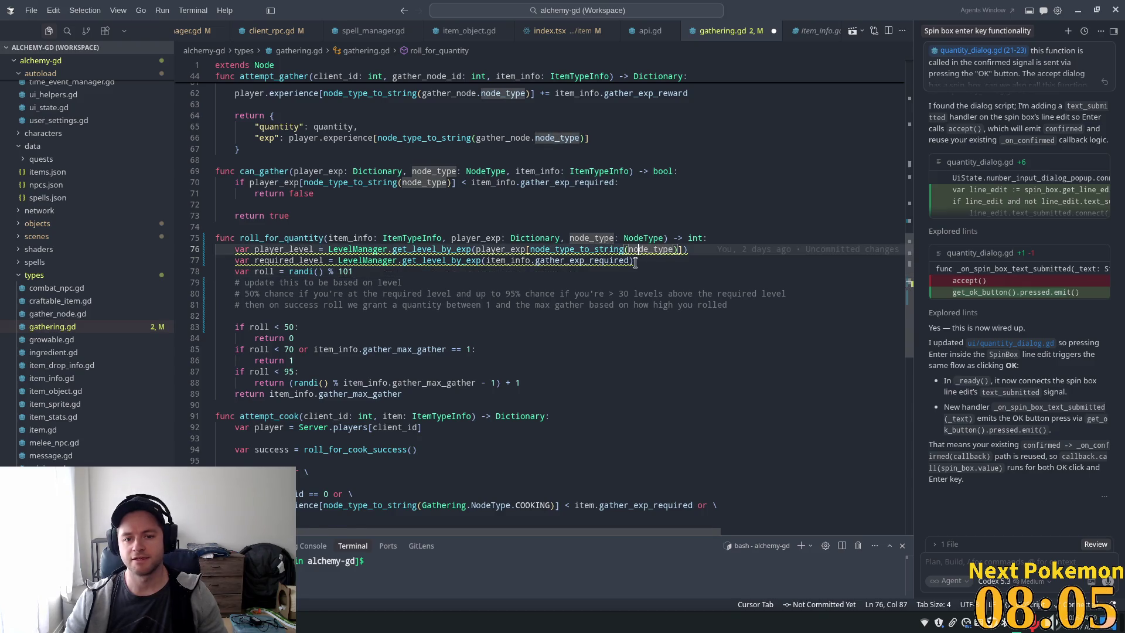
{"action": "left_click", "coordinate": [636, 263]}
{"action": "key", "text": "Return"}
{"action": "type", "text": "pri"}
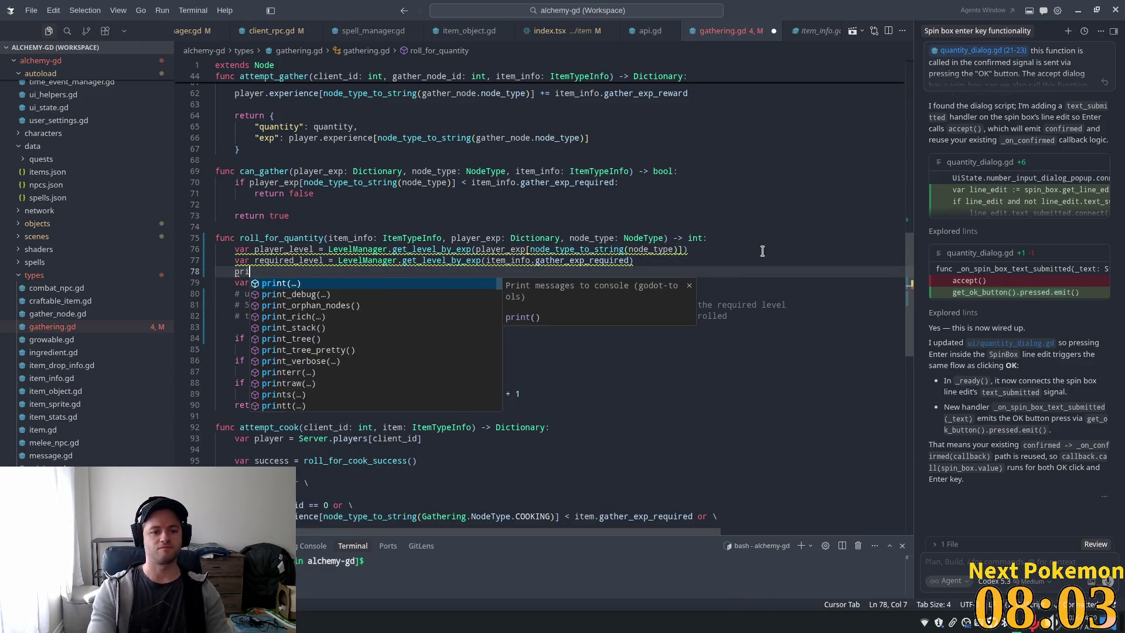
{"action": "type", "text": "nt("}
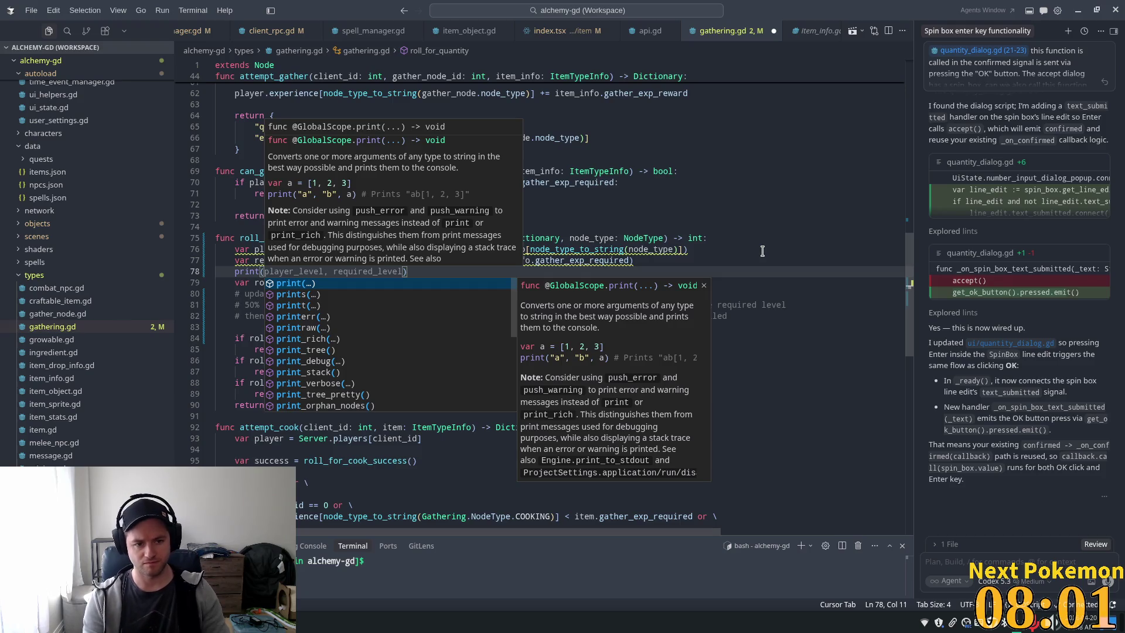
{"action": "type", "text": "\""}
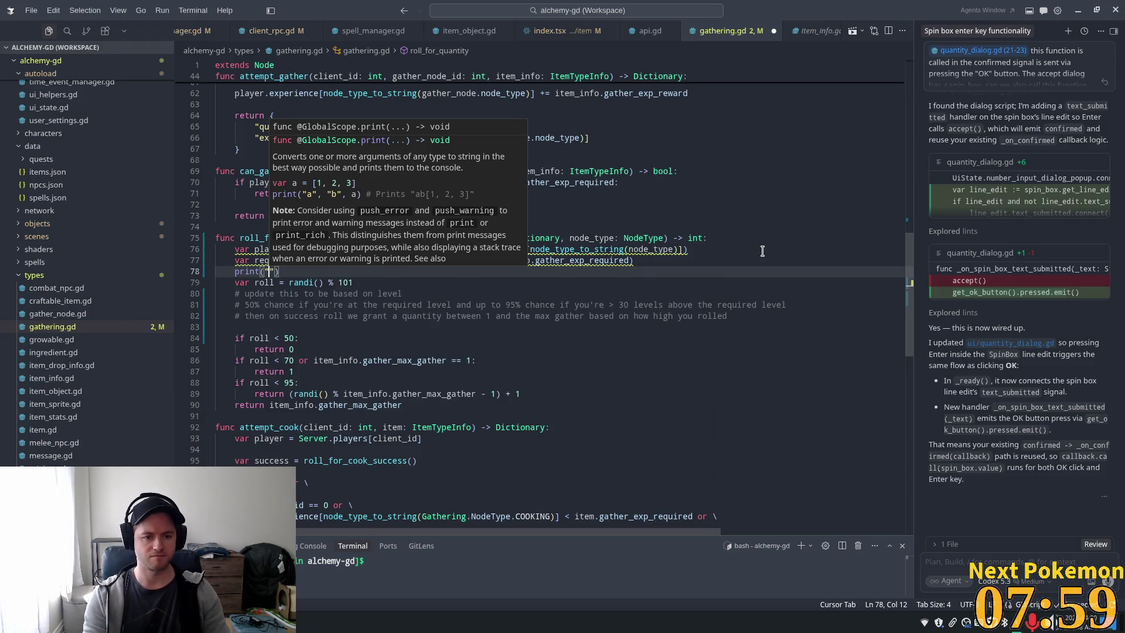
{"action": "key", "text": "Tab"}
{"action": "key", "text": "Tab"}
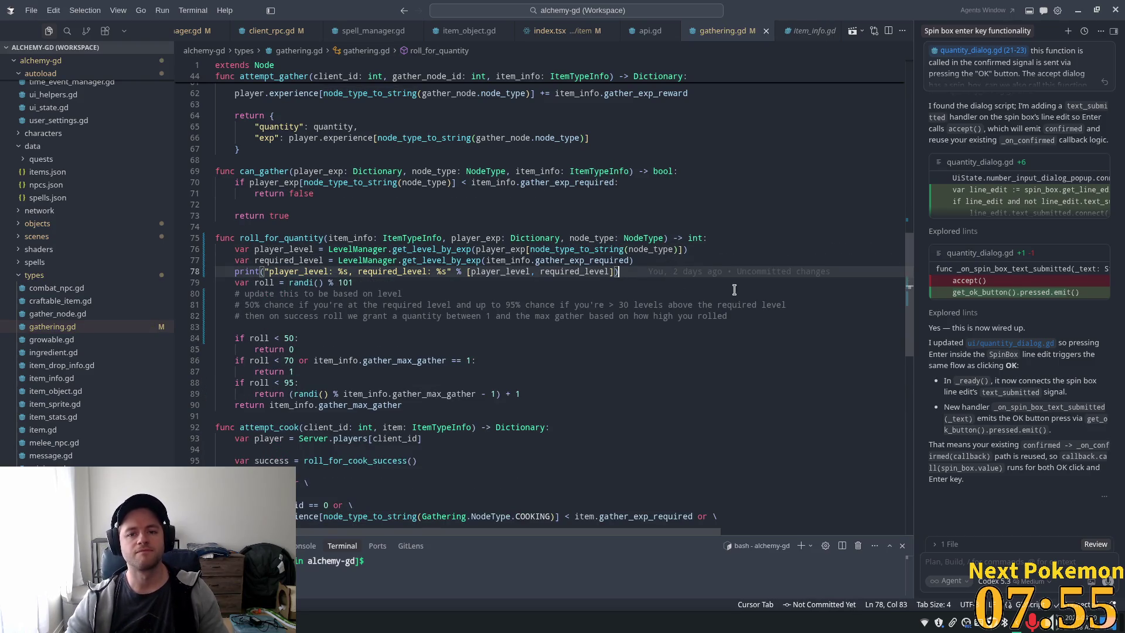
{"action": "key", "text": "alt+Tab"}
Run the Alchemy project, arrange its two debug windows, and walk the character up and left.
{"action": "left_click", "coordinate": [987, 27]}
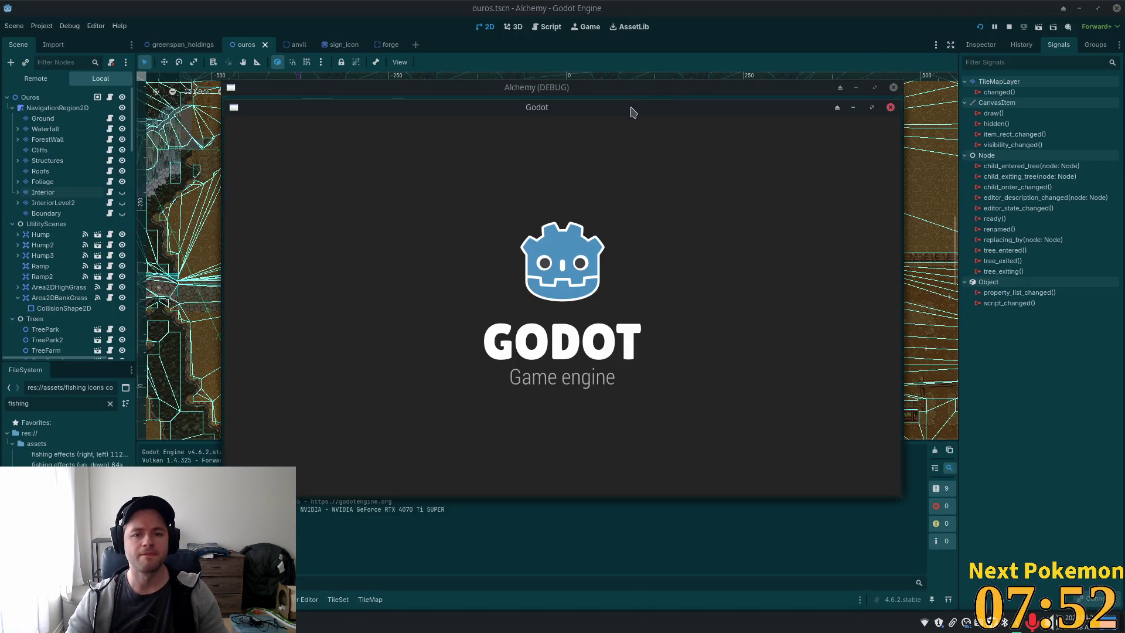
{"action": "left_click_drag", "start_coordinate": [633, 112], "coordinate": [427, 48]}
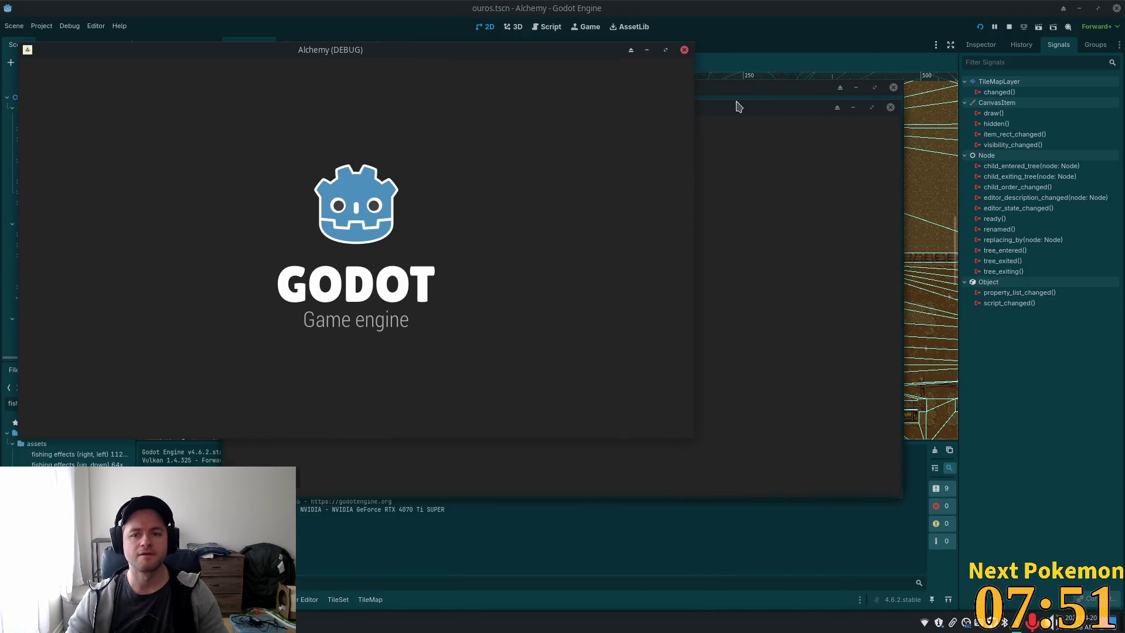
{"action": "left_click_drag", "start_coordinate": [801, 122], "coordinate": [932, 182]}
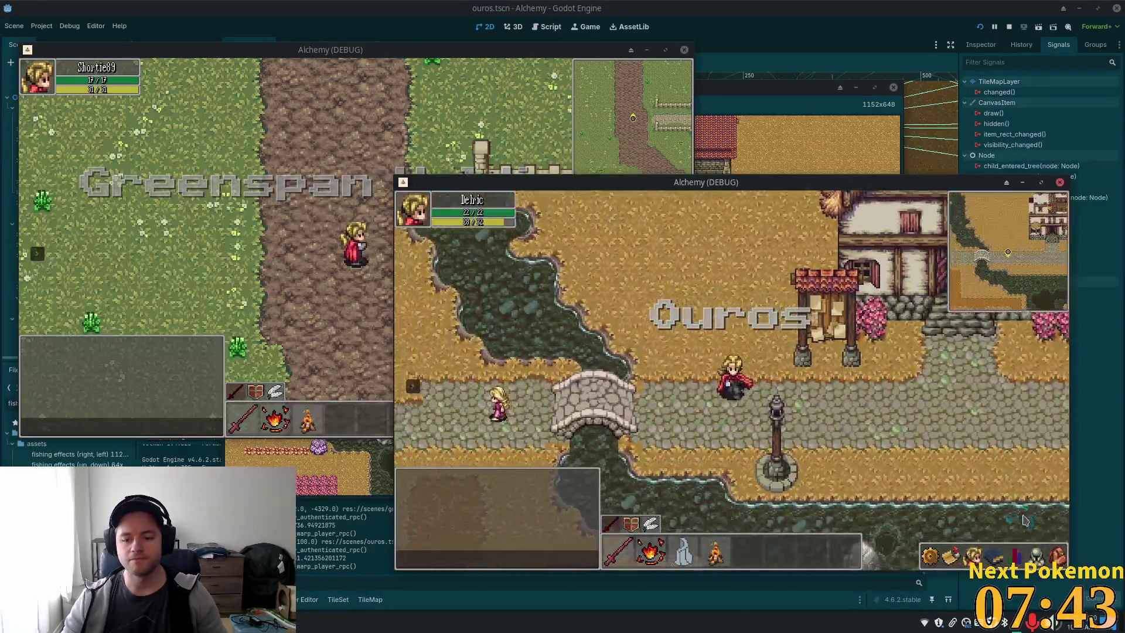
{"action": "key", "text": "Up"}
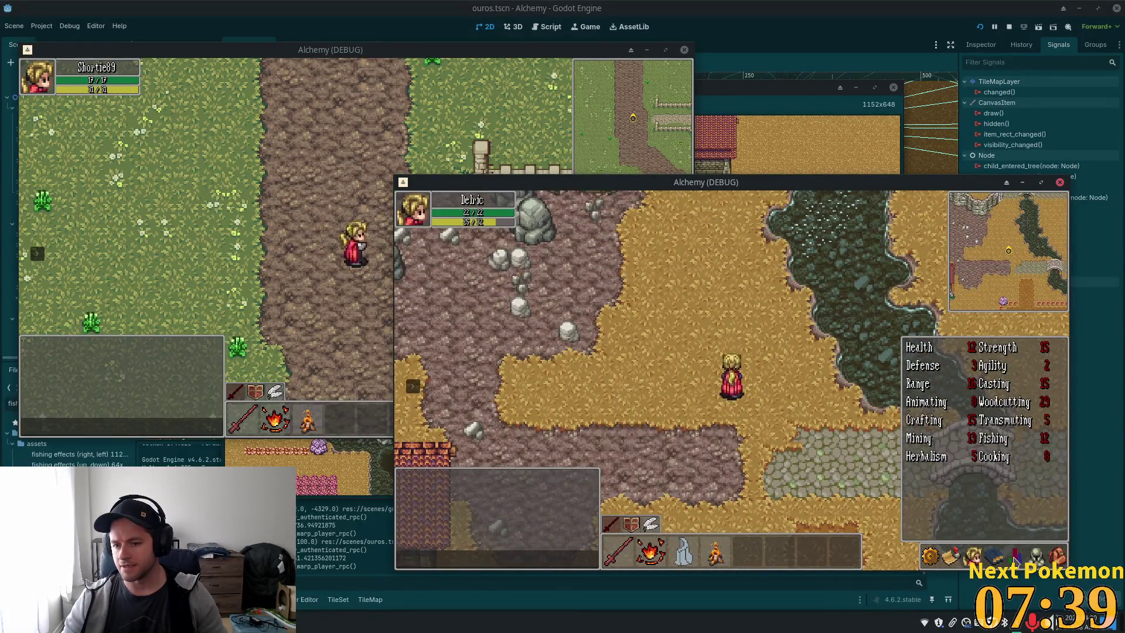
{"action": "key", "text": "Left"}
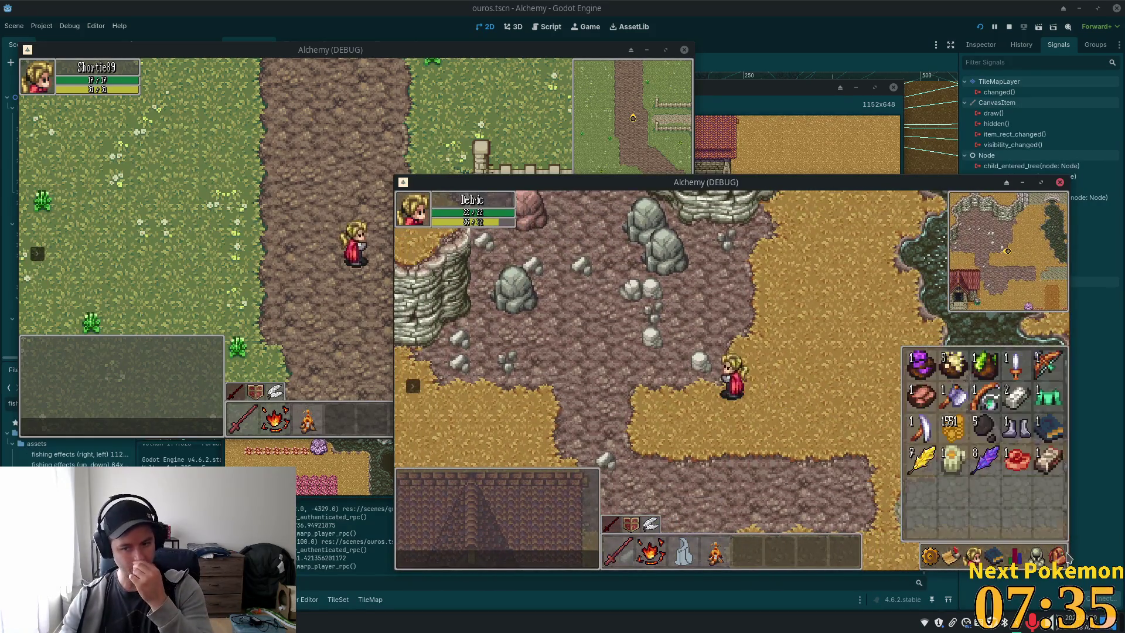
Mine the Copper Deposit and then the Stone Deposit in the cave.
{"action": "left_click", "coordinate": [991, 548]}
{"action": "key", "text": "Up"}
{"action": "key", "text": "Left"}
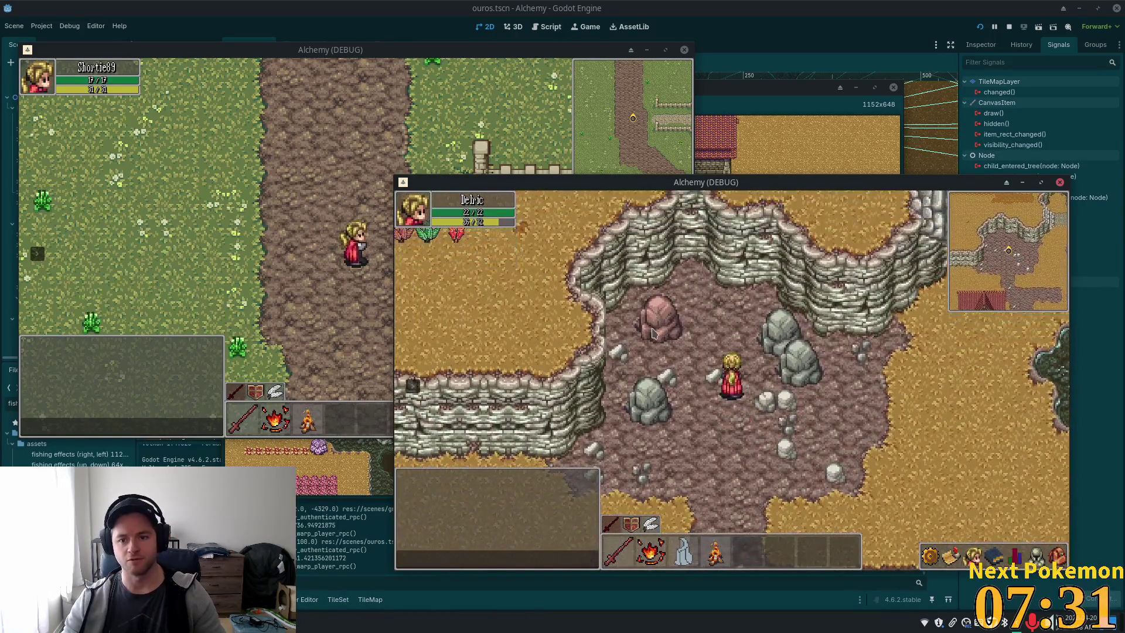
{"action": "left_click", "coordinate": [654, 333]}
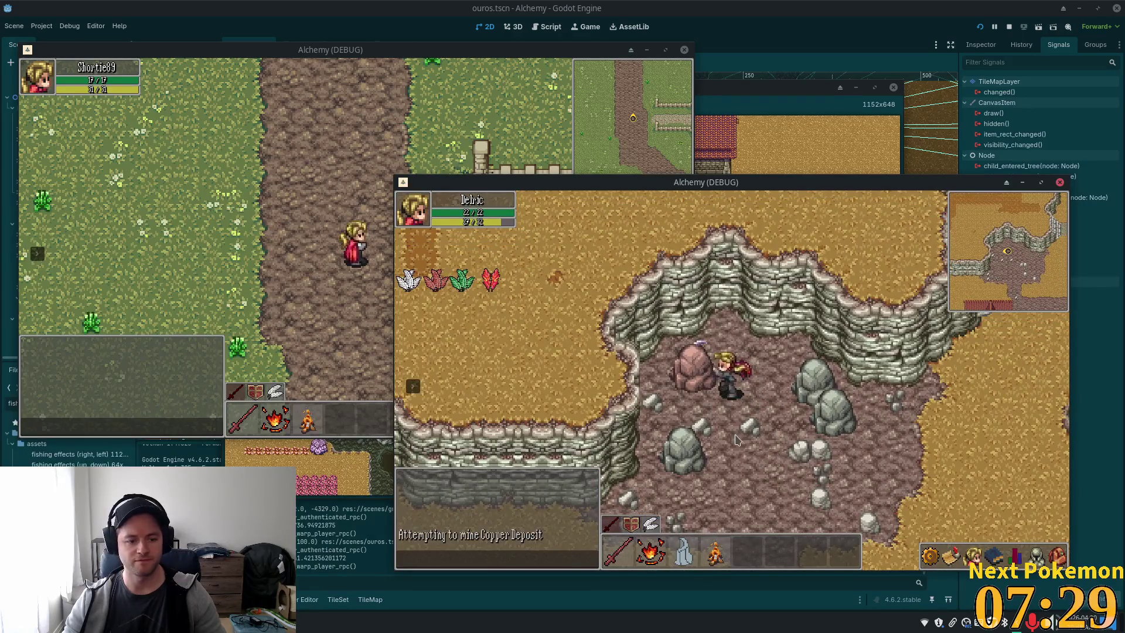
{"action": "key", "text": "F8"}
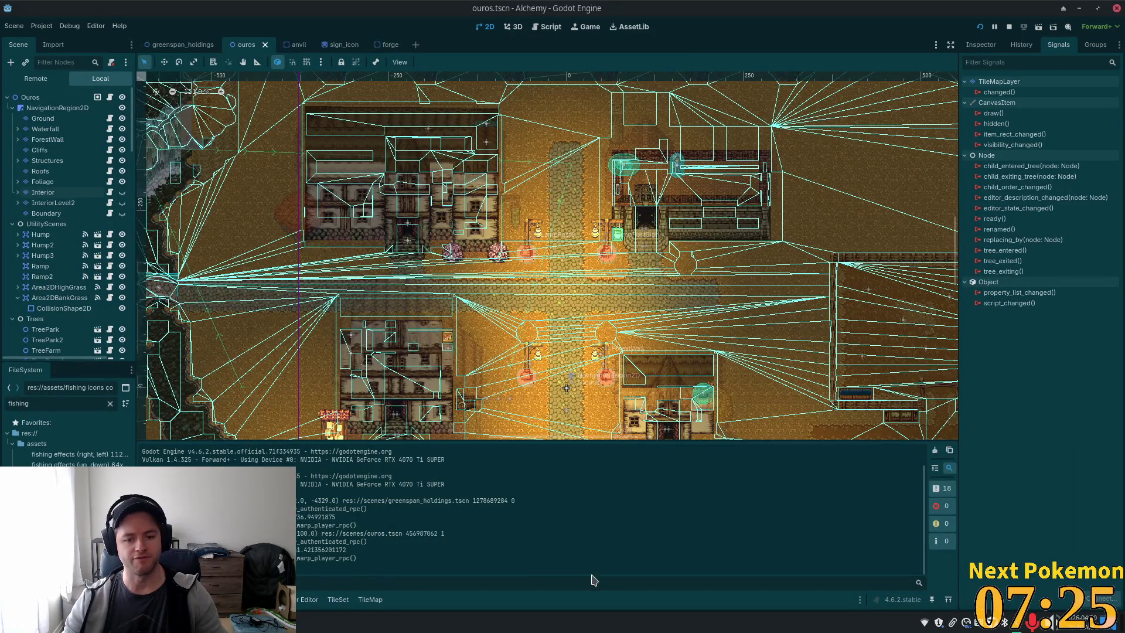
{"action": "key", "text": "alt+Tab"}
{"action": "left_click", "coordinate": [781, 397]}
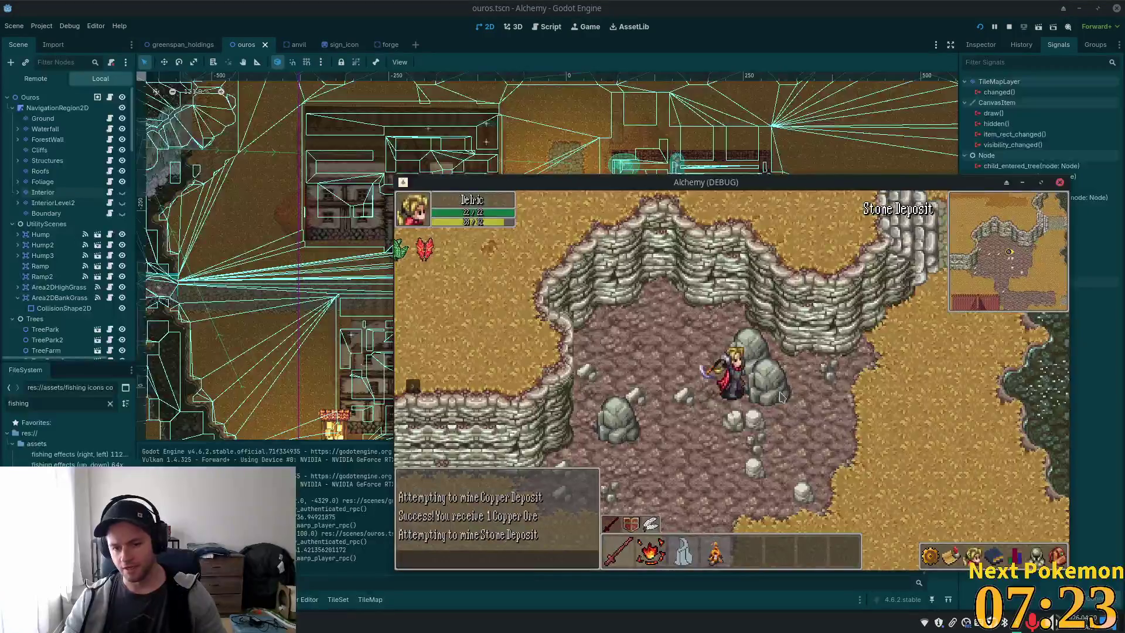
Walk back across the river to town and chop a Birch Tree for 1 Wood.
{"action": "left_click_drag", "start_coordinate": [705, 413], "coordinate": [967, 510]}
{"action": "left_click", "coordinate": [1058, 555]}
{"action": "left_click_drag", "start_coordinate": [698, 515], "coordinate": [714, 389]}
{"action": "left_click", "coordinate": [712, 388]}
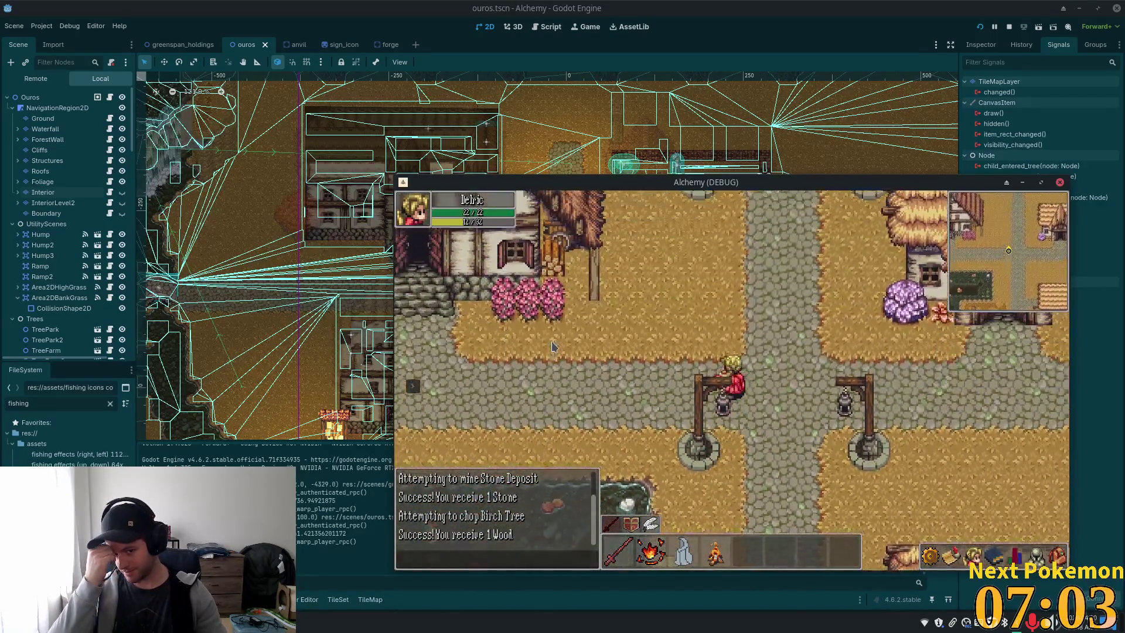
{"action": "key", "text": "w"}
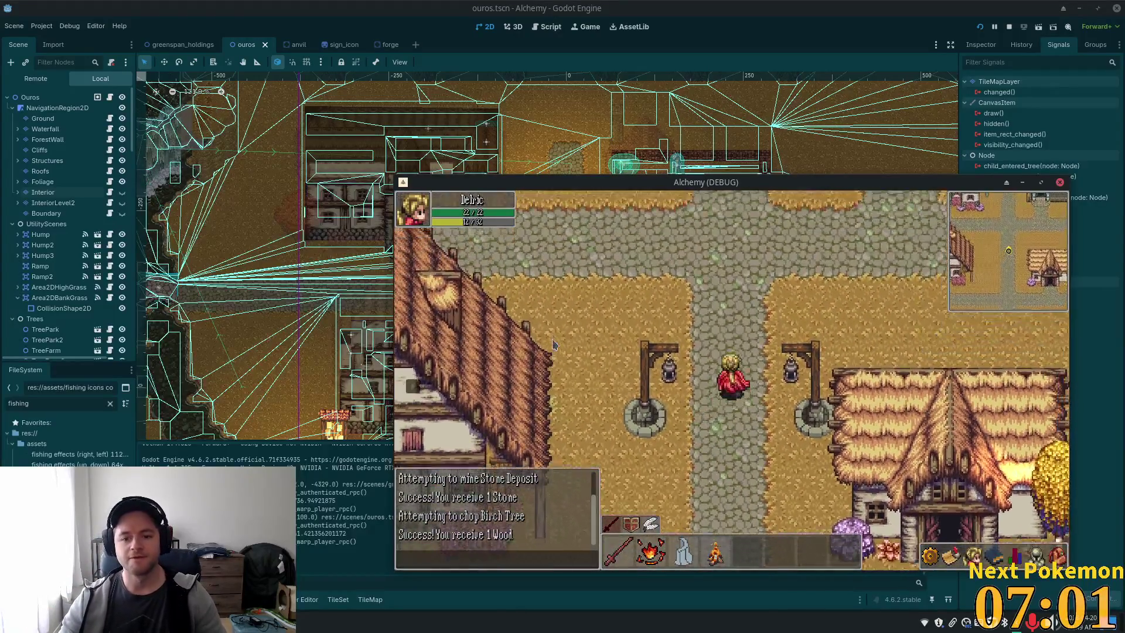
{"action": "left_click", "coordinate": [994, 542]}
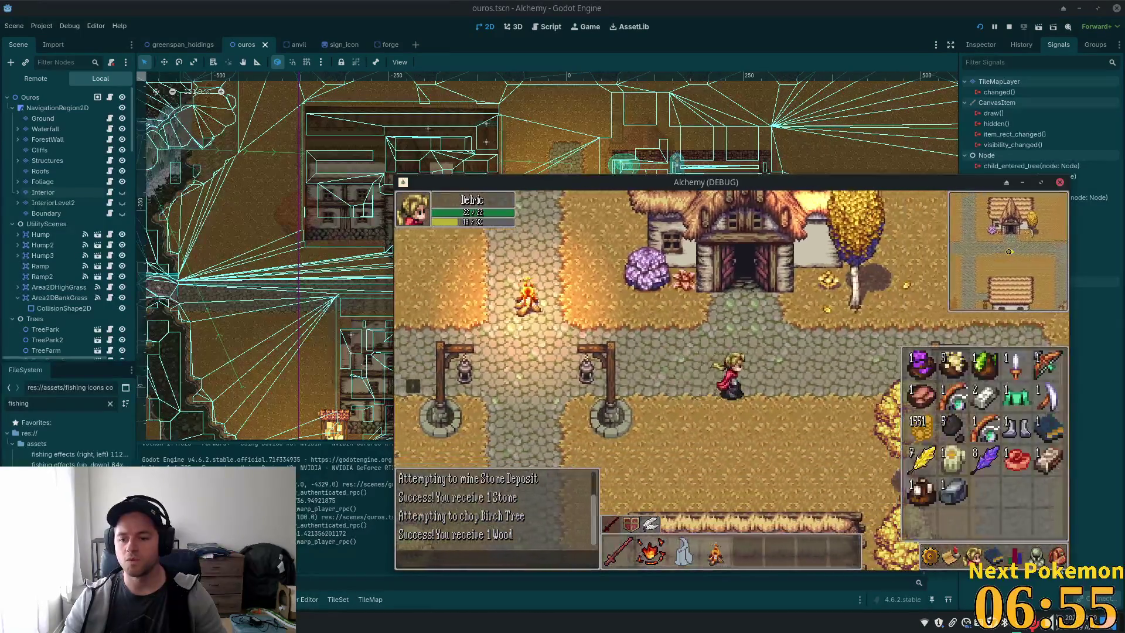
Walk the character east to the farm and past the cow pen.
{"action": "key", "text": "a"}
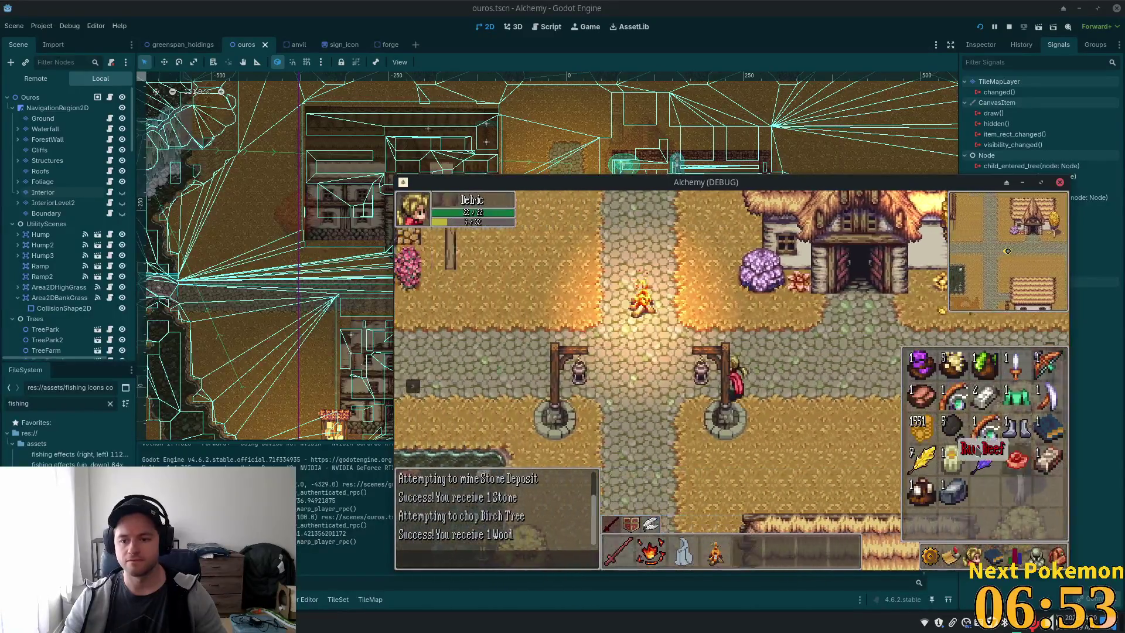
{"action": "key", "text": "i"}
{"action": "key", "text": "d"}
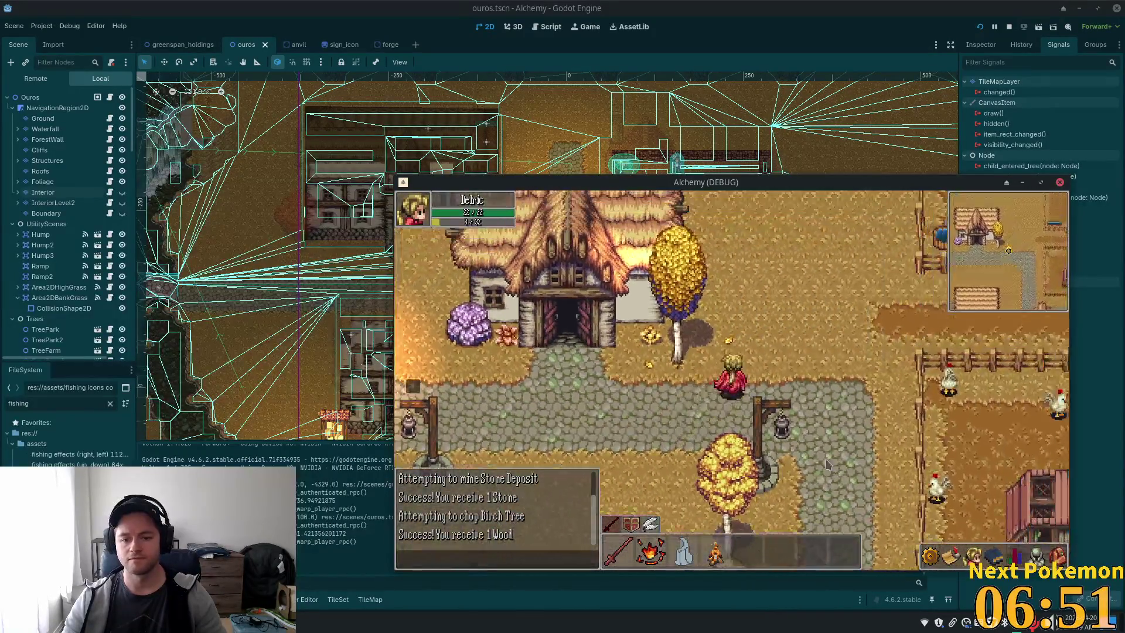
{"action": "key", "text": "d"}
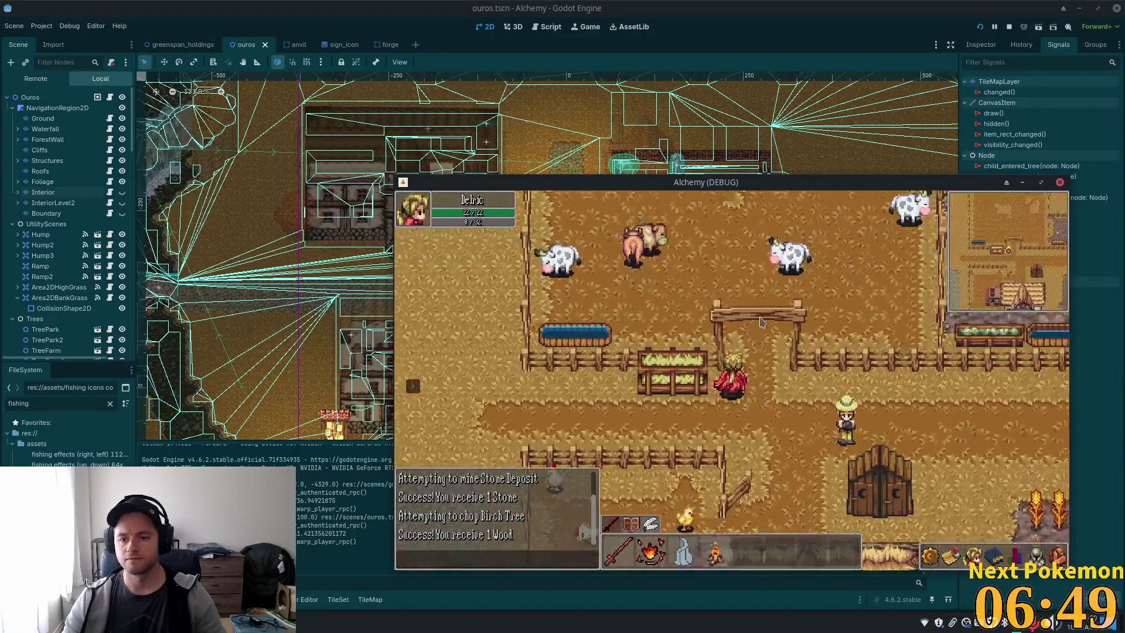
{"action": "key", "text": "w"}
{"action": "key", "text": "s"}
{"action": "key", "text": "a"}
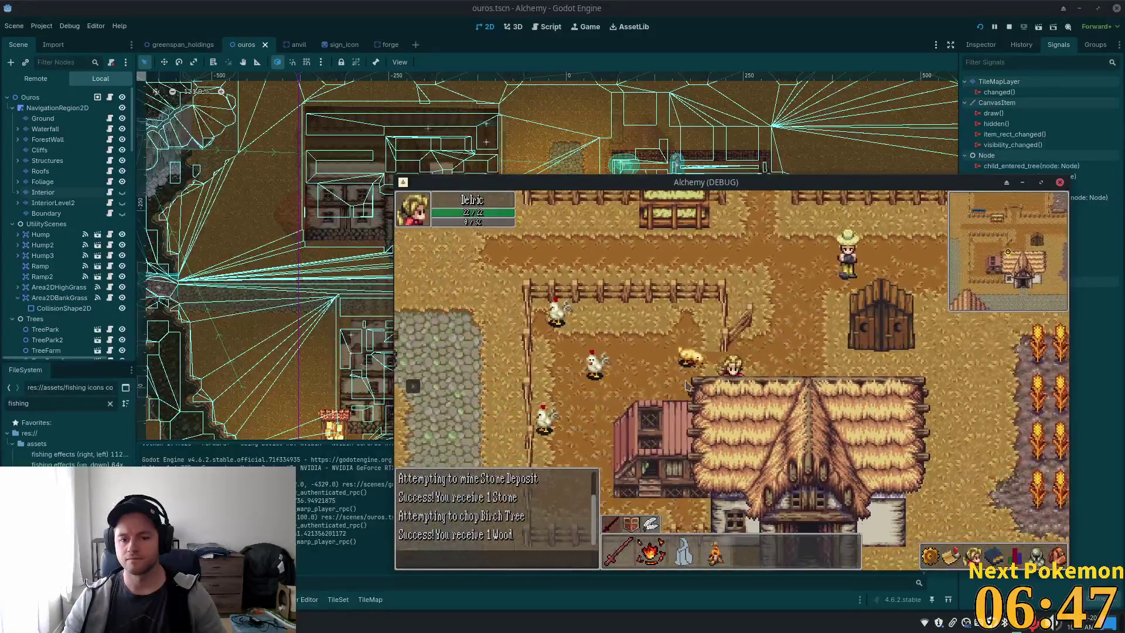
Attack two chickens and pick up the dropped meat, trying a spell in between.
{"action": "left_click", "coordinate": [692, 369]}
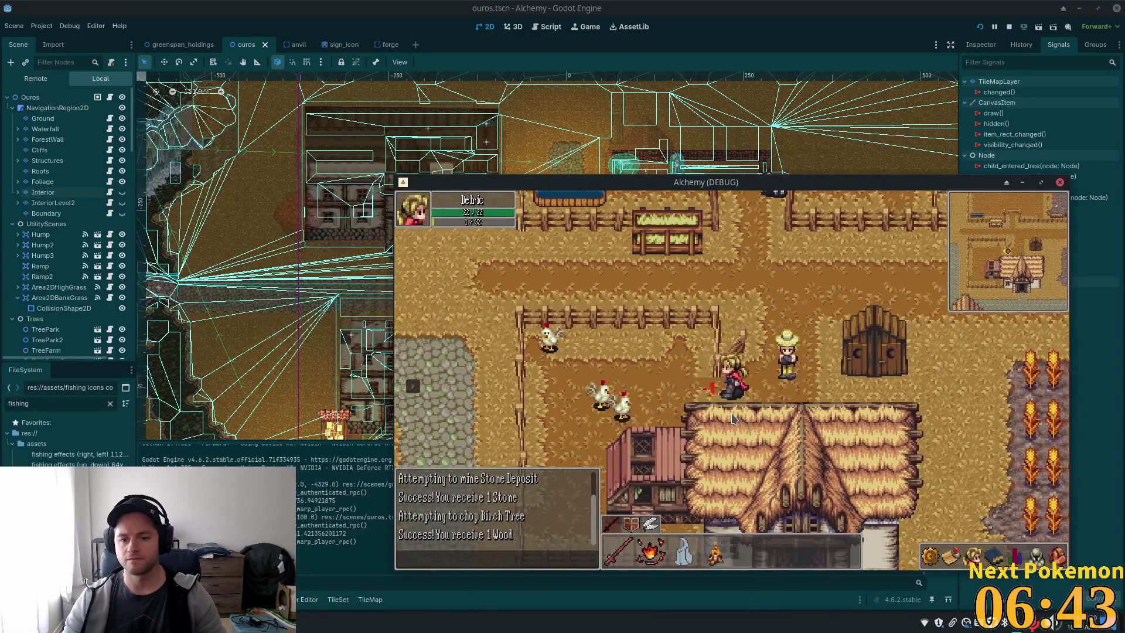
{"action": "key", "text": "d"}
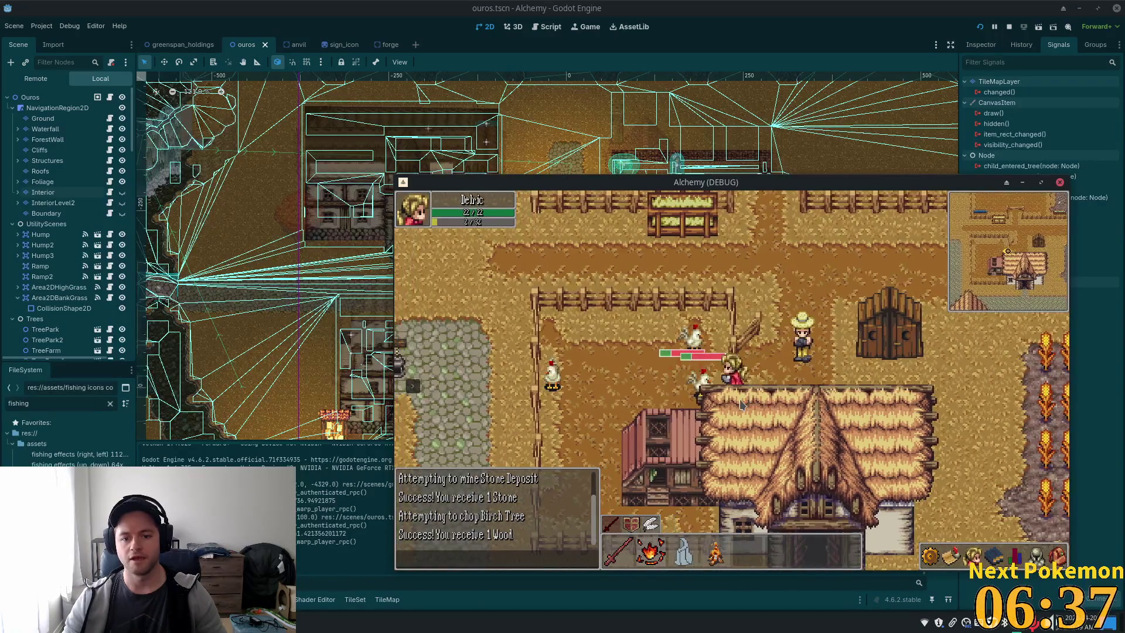
{"action": "left_click", "coordinate": [678, 387]}
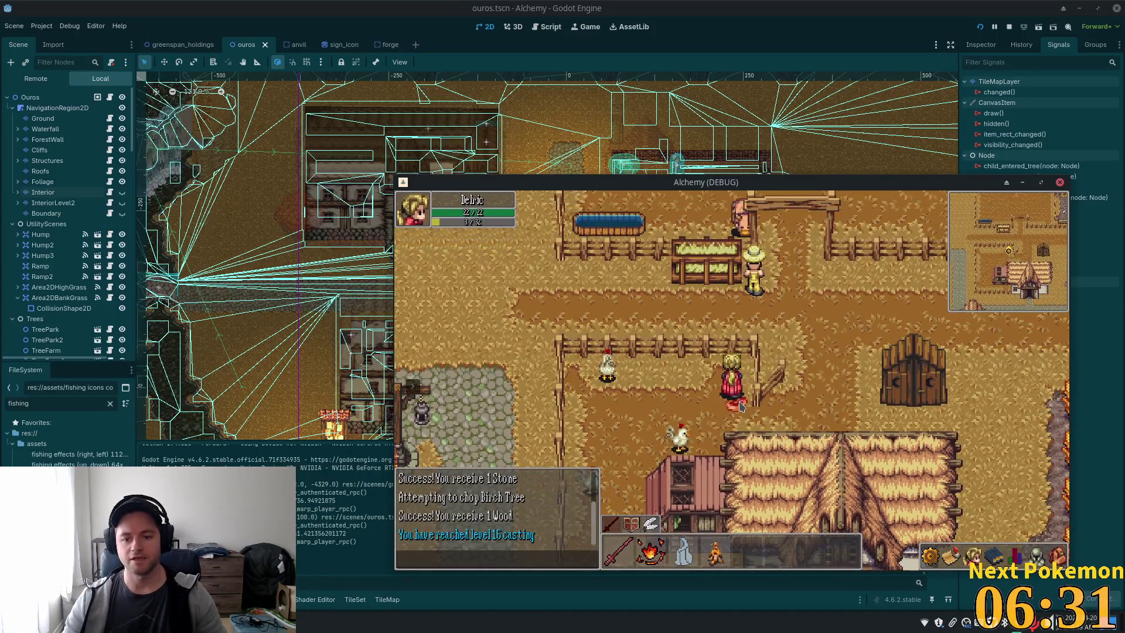
{"action": "key", "text": "1"}
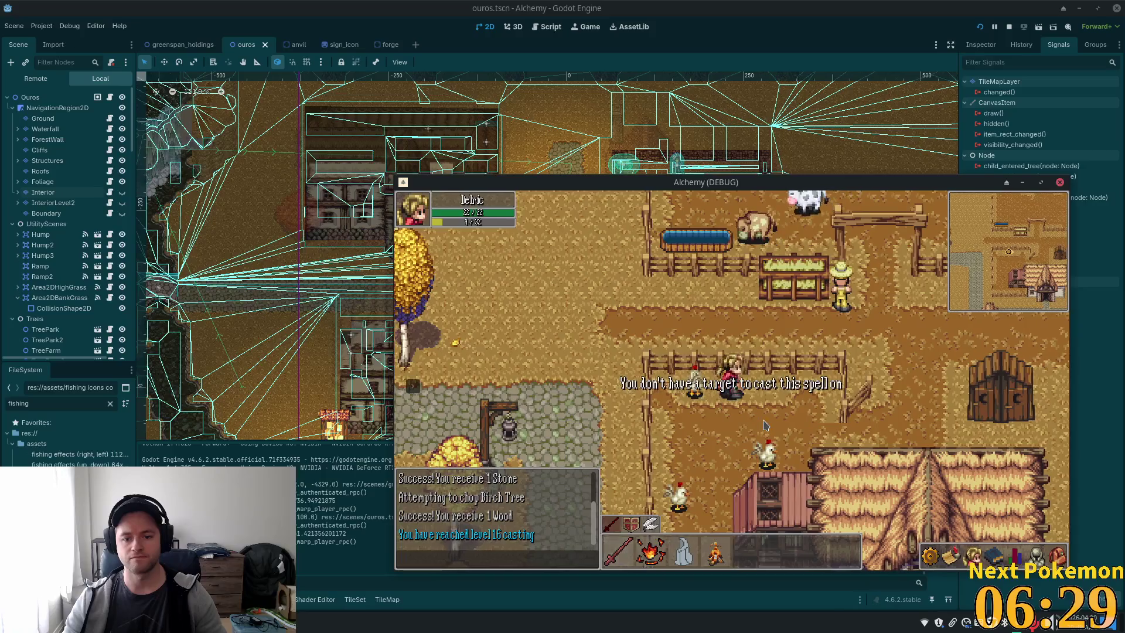
{"action": "left_click", "coordinate": [802, 427]}
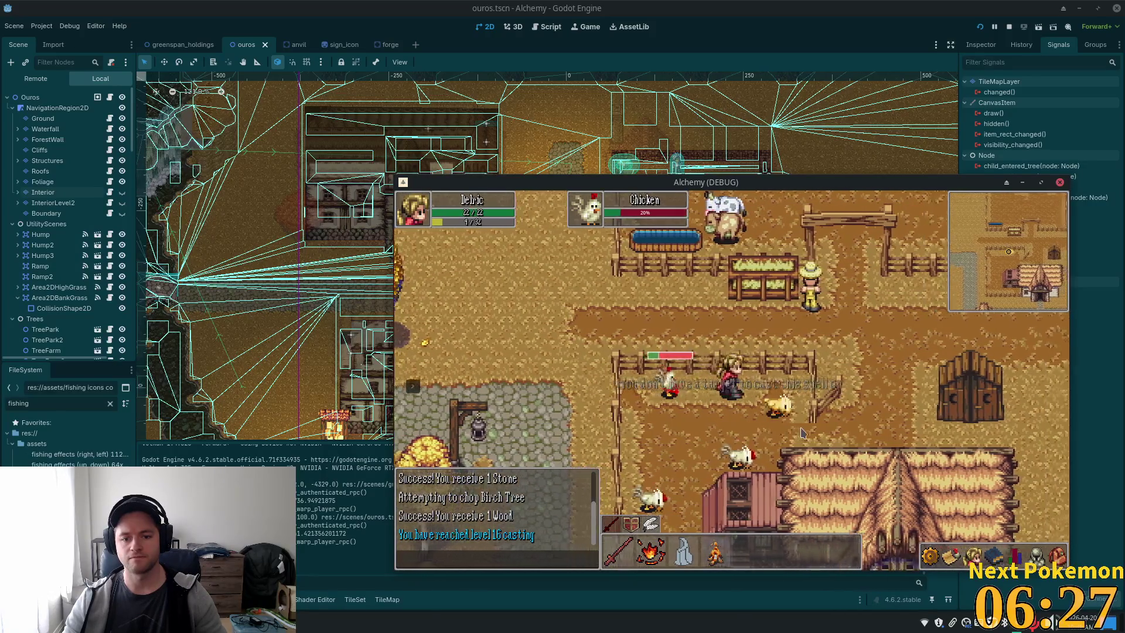
{"action": "left_click", "coordinate": [717, 382]}
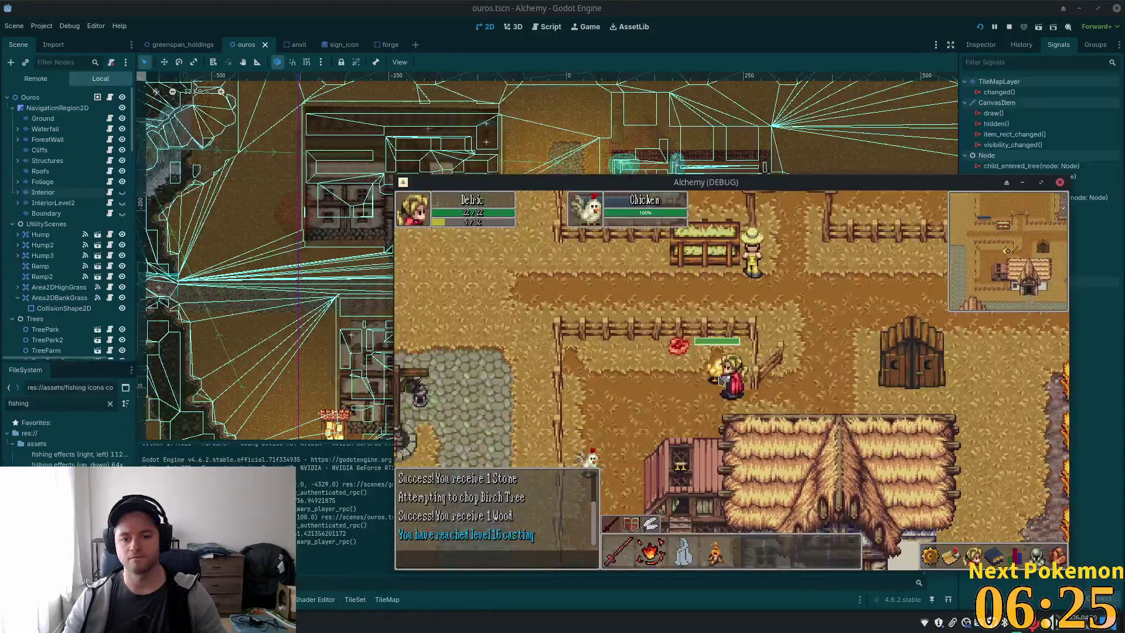
{"action": "left_click", "coordinate": [678, 347]}
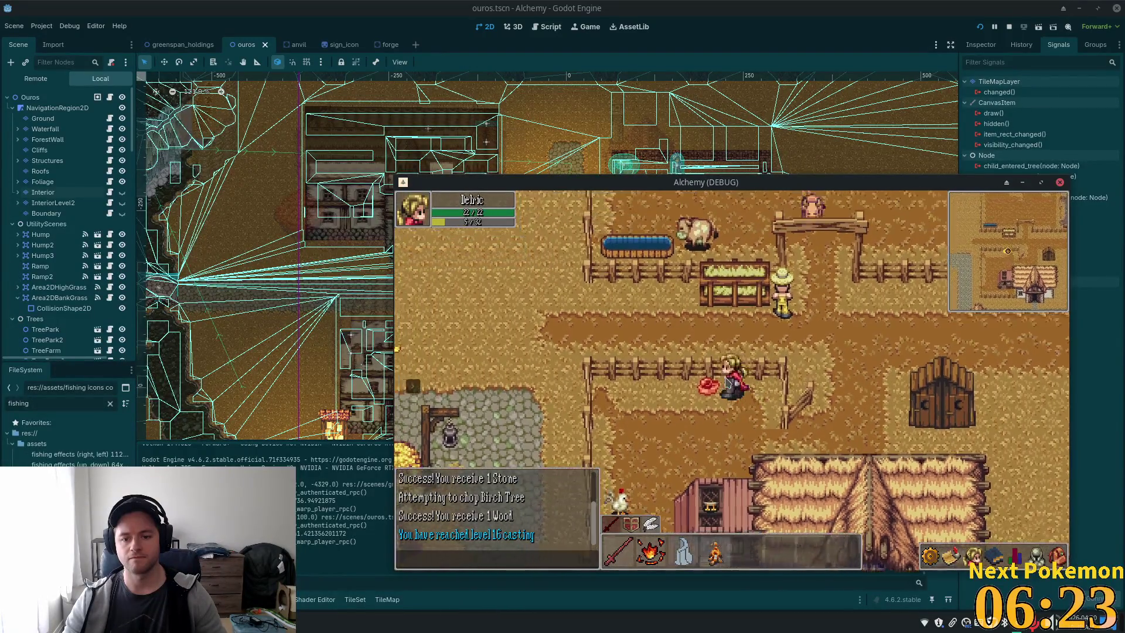
{"action": "left_click", "coordinate": [894, 429]}
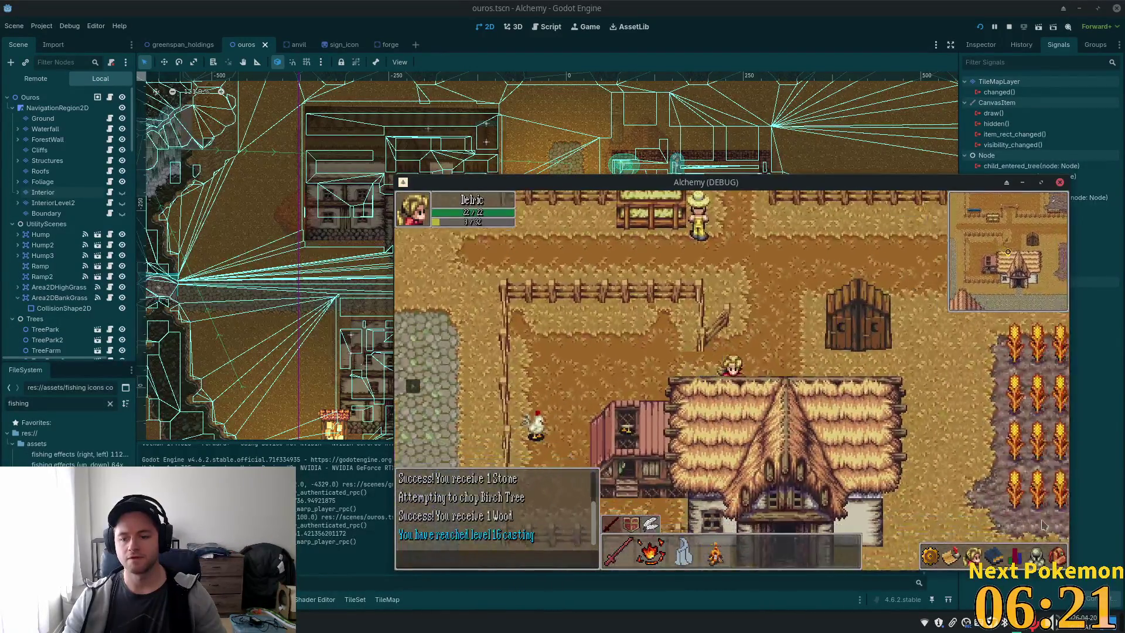
Walk to the birch trees by the pond, chop one for wood, and head to the crossroads.
{"action": "key", "text": "a"}
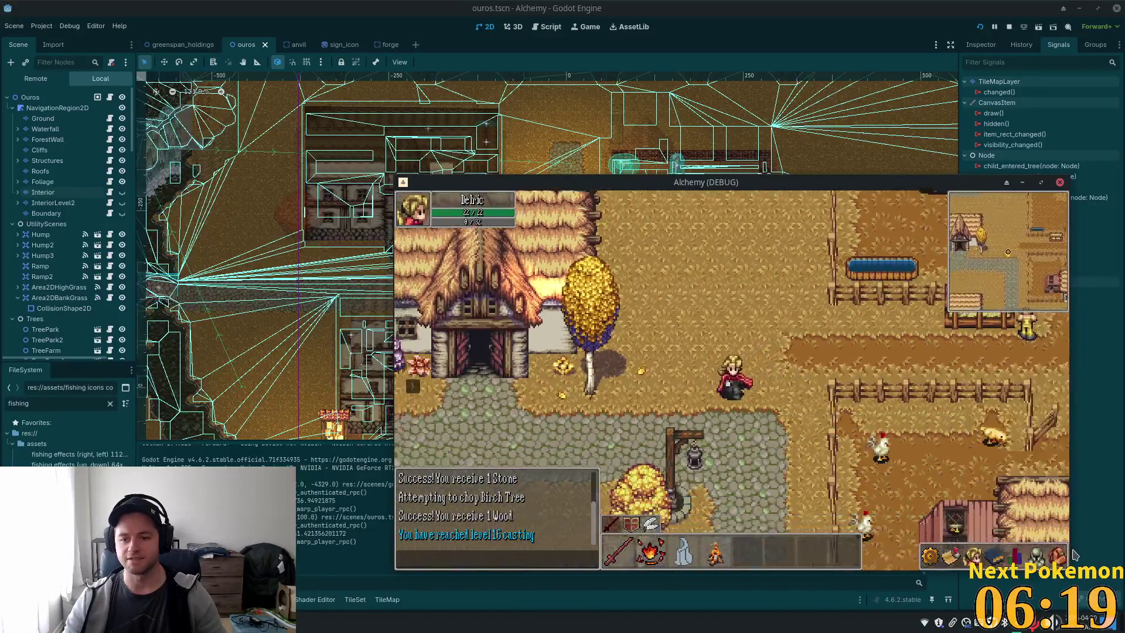
{"action": "key", "text": "a"}
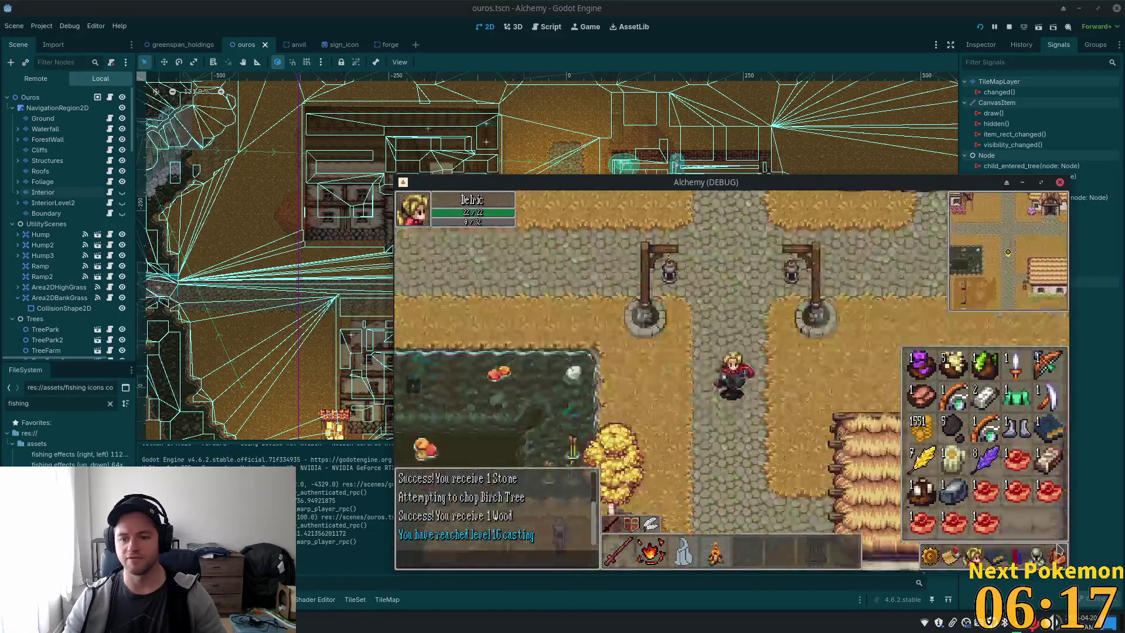
{"action": "key", "text": "i"}
{"action": "key", "text": "a"}
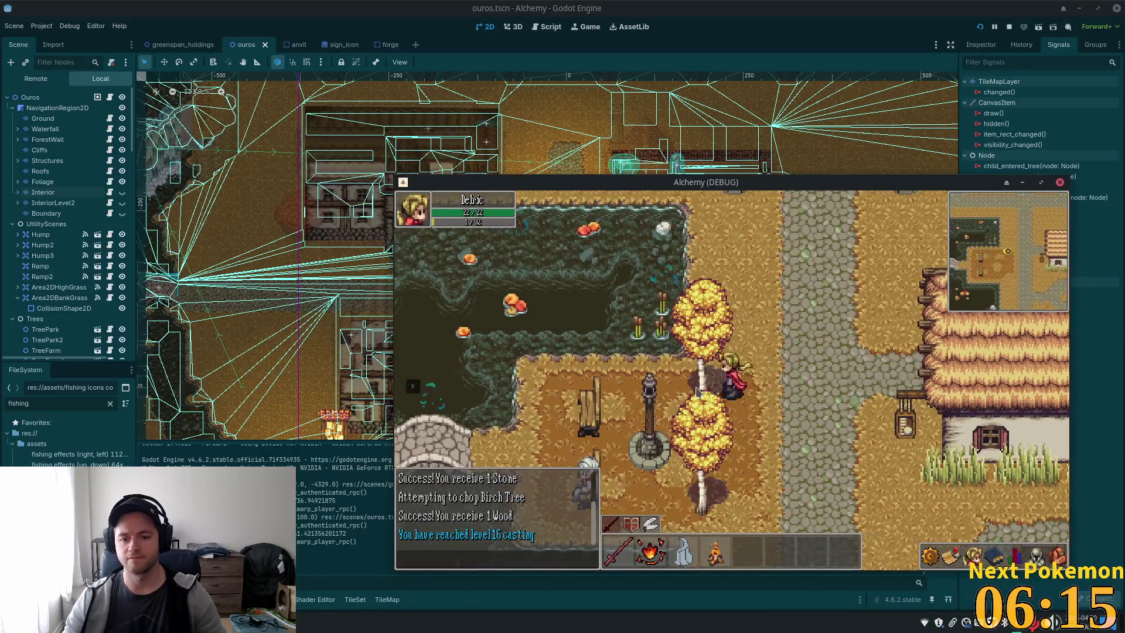
{"action": "left_click", "coordinate": [711, 393]}
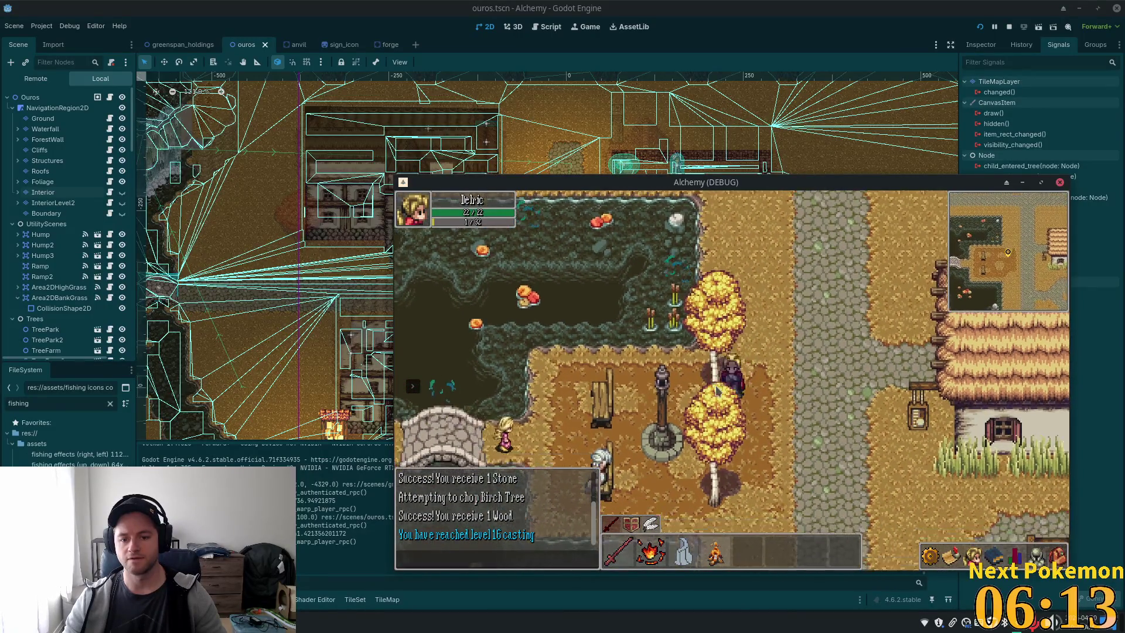
{"action": "key", "text": "i"}
{"action": "key", "text": "w"}
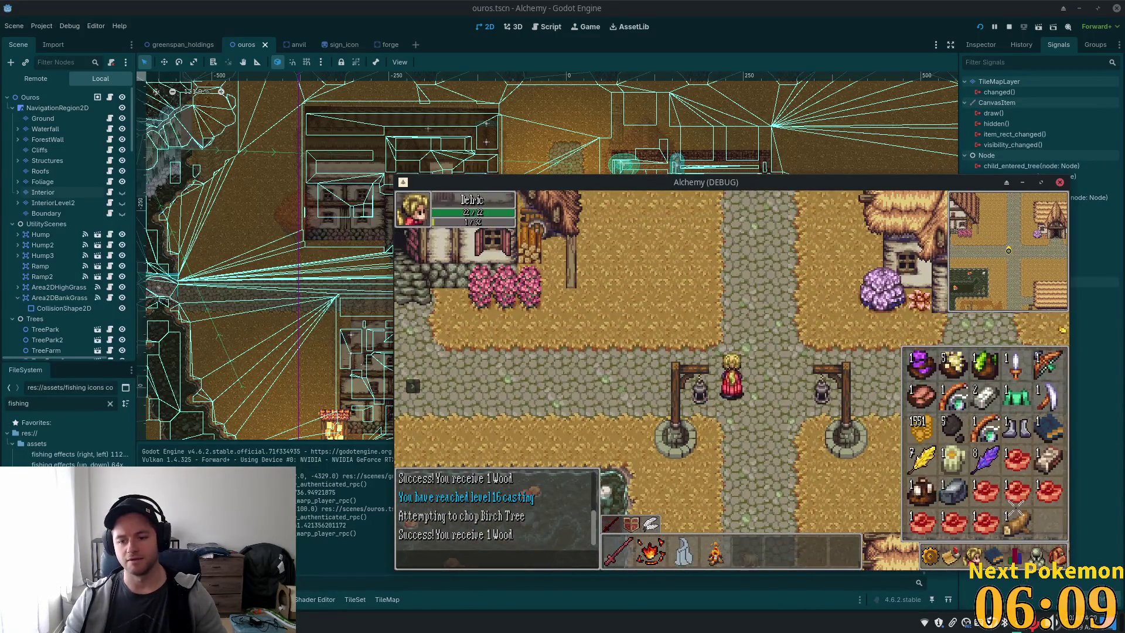
{"action": "key", "text": "i"}
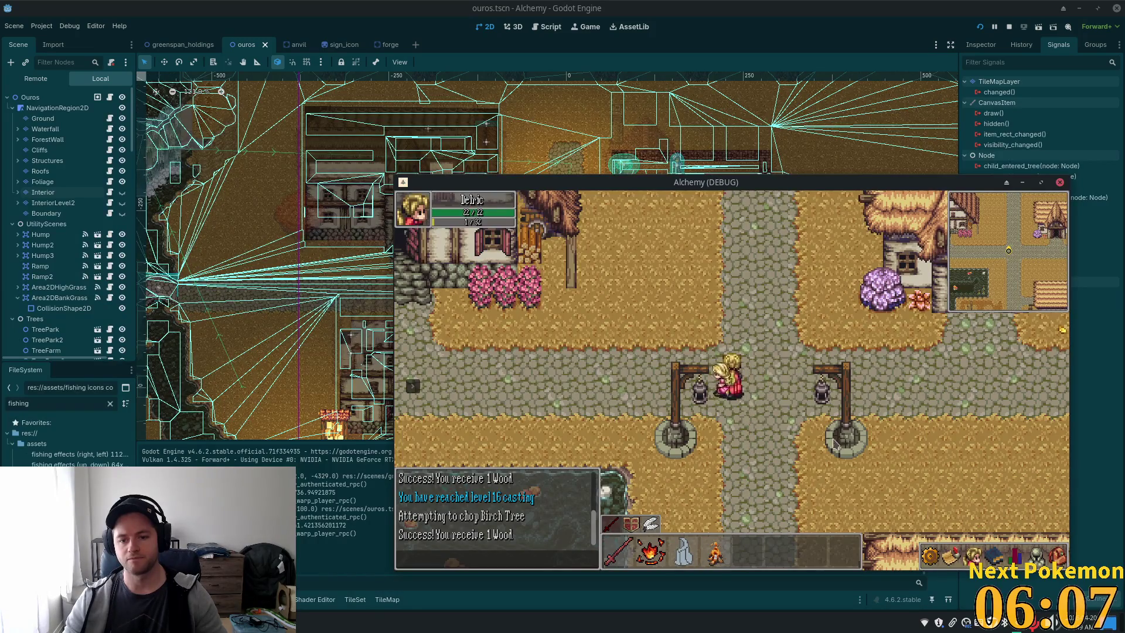
Light a campfire beside the character and cook the first Raw Beef.
{"action": "key", "text": "i"}
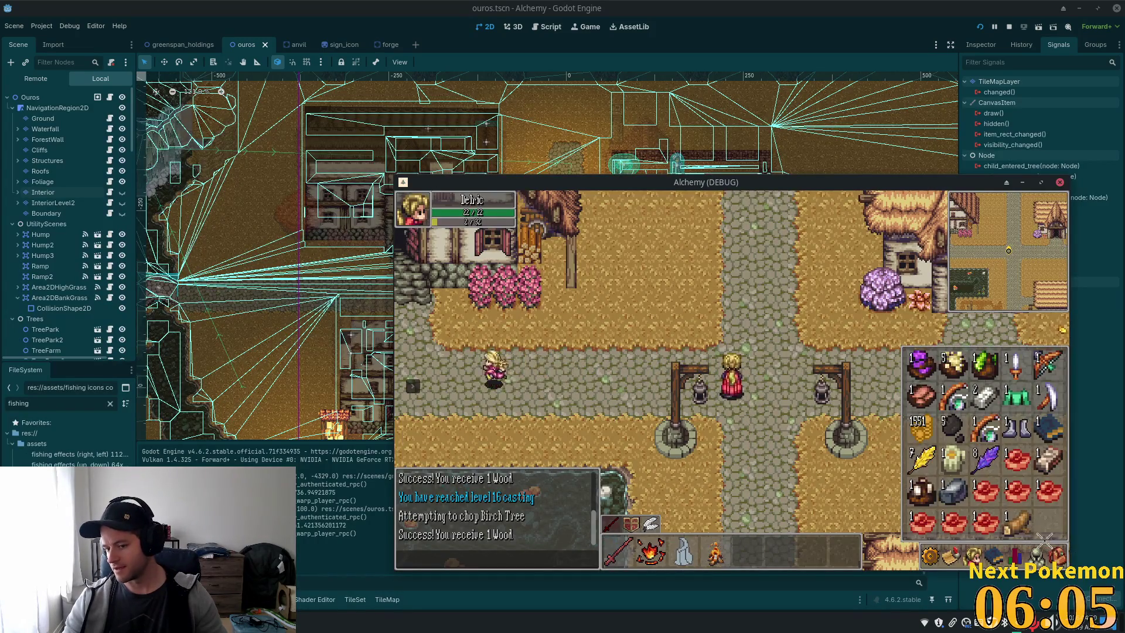
{"action": "key", "text": "4"}
{"action": "key", "text": "i"}
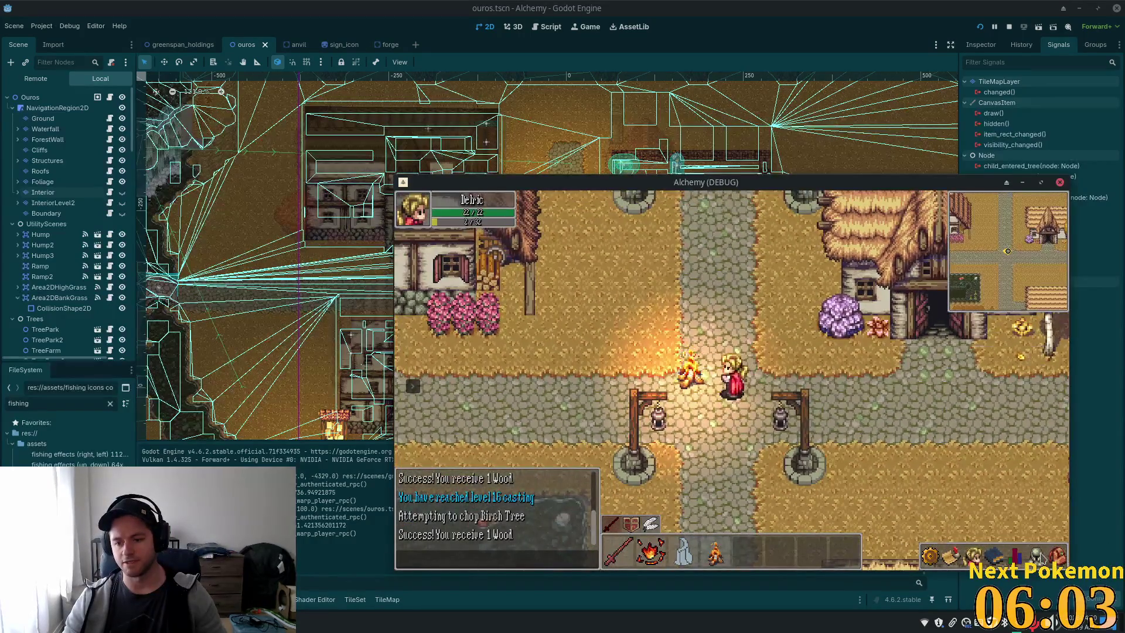
{"action": "left_click", "coordinate": [1060, 562]}
{"action": "left_click", "coordinate": [988, 526]}
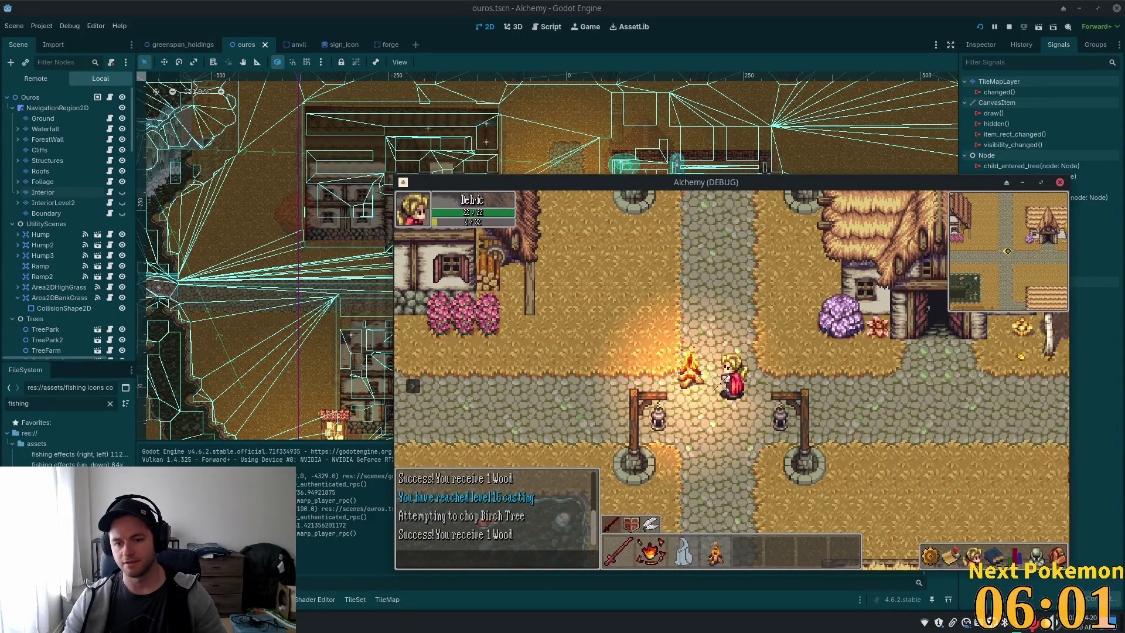
{"action": "left_click", "coordinate": [1063, 561]}
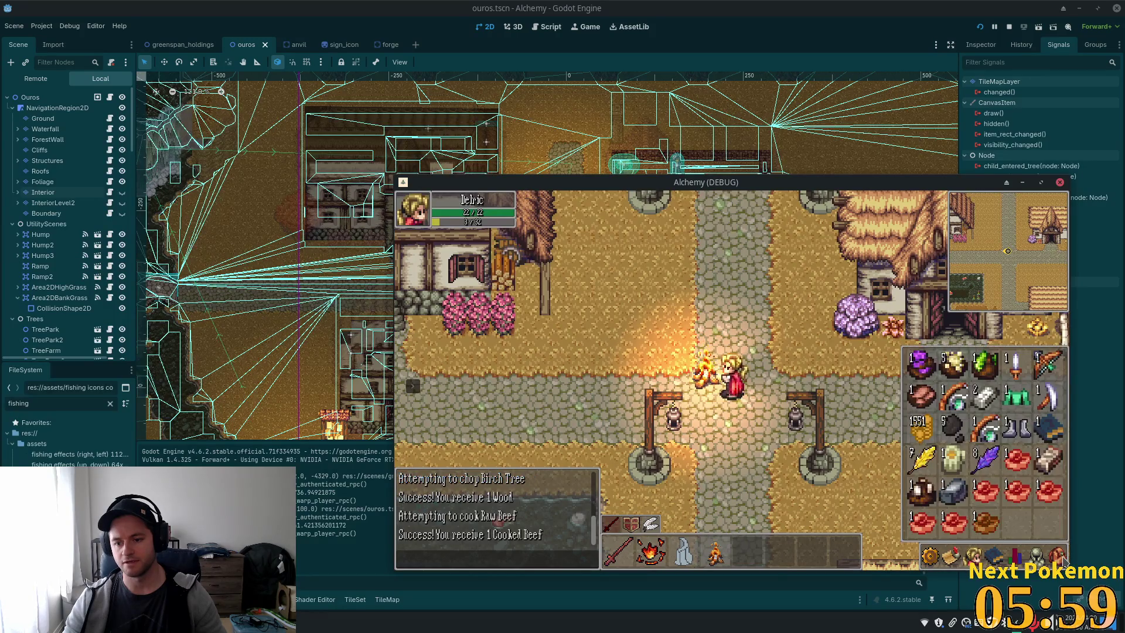
{"action": "left_click", "coordinate": [764, 392]}
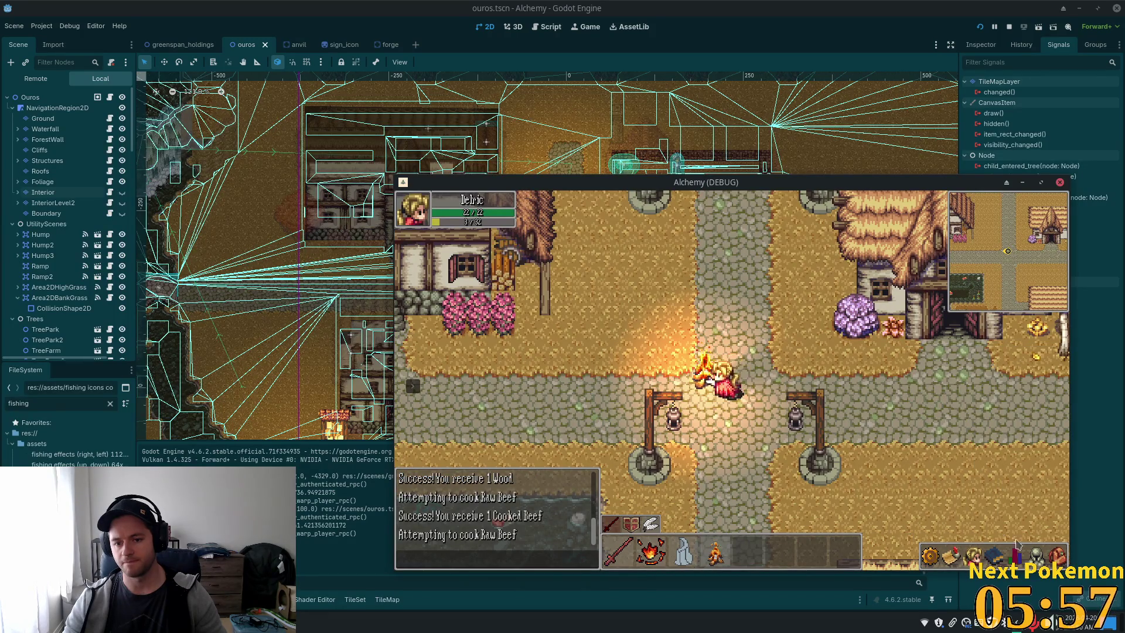
Keep cooking Raw Beef at the campfire, reaching cooking level 9.
{"action": "left_click", "coordinate": [1051, 548]}
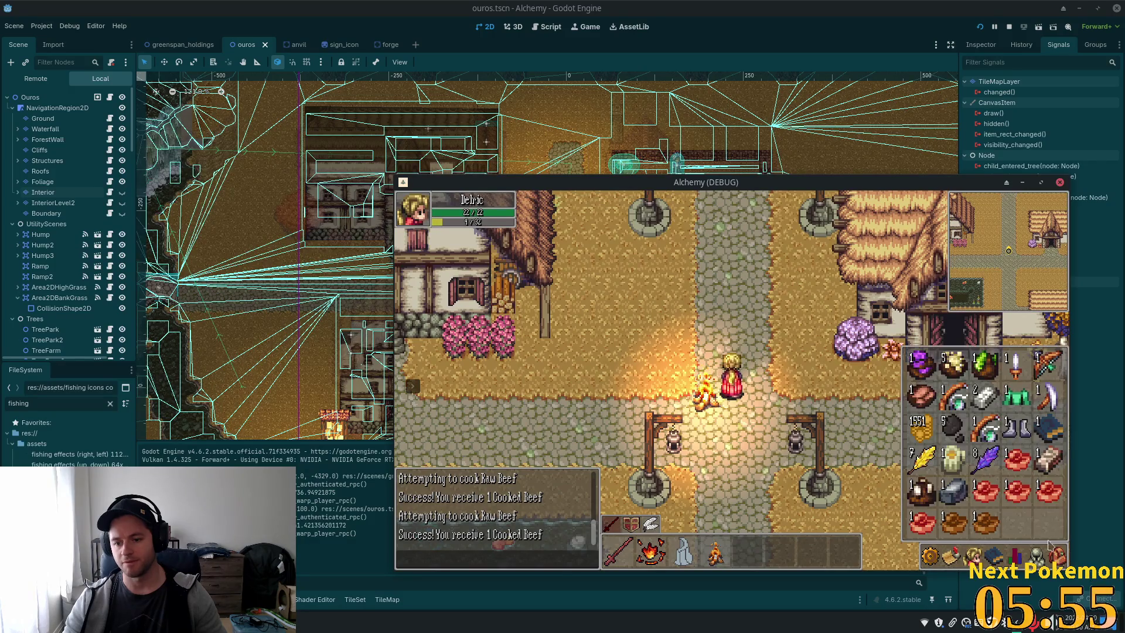
{"action": "left_click", "coordinate": [748, 425]}
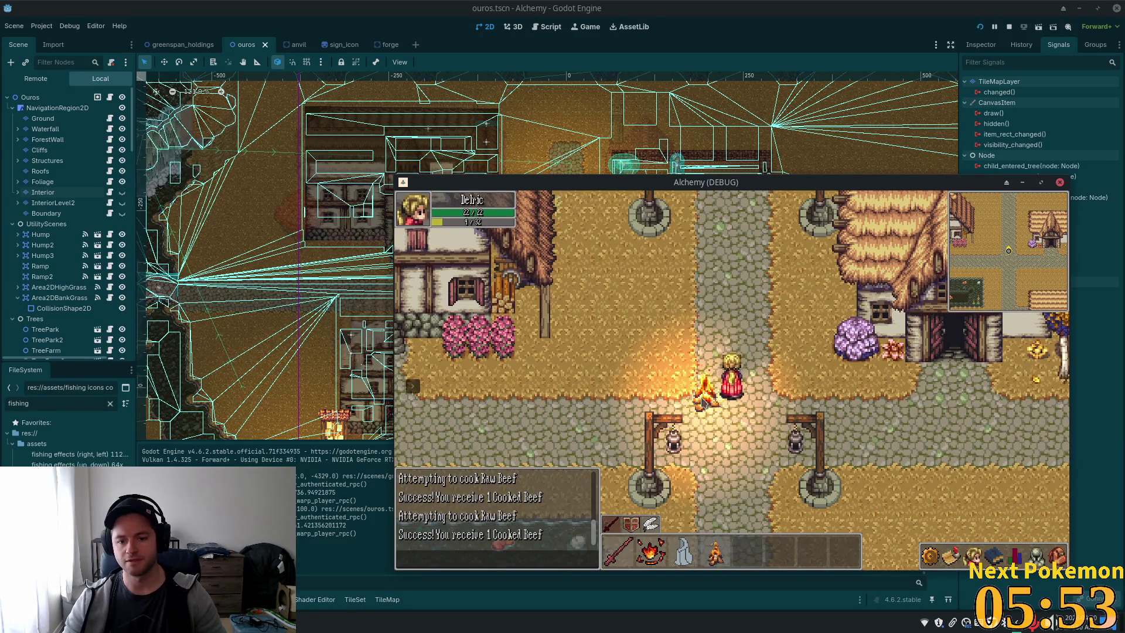
{"action": "left_click", "coordinate": [1058, 554]}
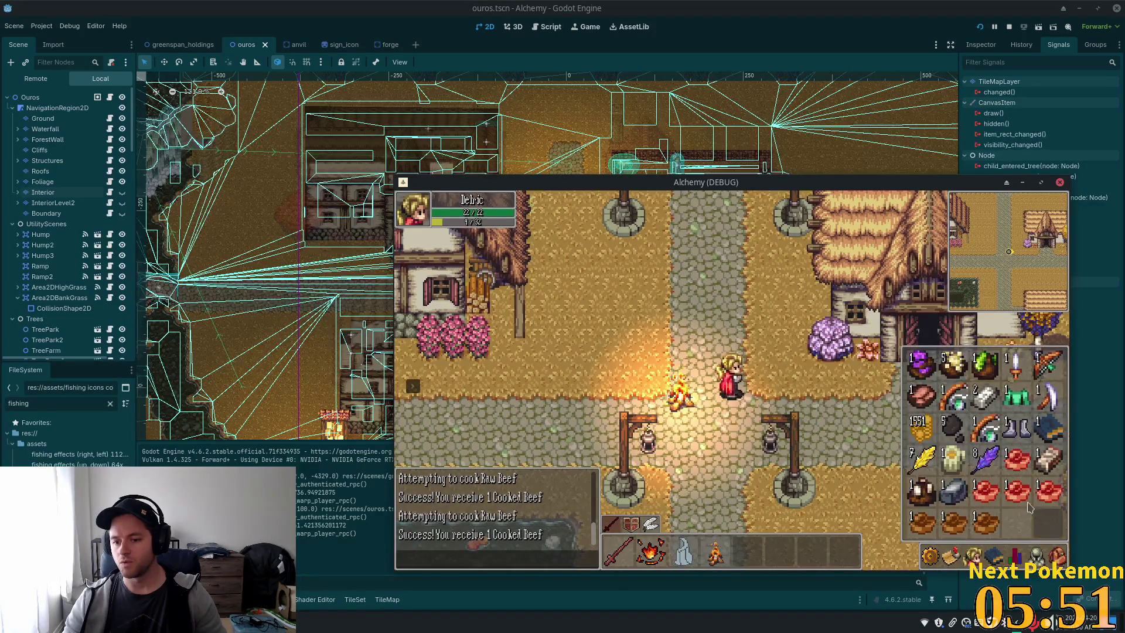
{"action": "left_click", "coordinate": [987, 489]}
{"action": "left_click", "coordinate": [973, 555]}
{"action": "left_click", "coordinate": [973, 556]}
{"action": "left_click", "coordinate": [1058, 554]}
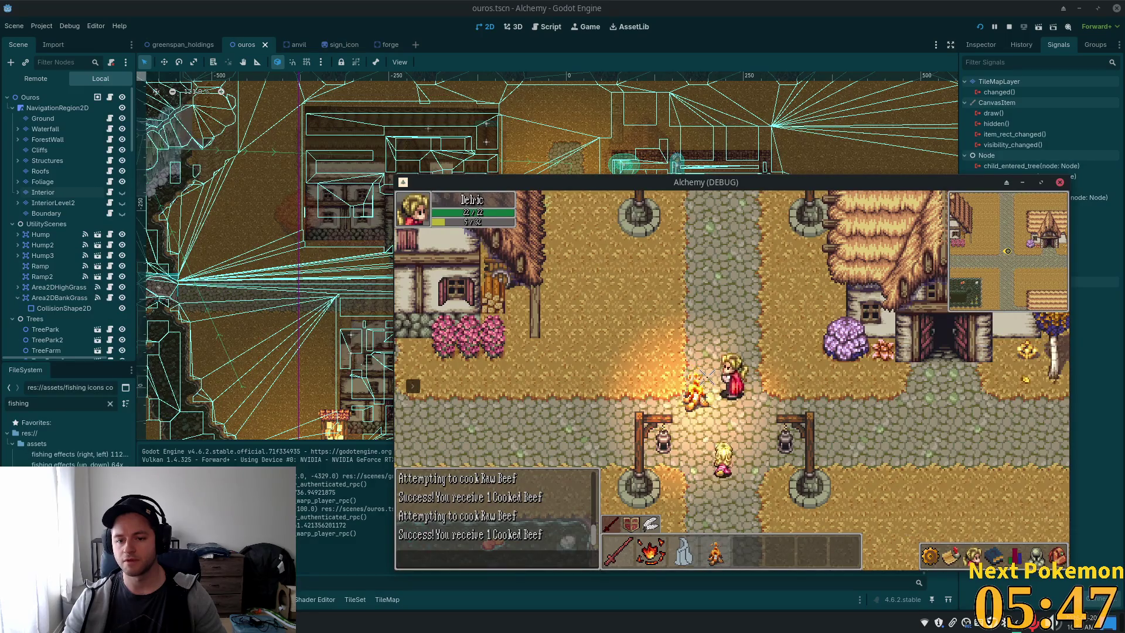
{"action": "left_click", "coordinate": [986, 489]}
Eat several pieces of Cooked Beef from the bag inventory.
{"action": "left_click", "coordinate": [1058, 554]}
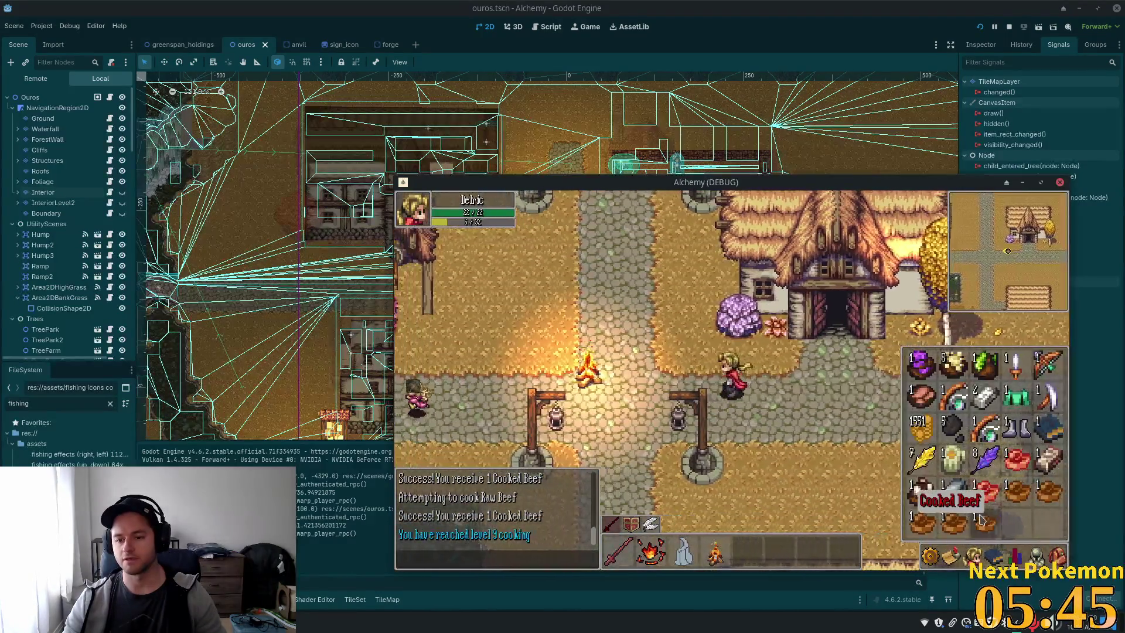
{"action": "left_click", "coordinate": [954, 526]}
{"action": "left_click", "coordinate": [1026, 497]}
{"action": "left_click", "coordinate": [1027, 497]}
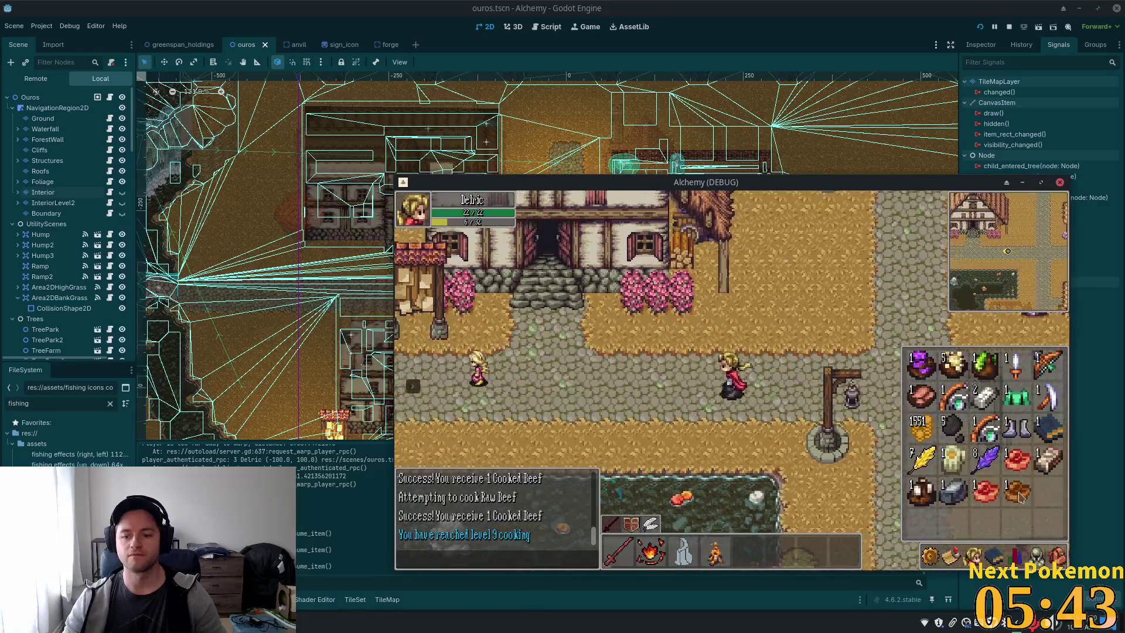
{"action": "left_click", "coordinate": [1058, 554]}
{"action": "left_click", "coordinate": [675, 410]}
{"action": "key", "text": "Right"}
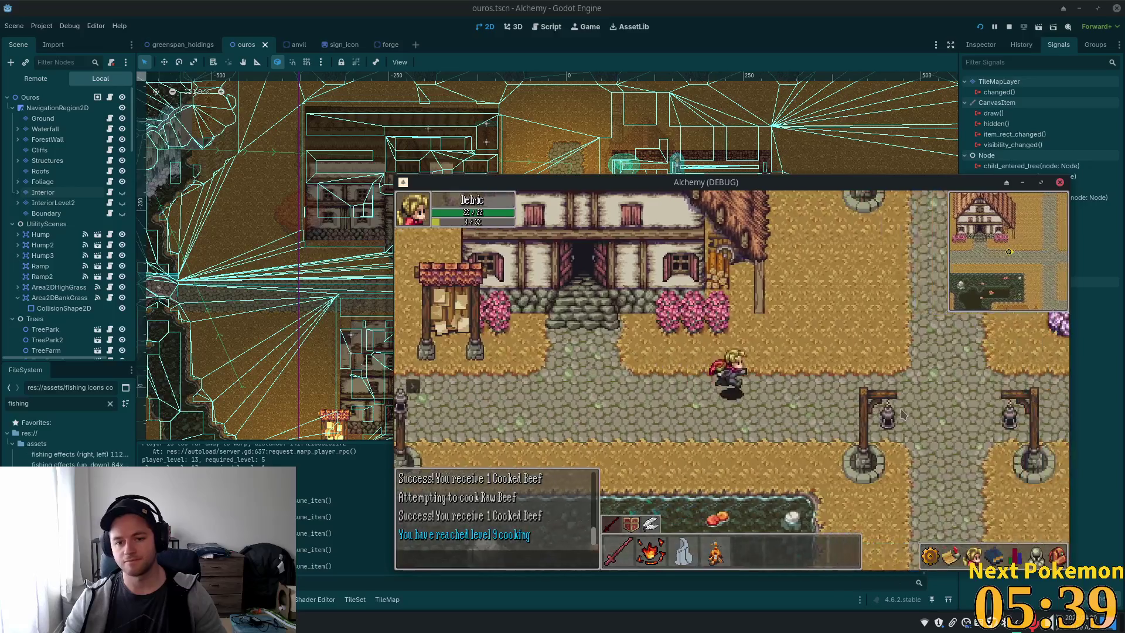
Walk down to the river bridge path, back right to the crossroads, then switch to Mousepad's alchemy-todo.
{"action": "key", "text": "Left"}
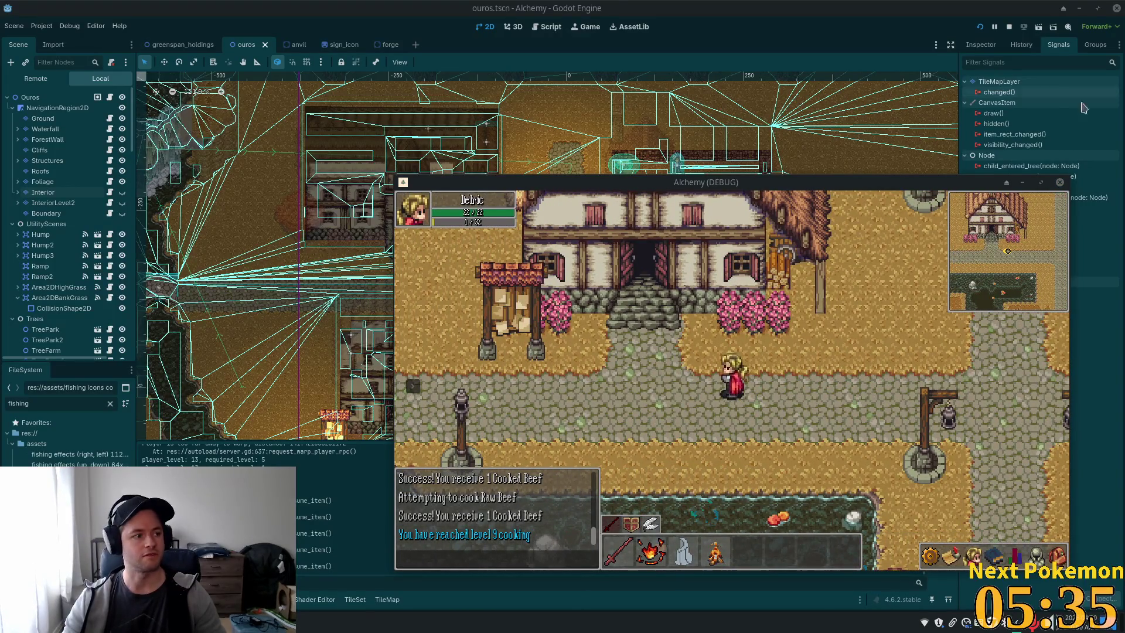
{"action": "key", "text": "Down"}
{"action": "key", "text": "Left"}
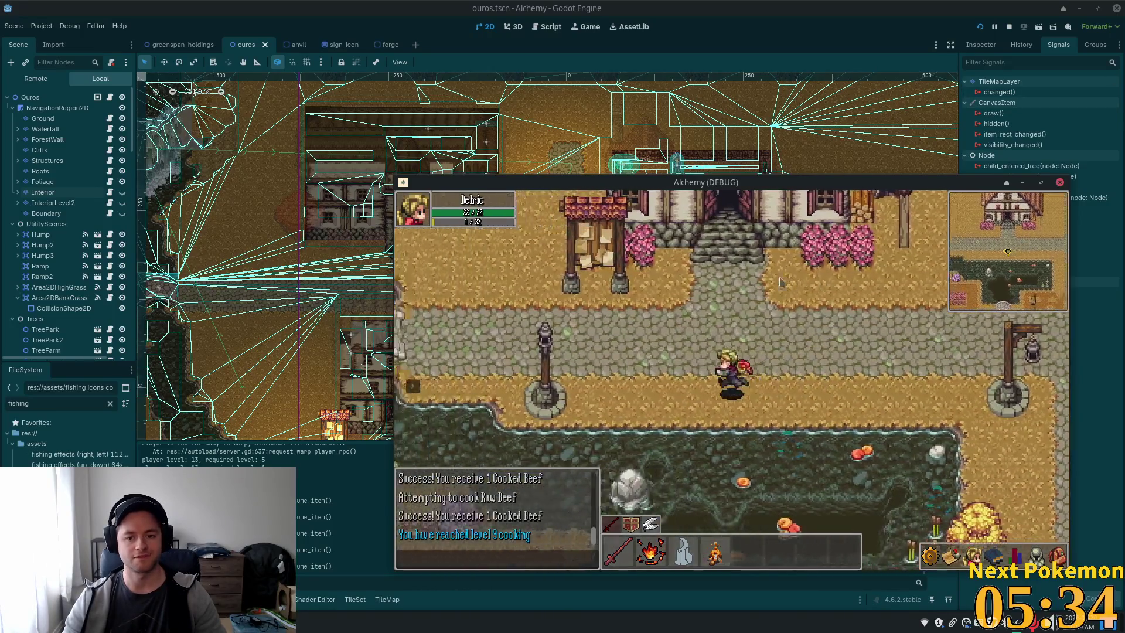
{"action": "key", "text": "Left"}
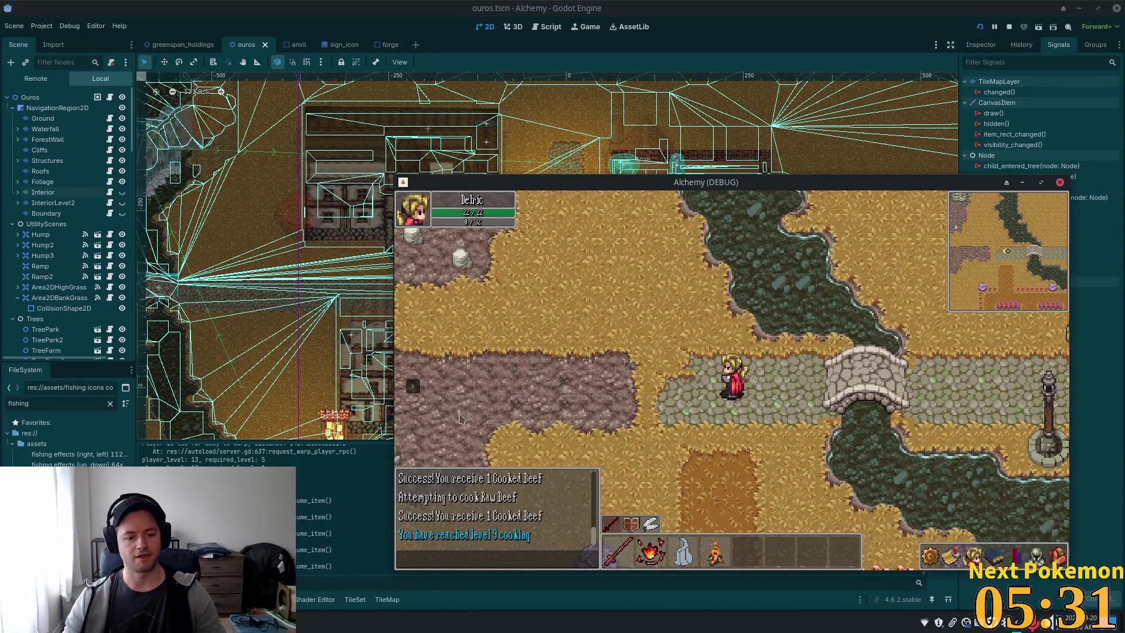
{"action": "key", "text": "Down"}
{"action": "key", "text": "Up"}
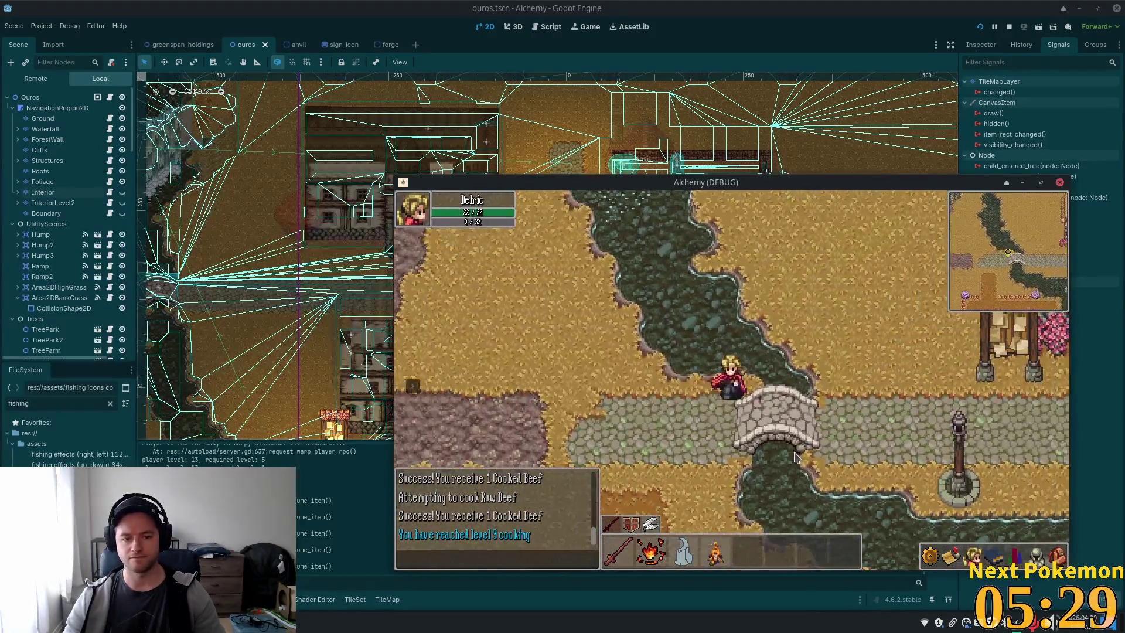
{"action": "key", "text": "Down"}
{"action": "key", "text": "Right"}
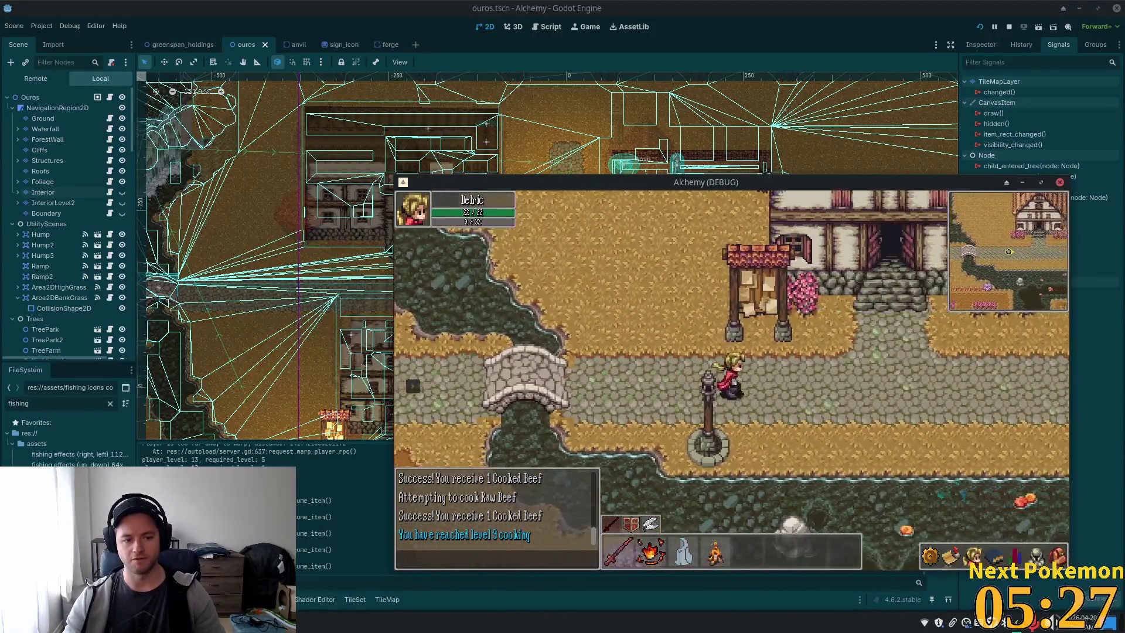
{"action": "key", "text": "Right"}
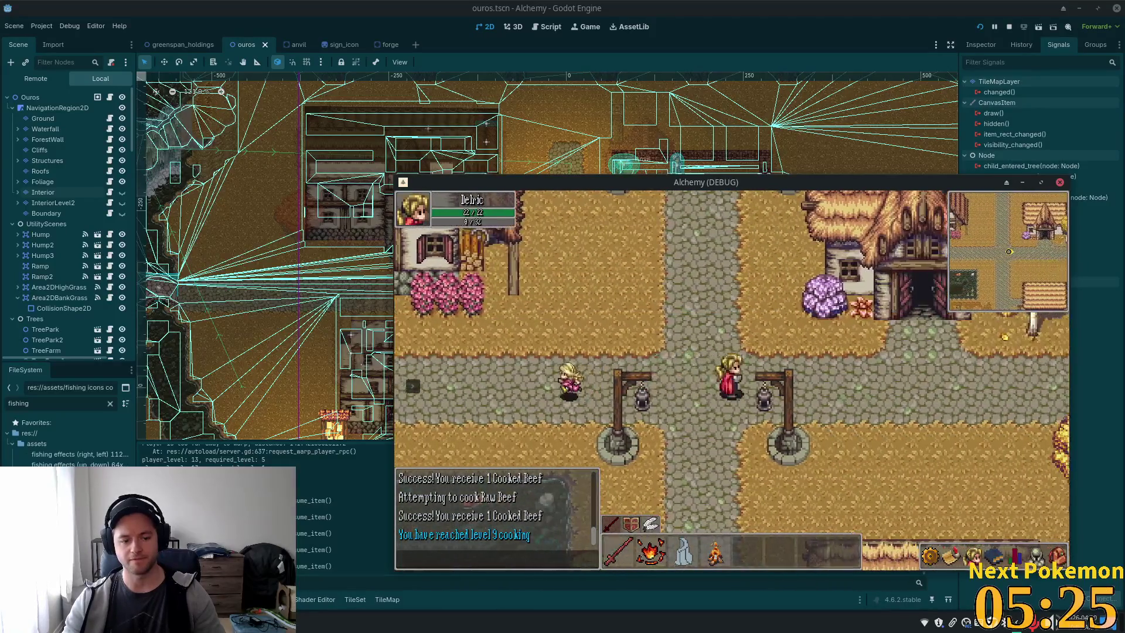
{"action": "key", "text": "alt+Tab"}
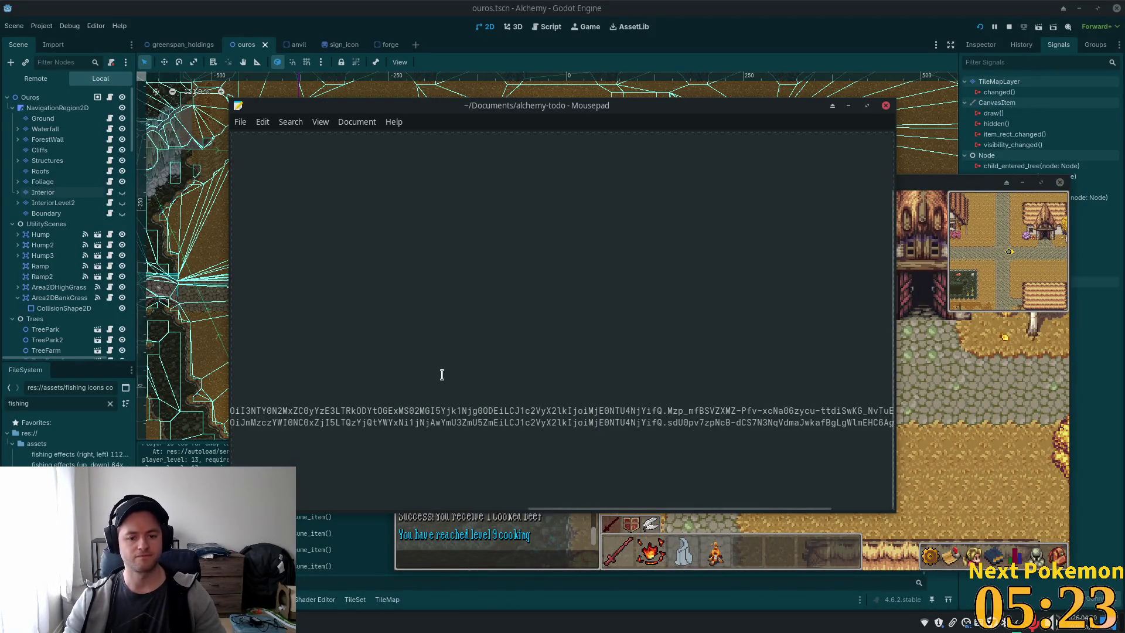
Add a BUGS: entry 'Error consuming item when eating cooked beef' below the TODO list.
{"action": "key", "text": "Home"}
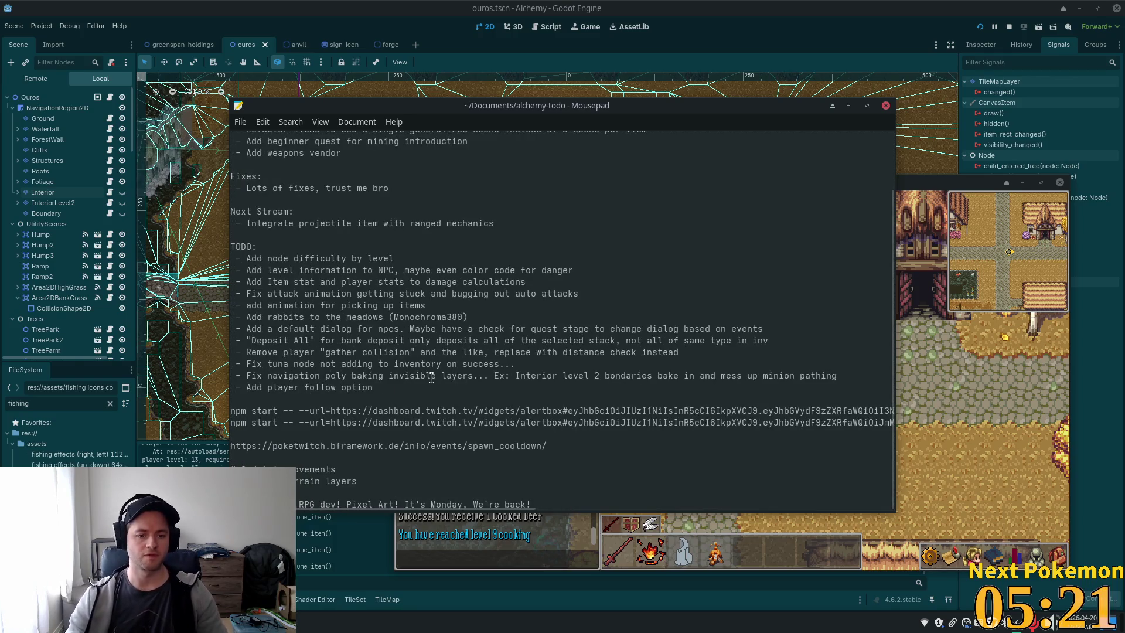
{"action": "key", "text": "Return"}
{"action": "key", "text": "Return"}
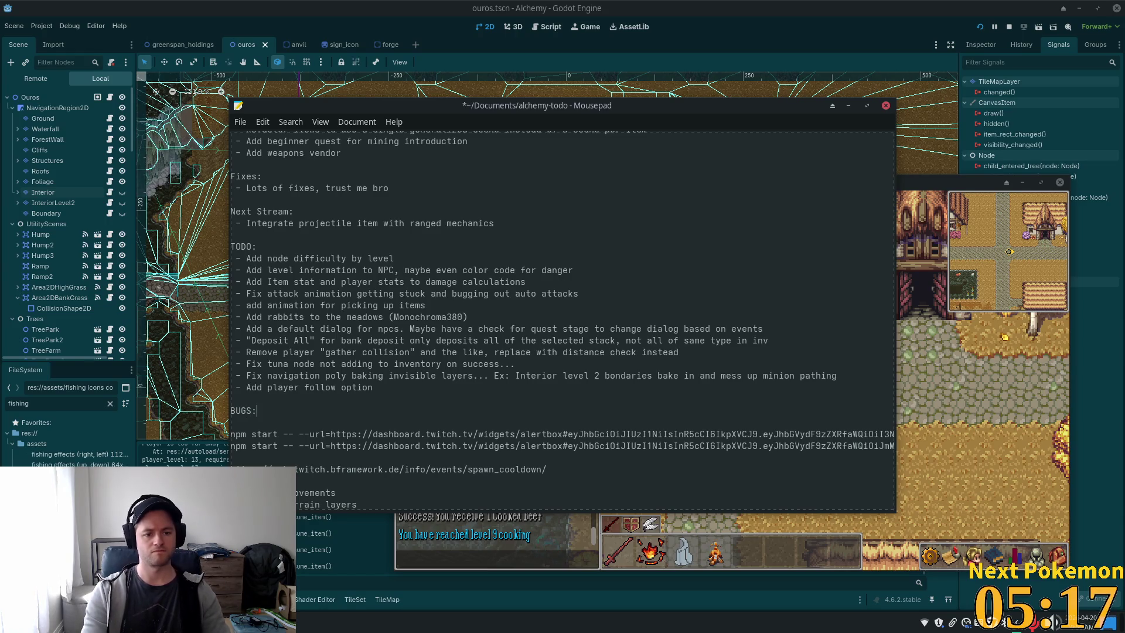
{"action": "key", "text": "Return"}
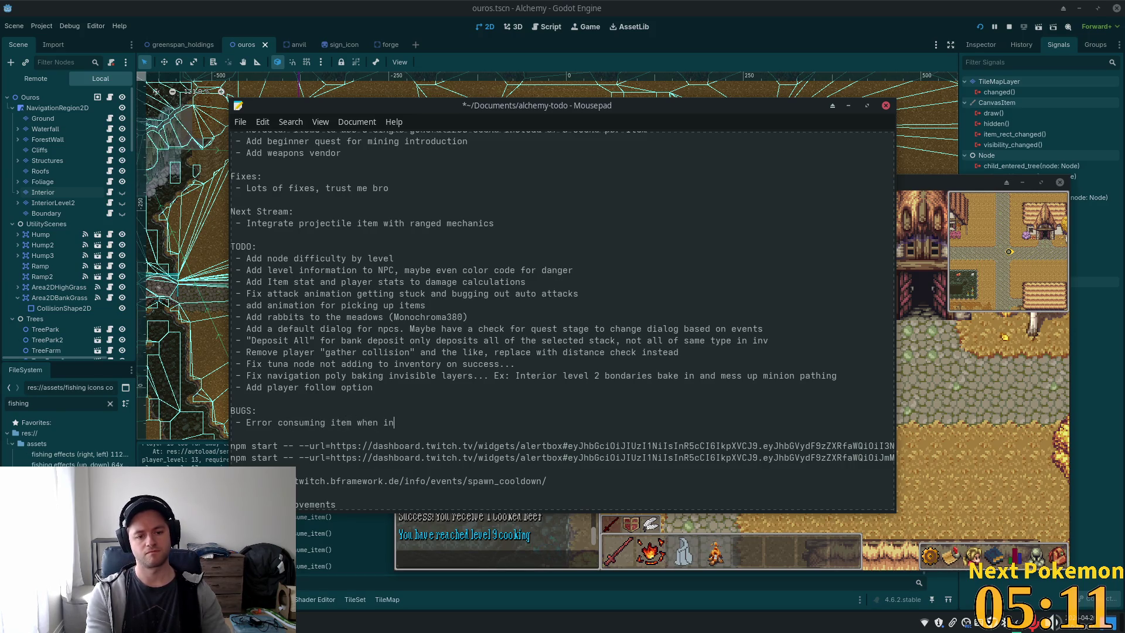
{"action": "type", "text": "eating cooked beef"}
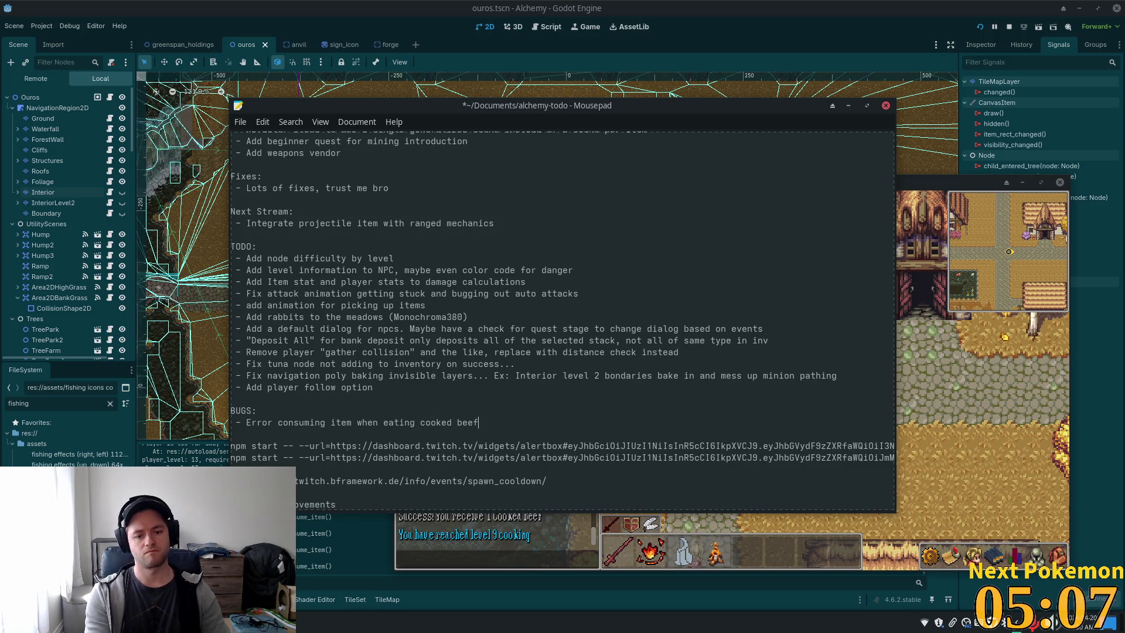
{"action": "left_click", "coordinate": [1061, 556]}
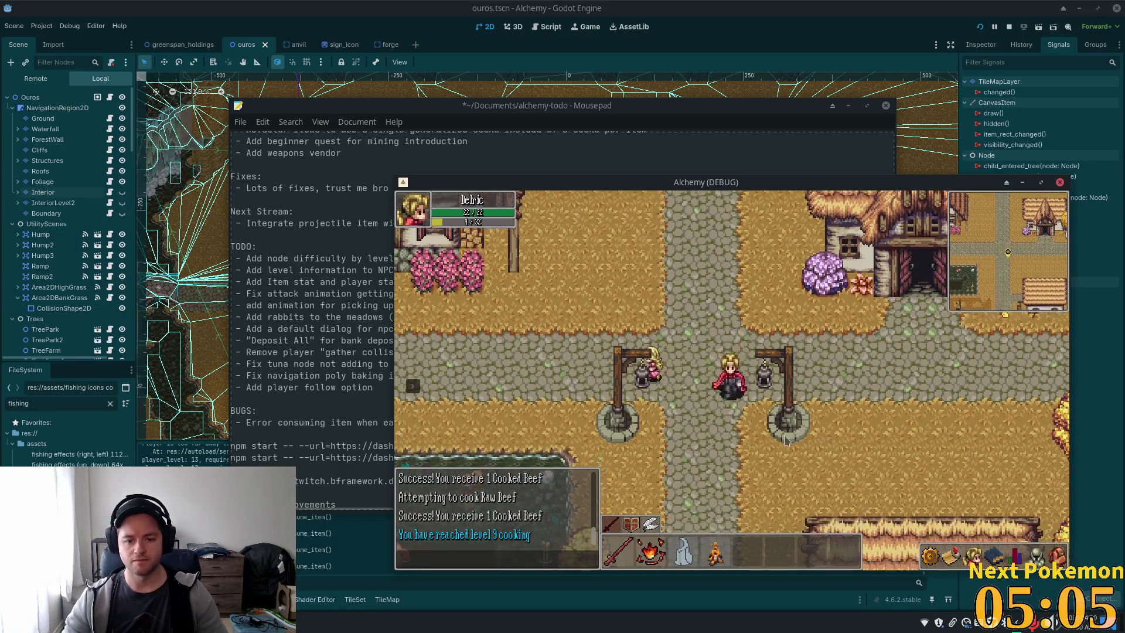
Fish for Trout from the bridge by the pond, landing 1 Sardines instead.
{"action": "left_click", "coordinate": [1060, 556]}
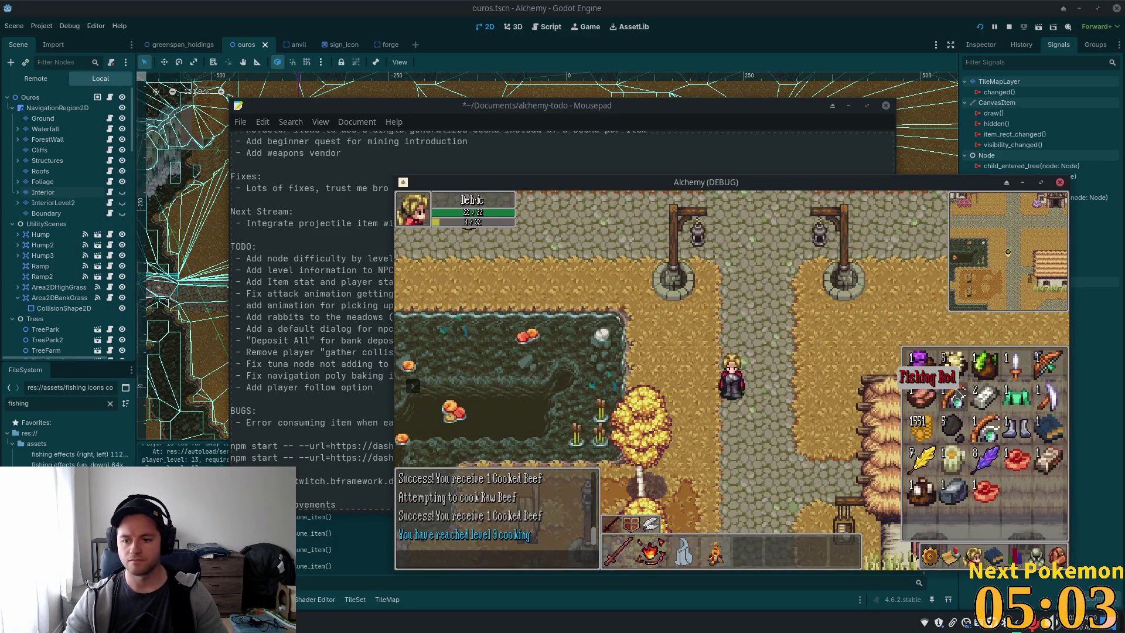
{"action": "left_click", "coordinate": [604, 372]}
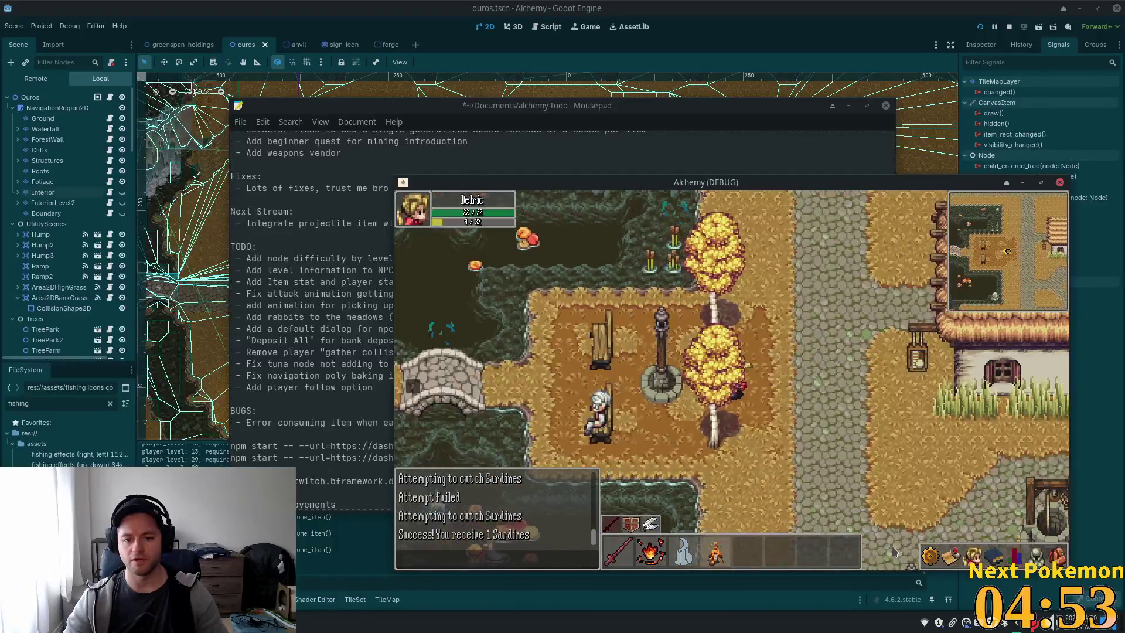
{"action": "left_click", "coordinate": [551, 326]}
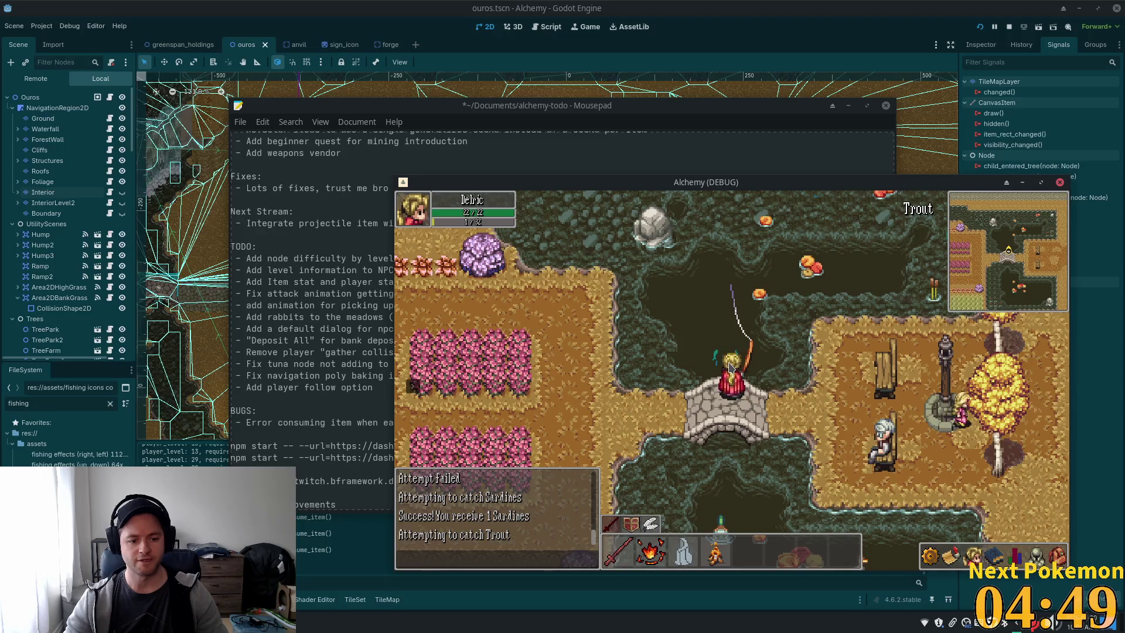
Warp from the bench to the Fo0 Docks and walk to the dock's end.
{"action": "left_click", "coordinate": [862, 403]}
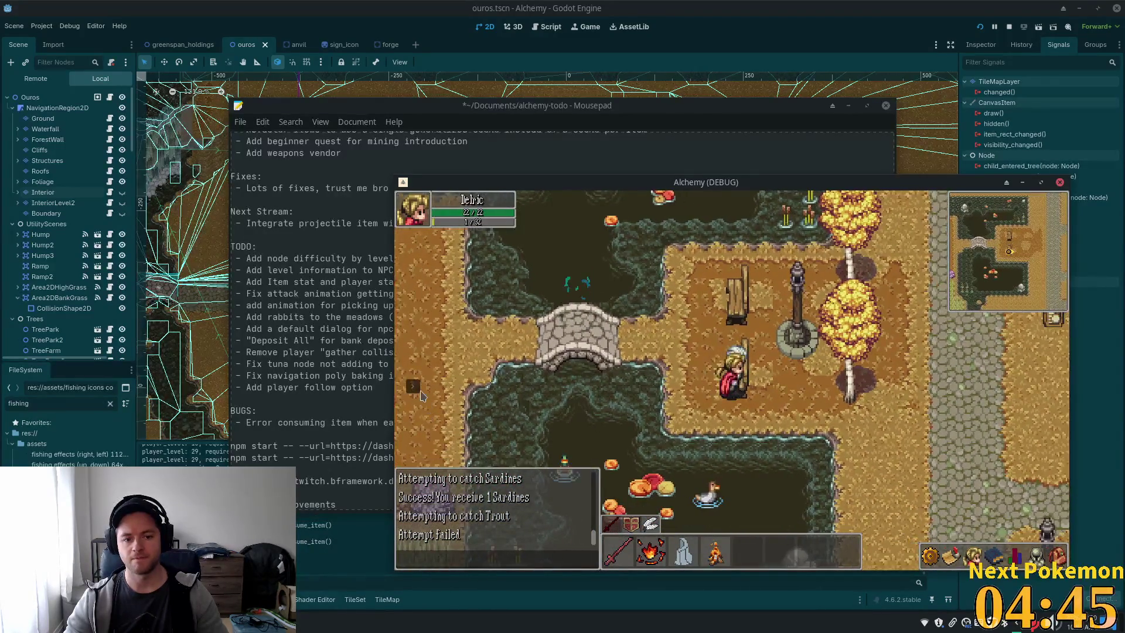
{"action": "left_click", "coordinate": [419, 389]}
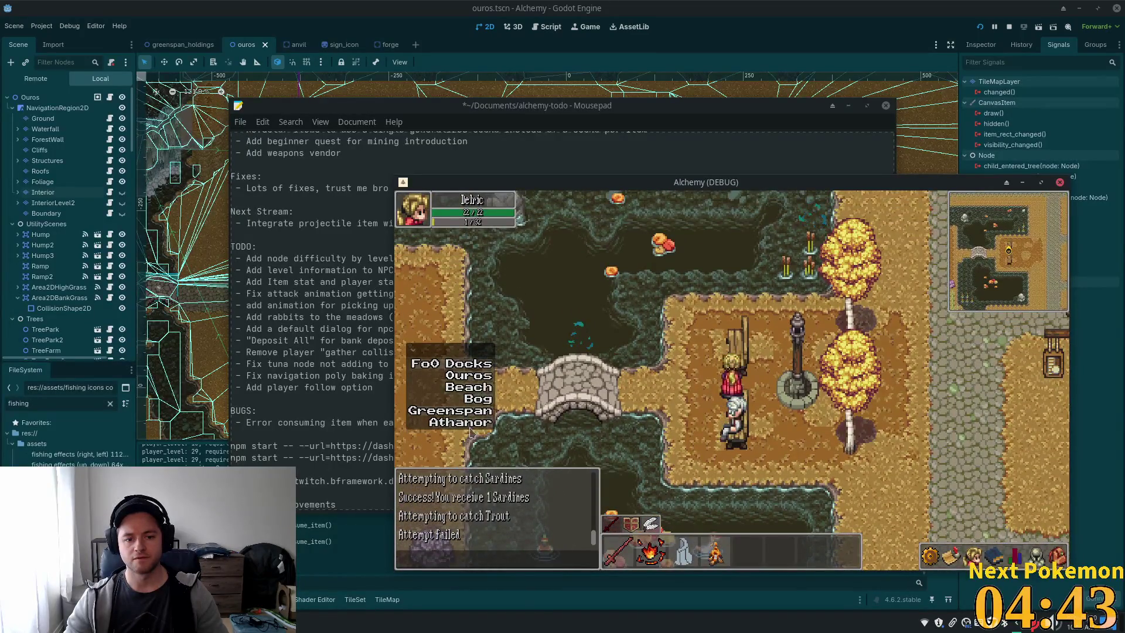
{"action": "left_click", "coordinate": [462, 366]}
{"action": "left_click", "coordinate": [750, 466]}
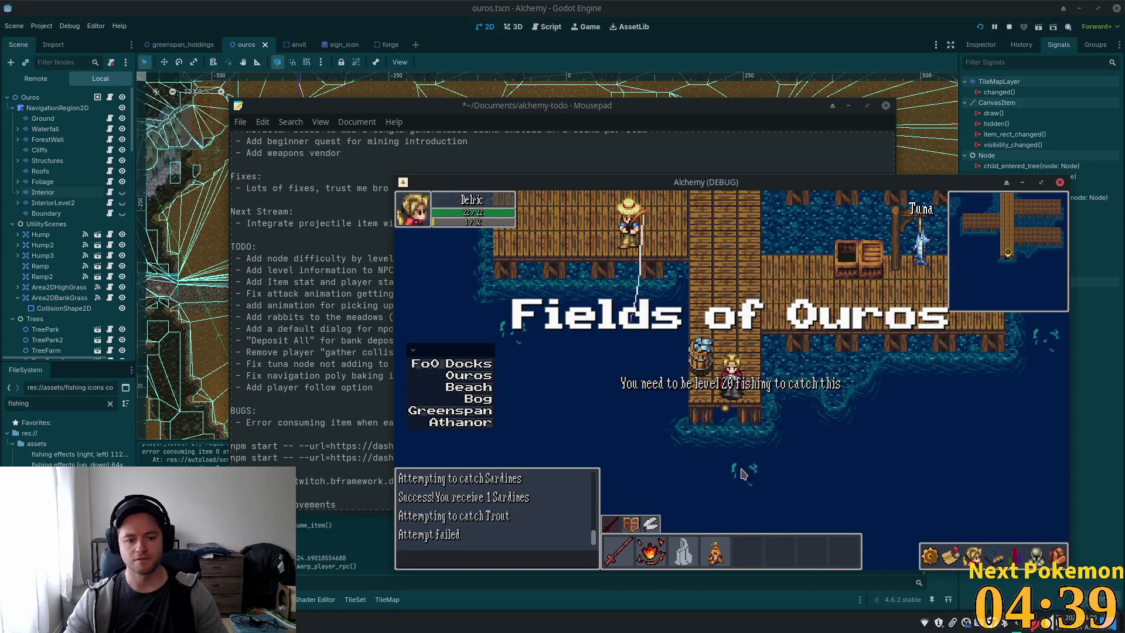
Try fishing for Salmon from the upper-right dock platform, then walk back up toward shore.
{"action": "left_click", "coordinate": [820, 436]}
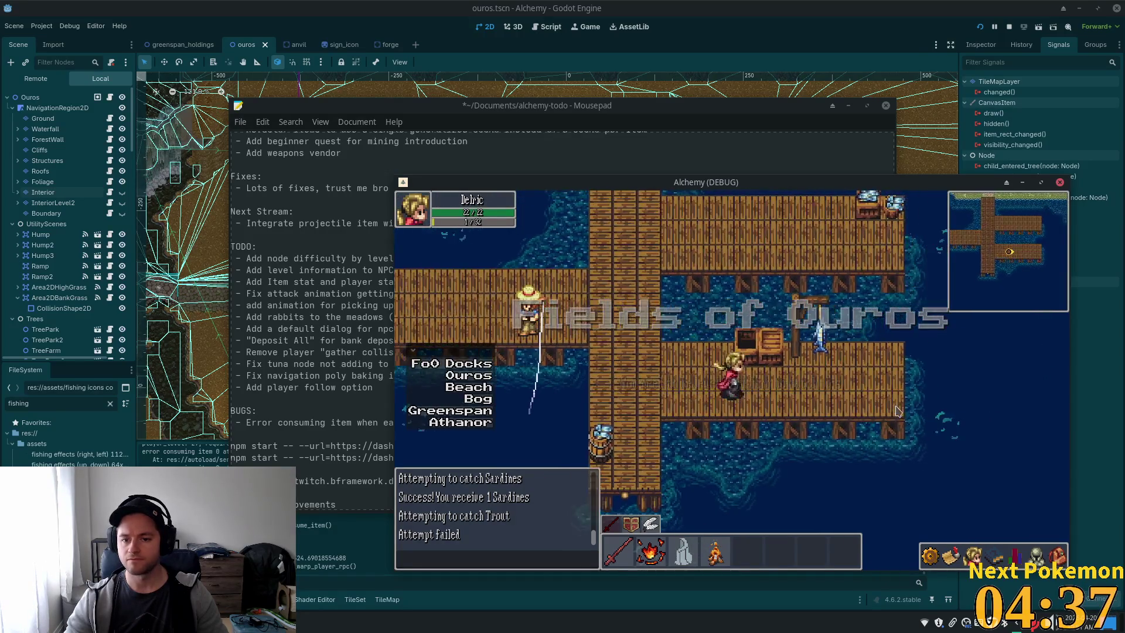
{"action": "left_click", "coordinate": [866, 416]}
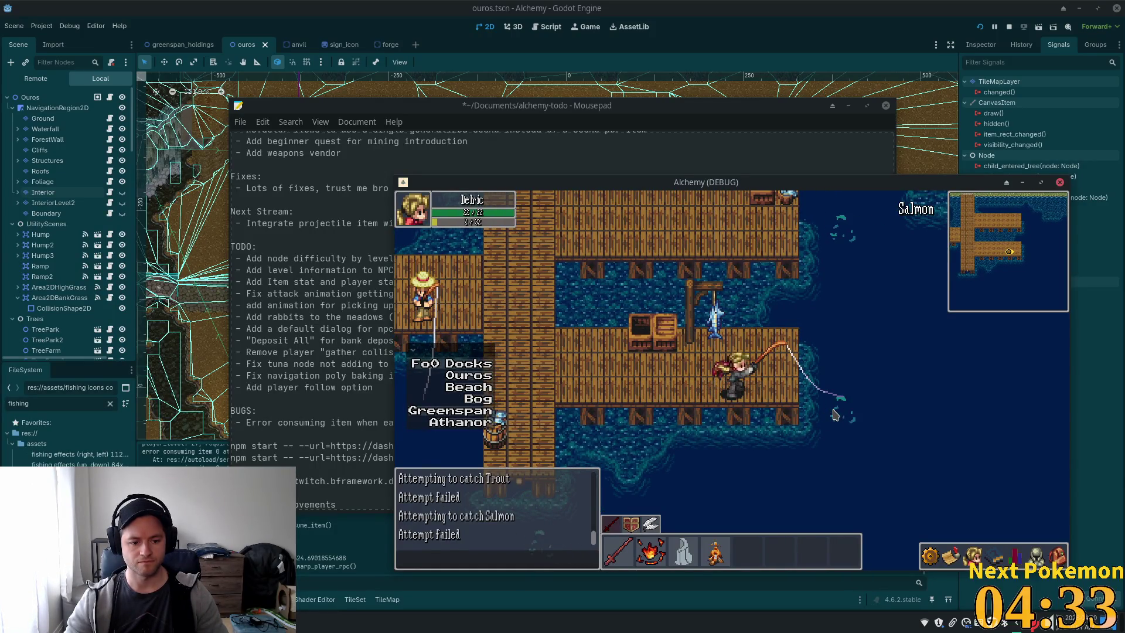
{"action": "left_click", "coordinate": [737, 414]}
{"action": "key", "text": "Up"}
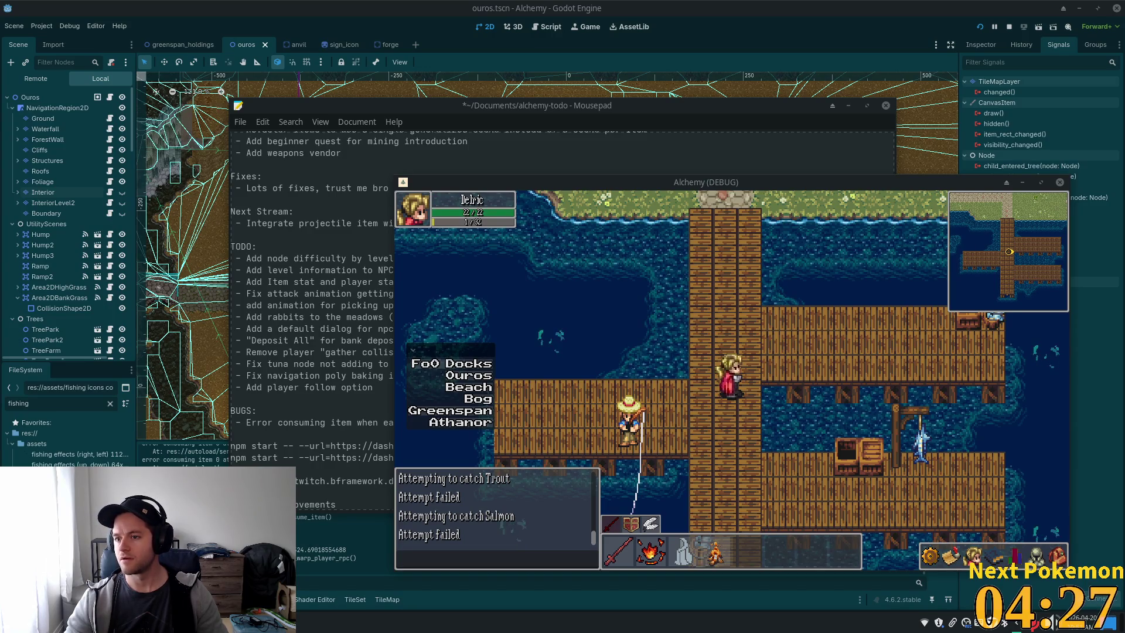
{"action": "left_click", "coordinate": [719, 319]}
{"action": "key", "text": "Up"}
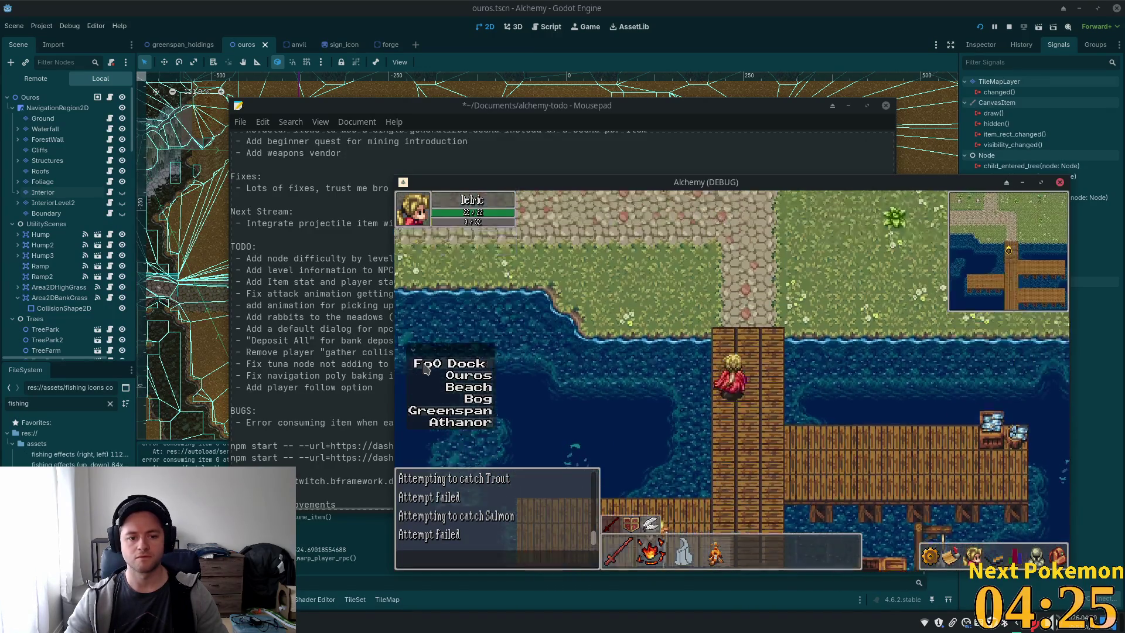
Walk the character around the cobblestone paths and dock near Fo0 Docks.
{"action": "key", "text": "Down"}
{"action": "key", "text": "Left"}
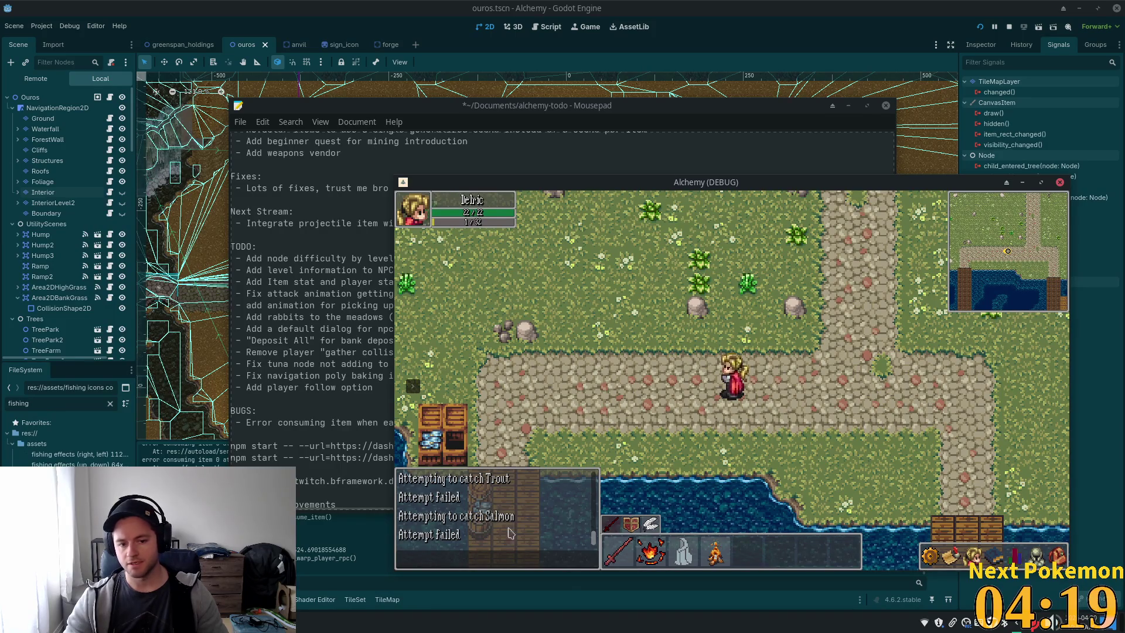
{"action": "left_click", "coordinate": [737, 449]}
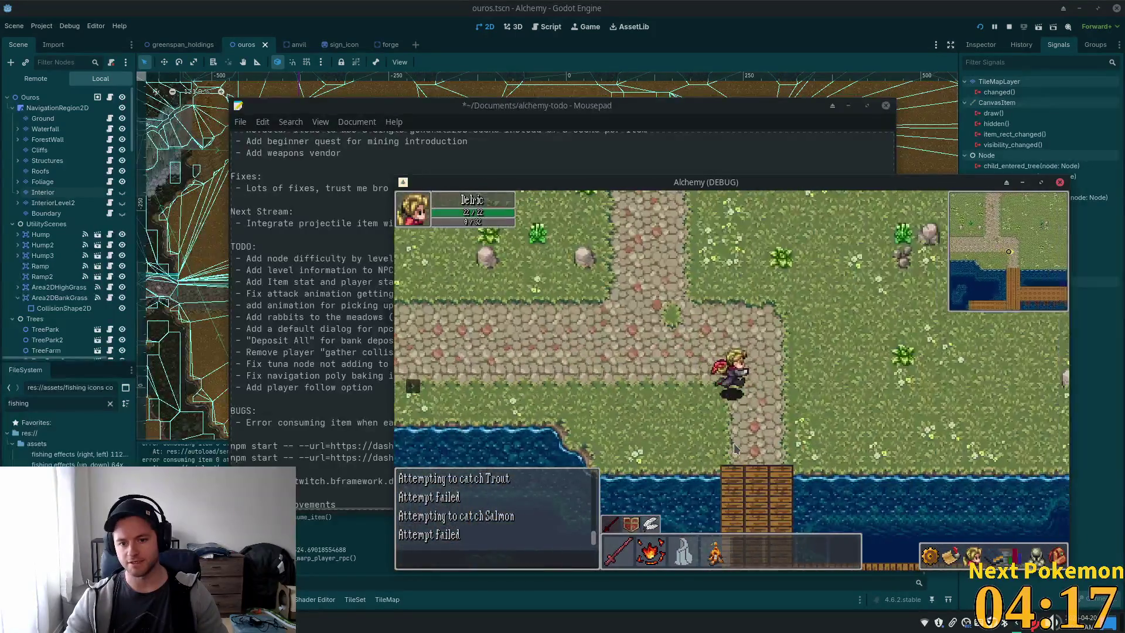
{"action": "key", "text": "Down"}
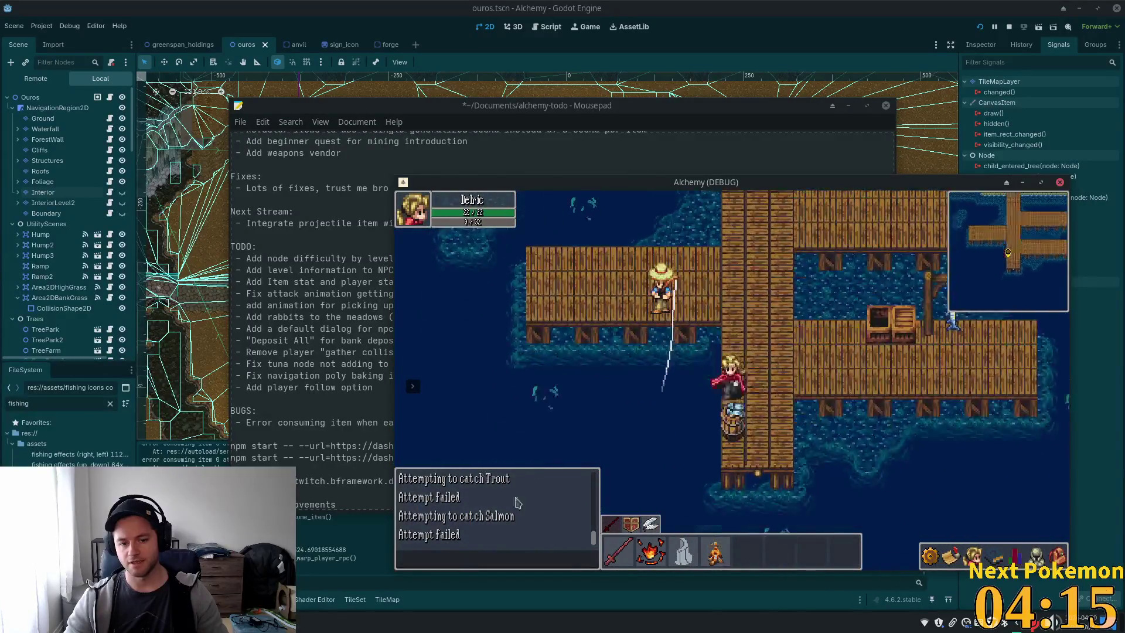
{"action": "key", "text": "Up"}
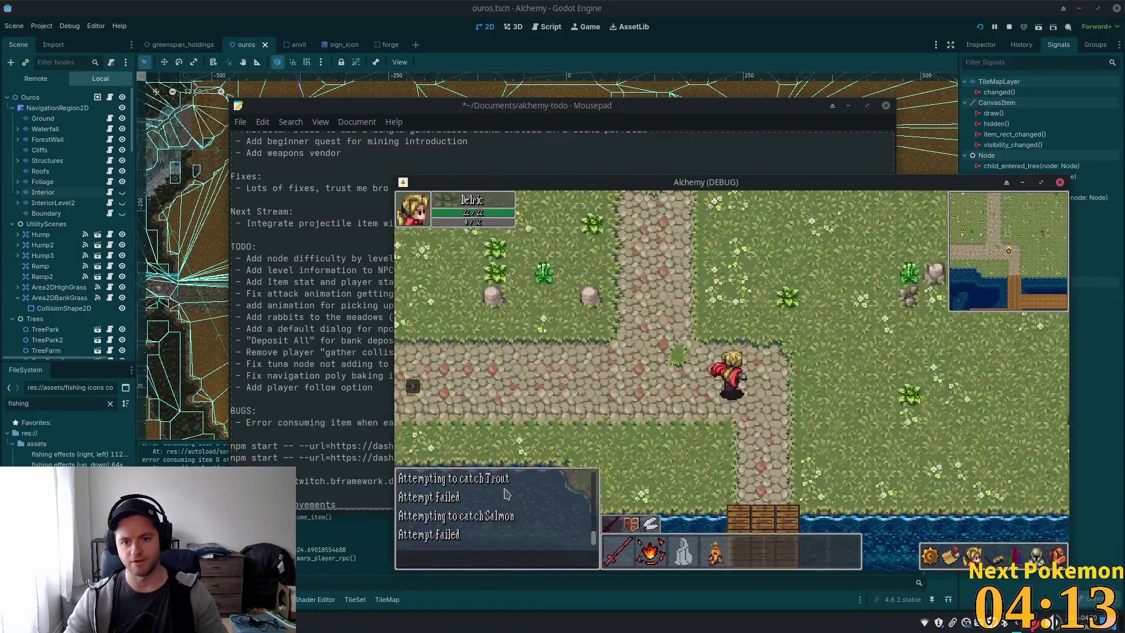
{"action": "key", "text": "Up"}
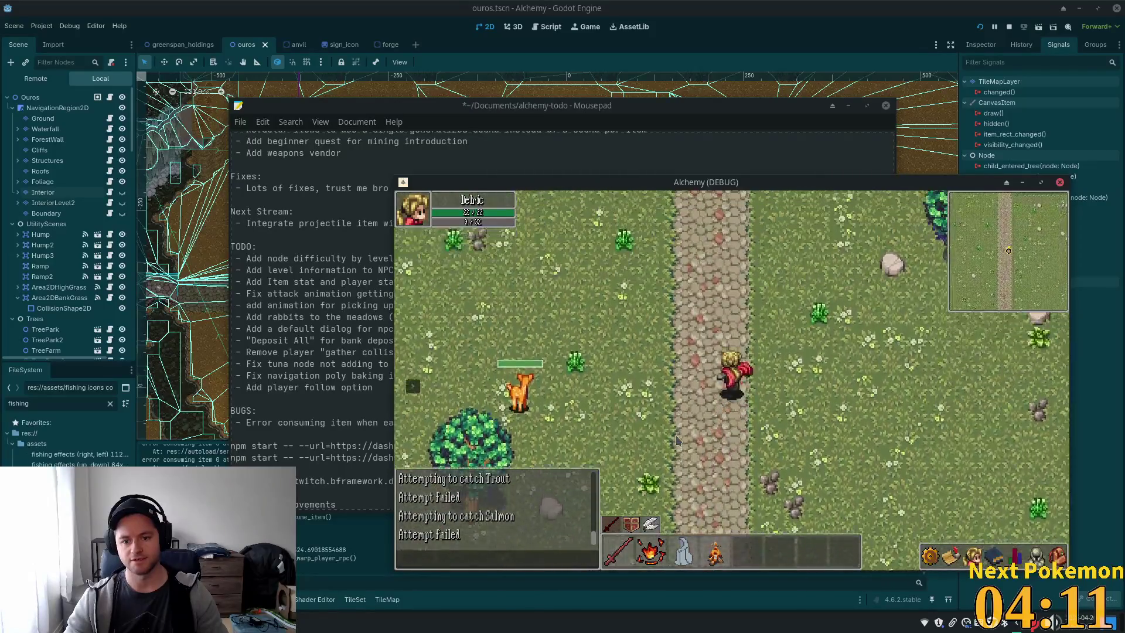
{"action": "key", "text": "Up"}
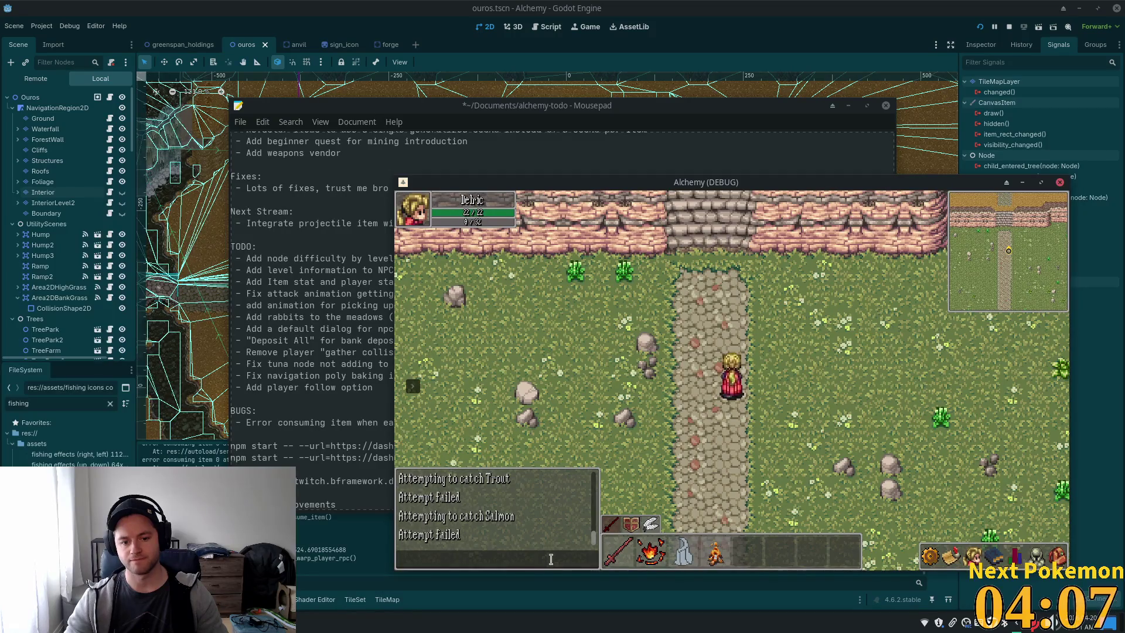
{"action": "key", "text": "Down"}
{"action": "key", "text": "Down"}
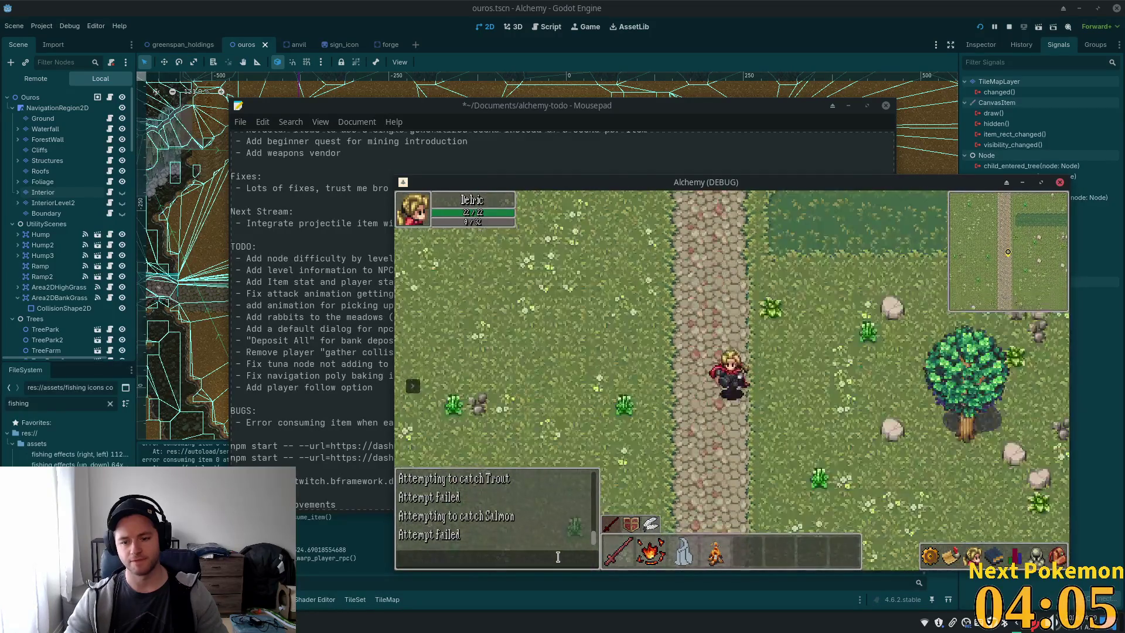
{"action": "key", "text": "Down"}
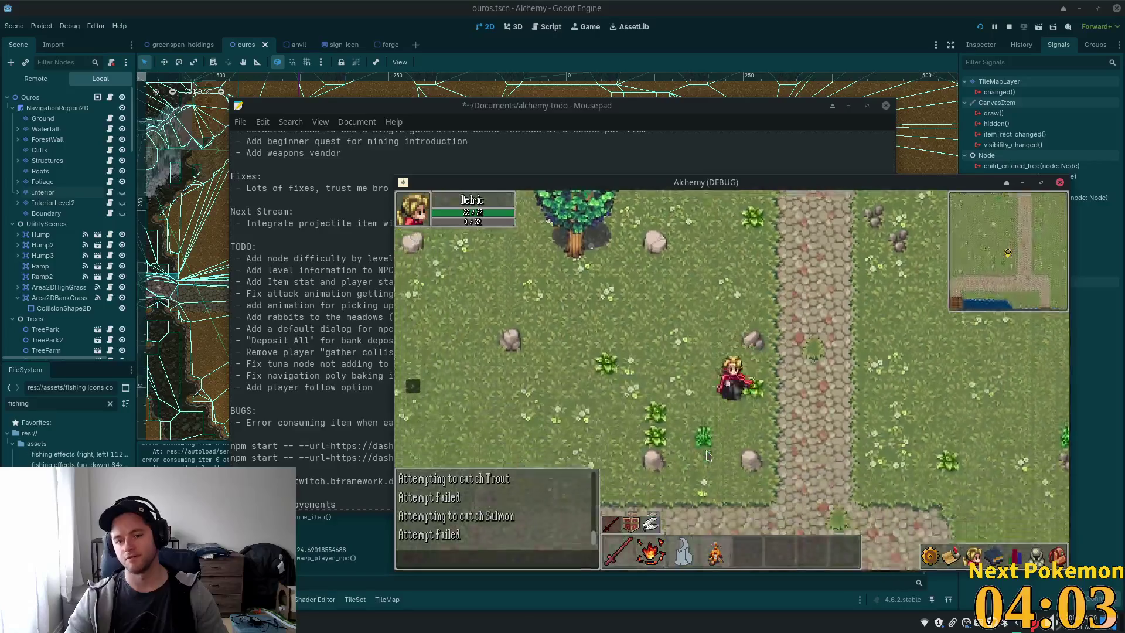
Stop the debug game with F8 and return to gathering.gd in Cursor.
{"action": "key", "text": "F8"}
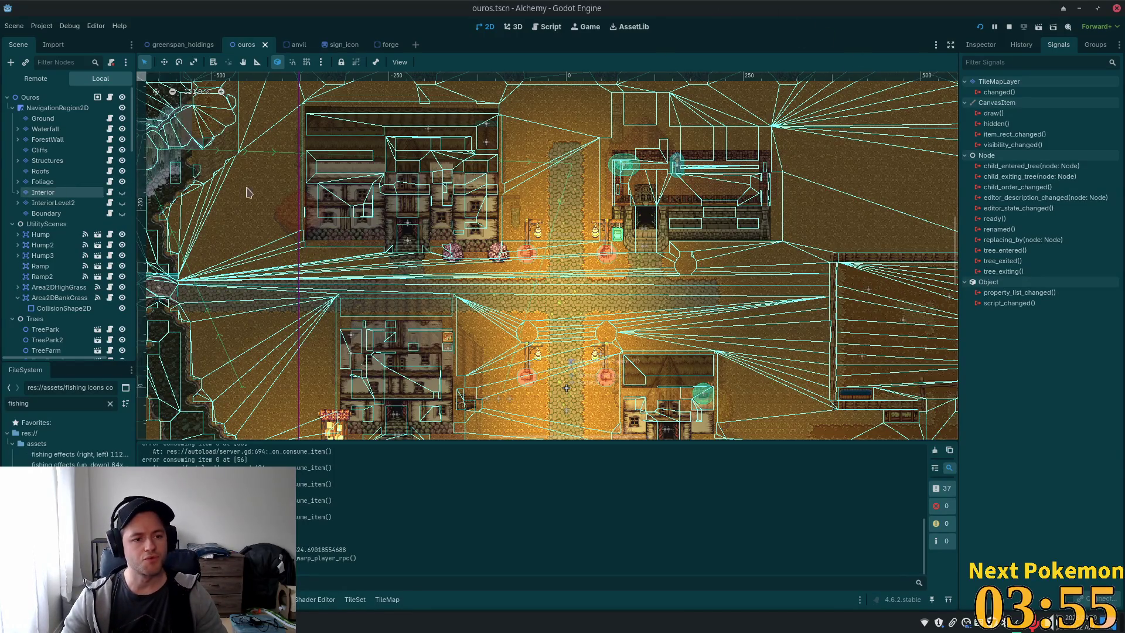
{"action": "key", "text": "alt+Tab"}
{"action": "left_click", "coordinate": [403, 293]}
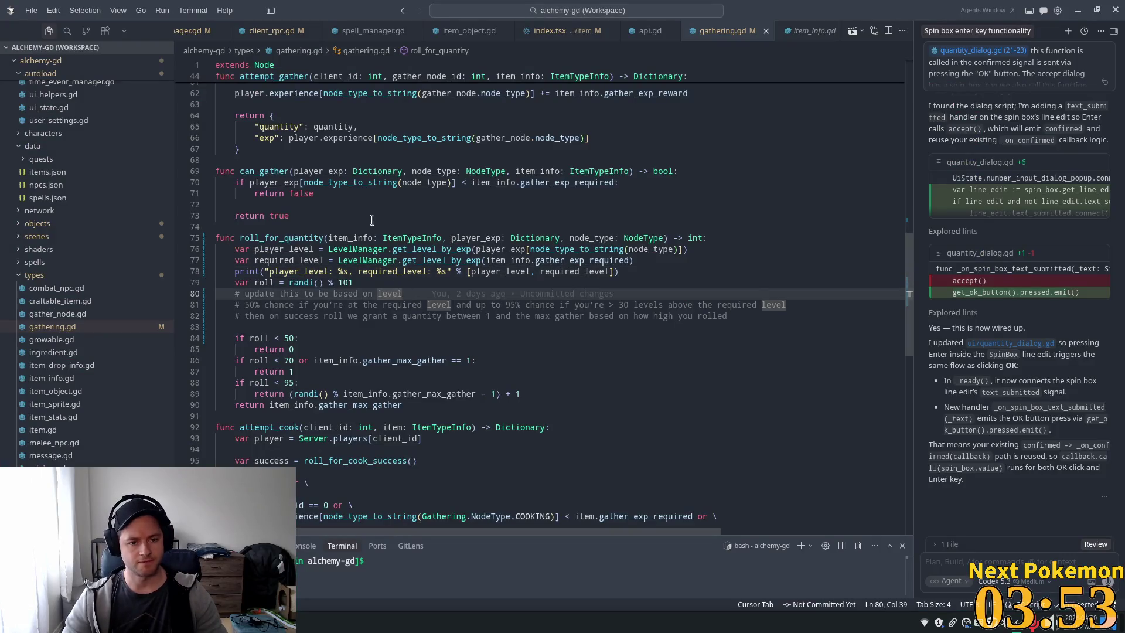
Review player_level, the randi roll and the threshold checks in roll_for_quantity.
{"action": "left_click", "coordinate": [521, 272]}
{"action": "left_click", "coordinate": [309, 282]}
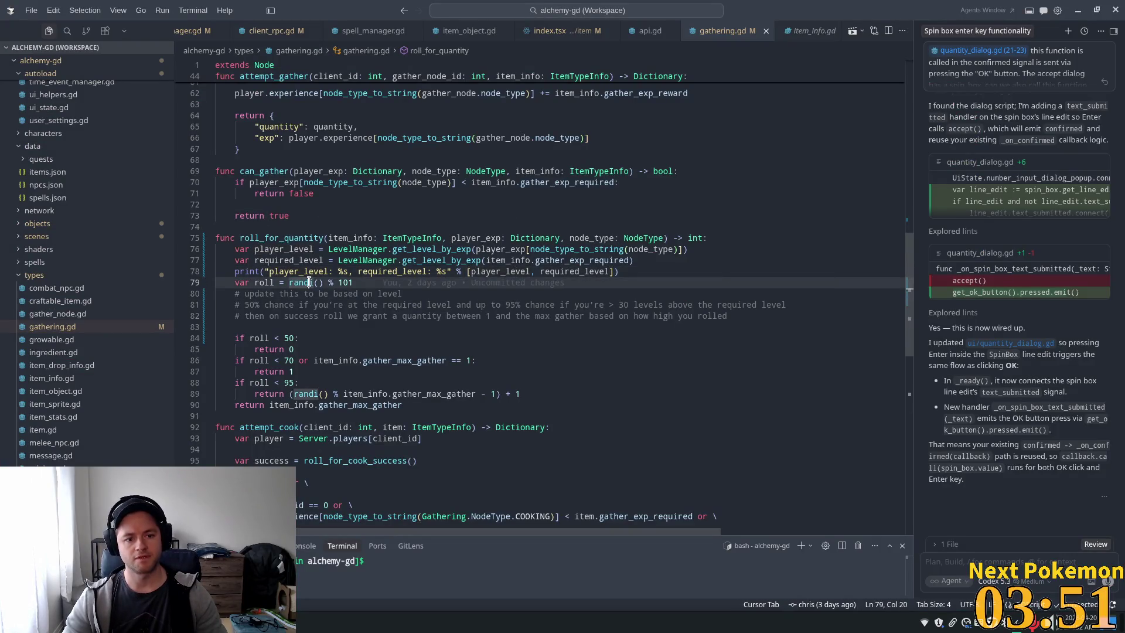
{"action": "mouse_move", "coordinate": [639, 254]}
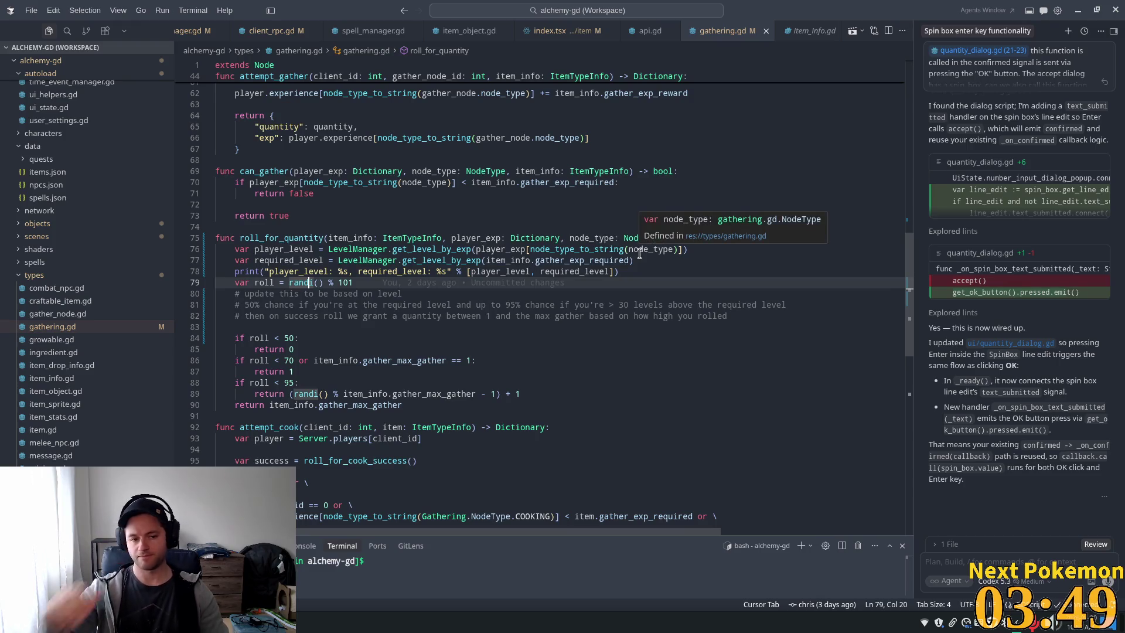
{"action": "left_click", "coordinate": [290, 350]}
{"action": "scroll", "coordinate": [452, 363], "scroll_direction": "down", "scroll_amount": 2}
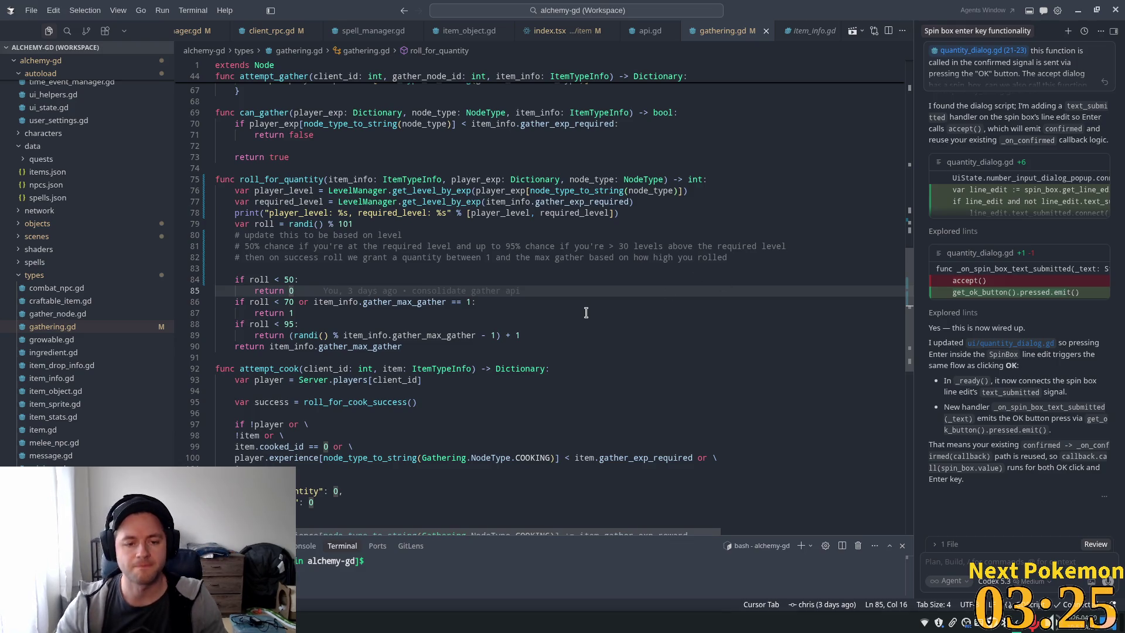
Start a new line after the last comment, just above the roll checks.
{"action": "key", "text": "Up"}
{"action": "key", "text": "Up"}
{"action": "key", "text": "Up"}
{"action": "key", "text": "Down"}
{"action": "key", "text": "Down"}
{"action": "key", "text": "Down"}
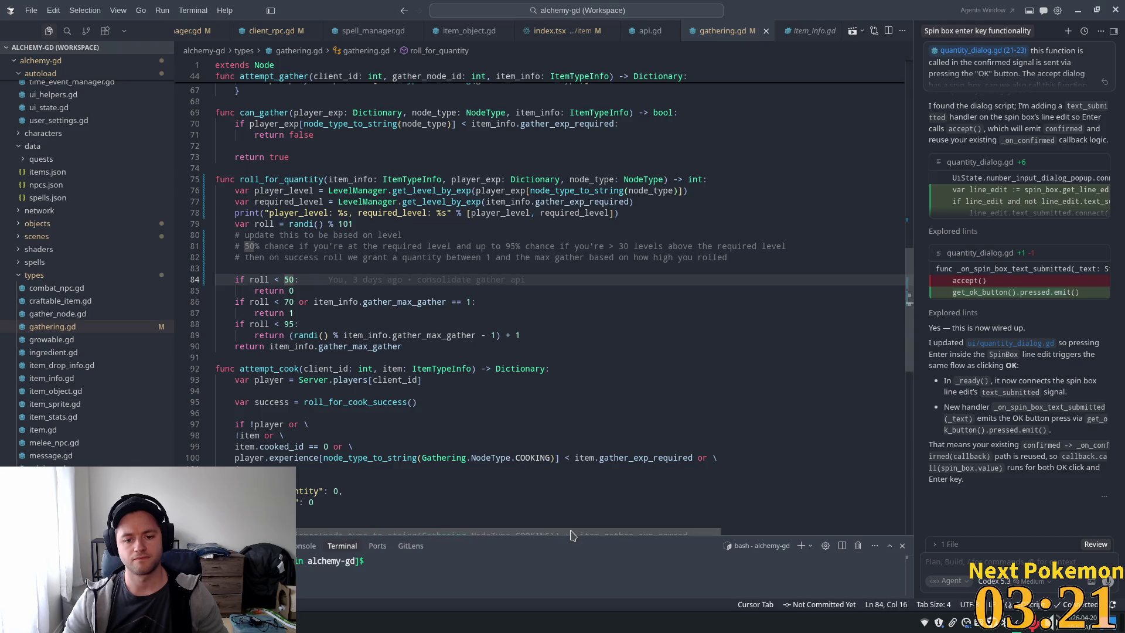
{"action": "key", "text": "Up"}
{"action": "left_click_drag", "start_coordinate": [278, 281], "coordinate": [284, 281]}
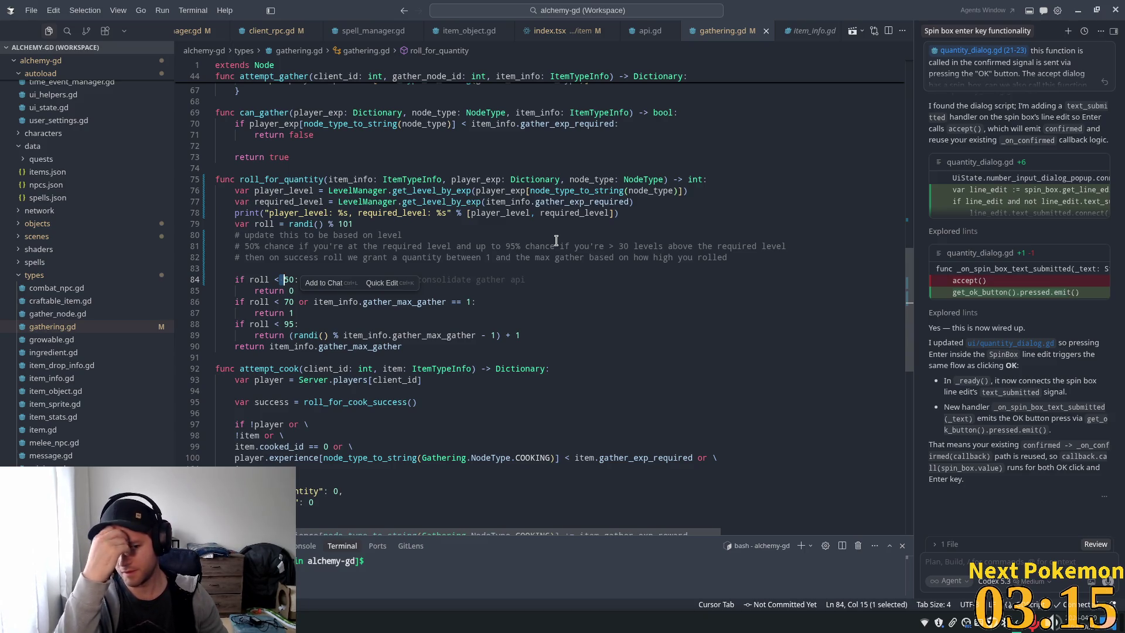
{"action": "left_click", "coordinate": [748, 256]}
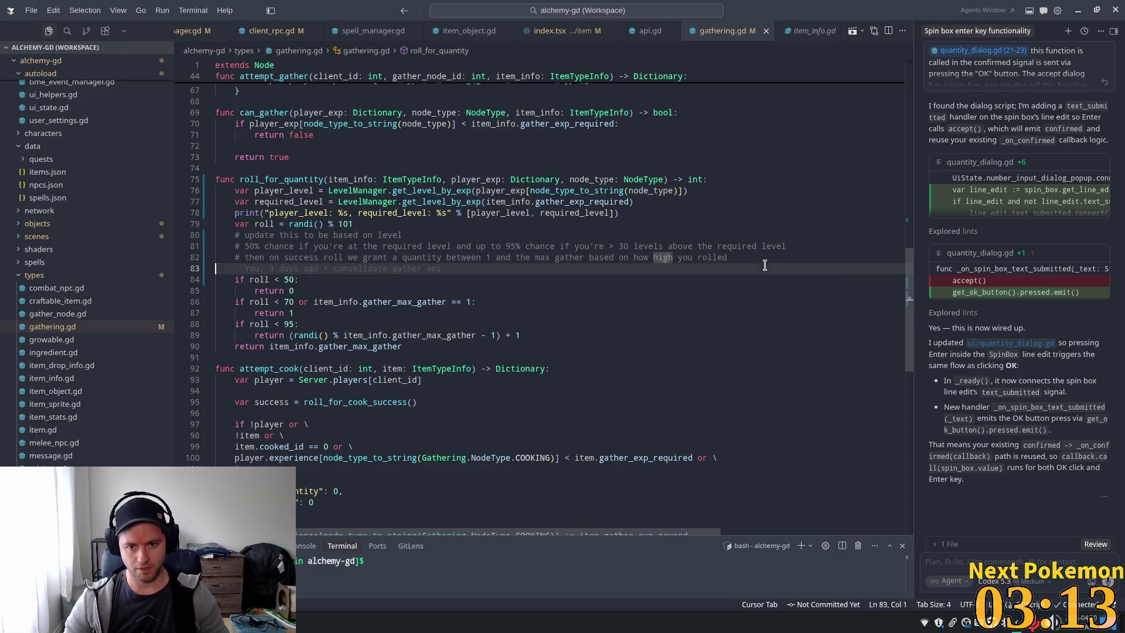
{"action": "key", "text": "Return"}
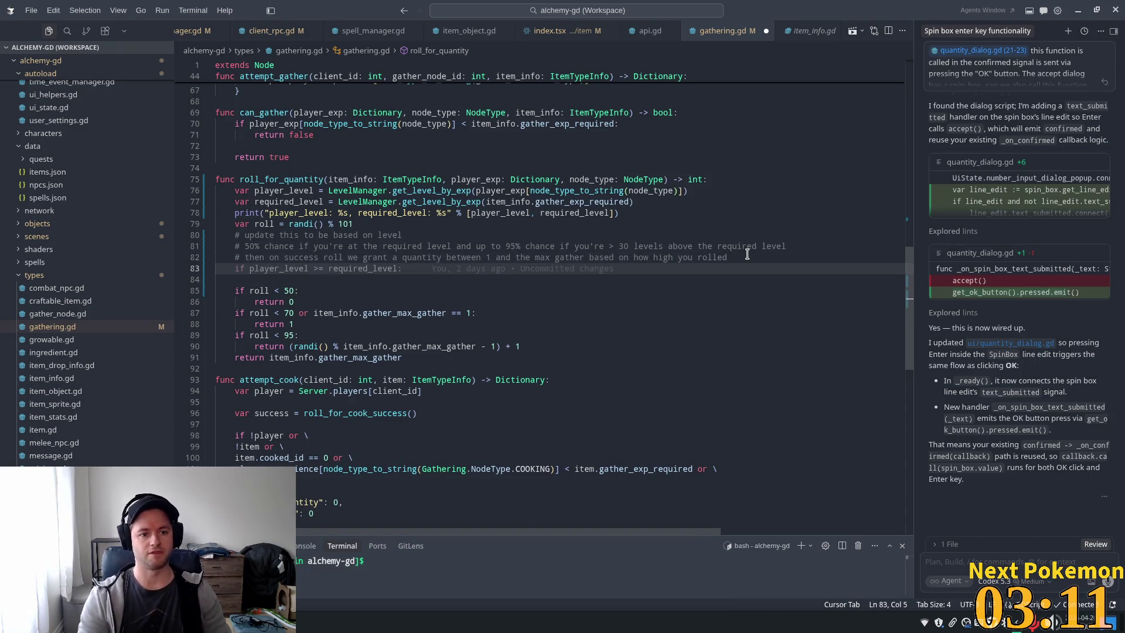
Add var level_difference = player_level - required_level below the required_level line.
{"action": "left_click", "coordinate": [657, 201]}
{"action": "key", "text": "Return"}
{"action": "type", "text": "var"}
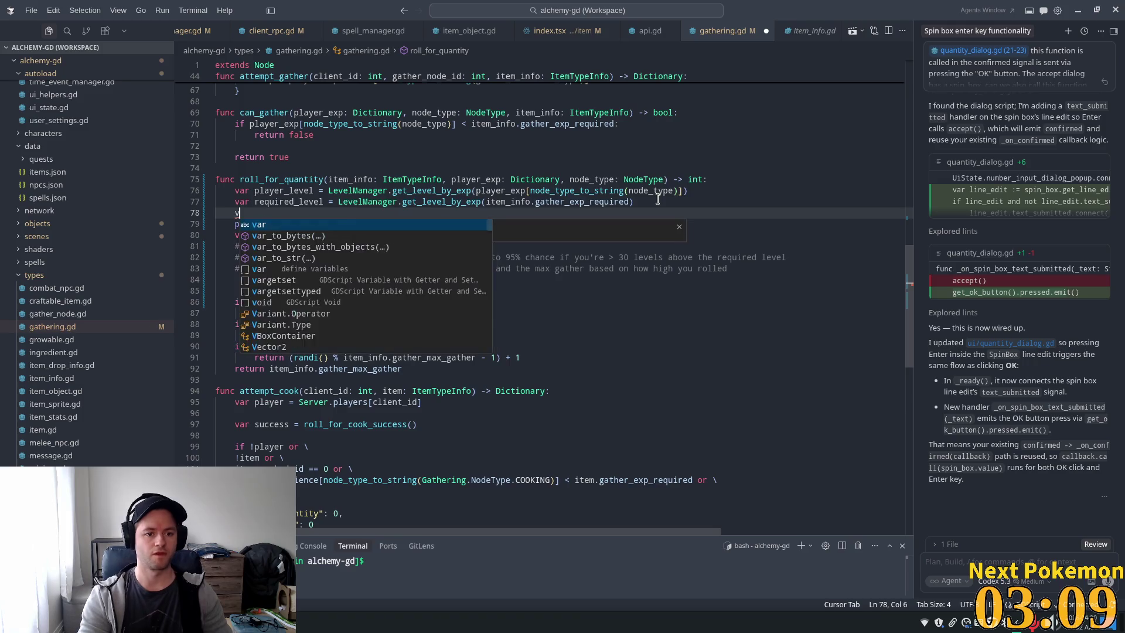
{"action": "key", "text": "Tab"}
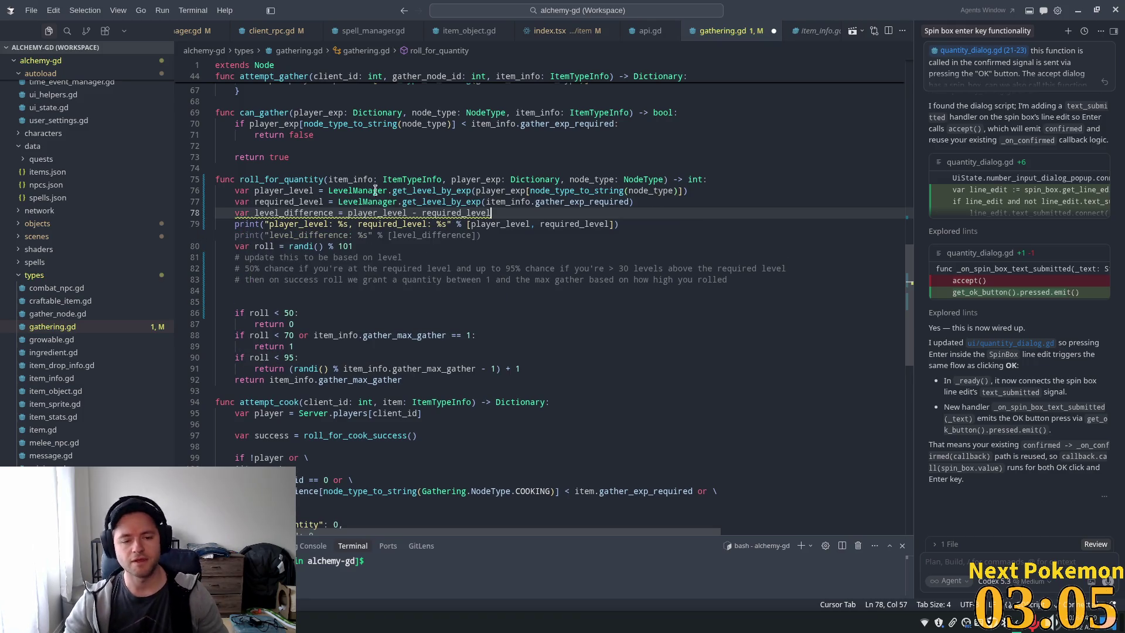
{"action": "left_click", "coordinate": [486, 223]}
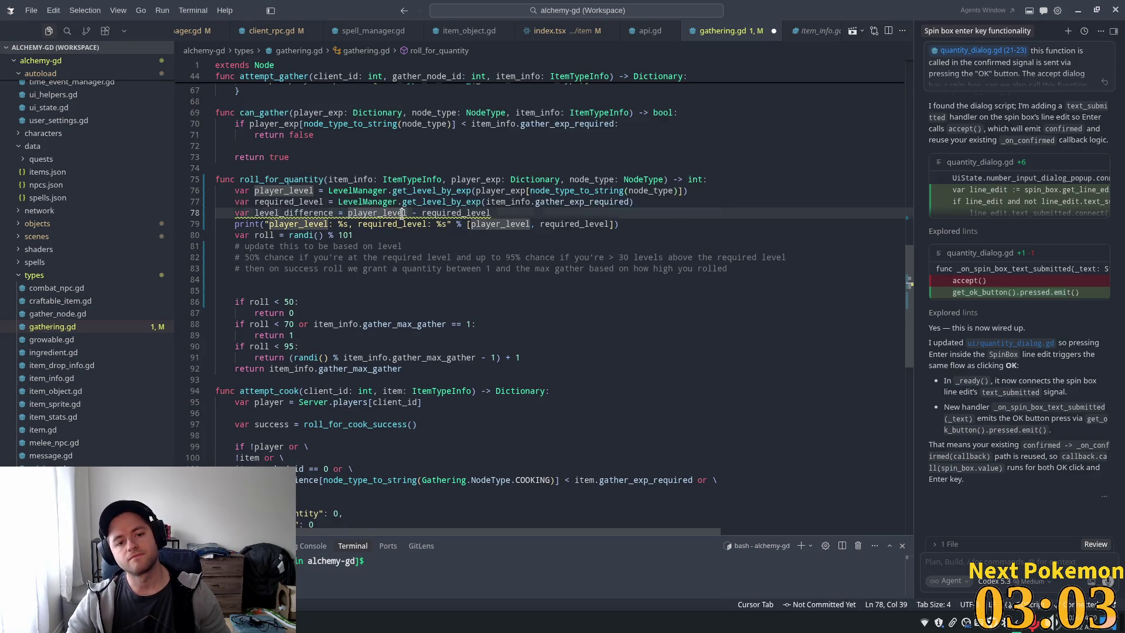
{"action": "key", "text": "Up"}
{"action": "left_click", "coordinate": [523, 205]}
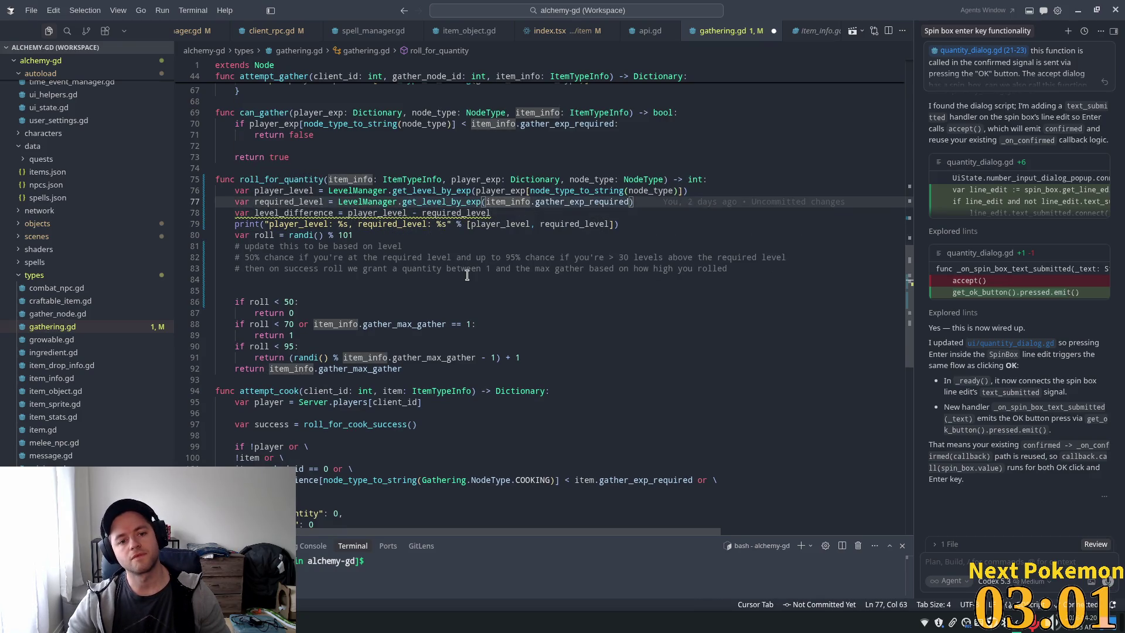
{"action": "key", "text": "Down"}
{"action": "key", "text": "Tab"}
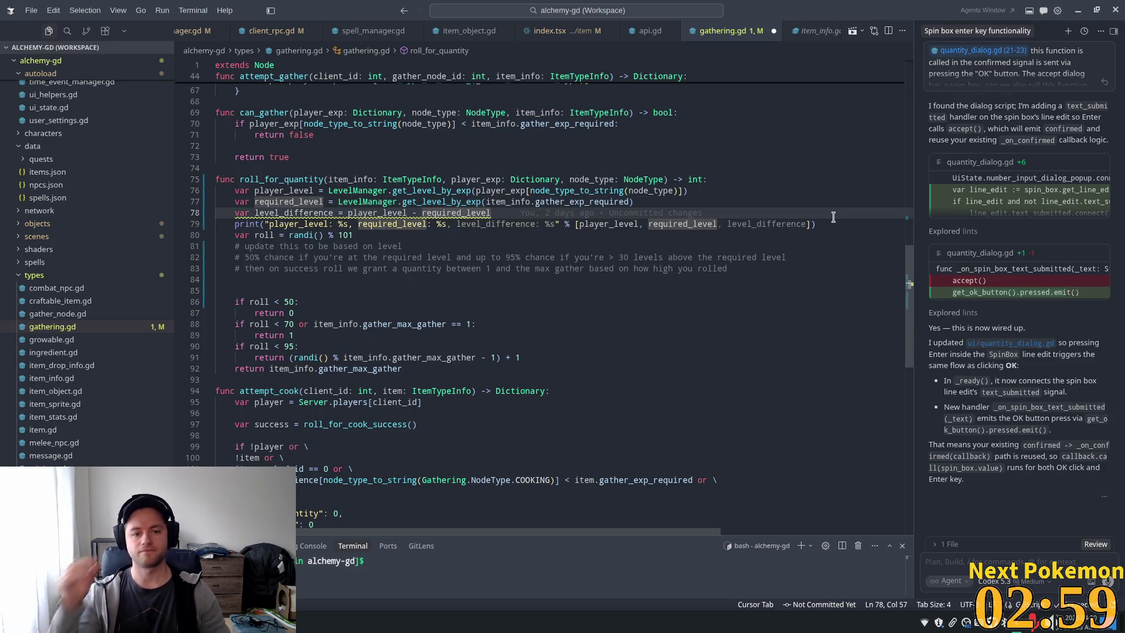
Undo the level-difference bonus on the 50 threshold and open a line below the comments.
{"action": "left_click", "coordinate": [291, 302]}
{"action": "double_click", "coordinate": [292, 302]}
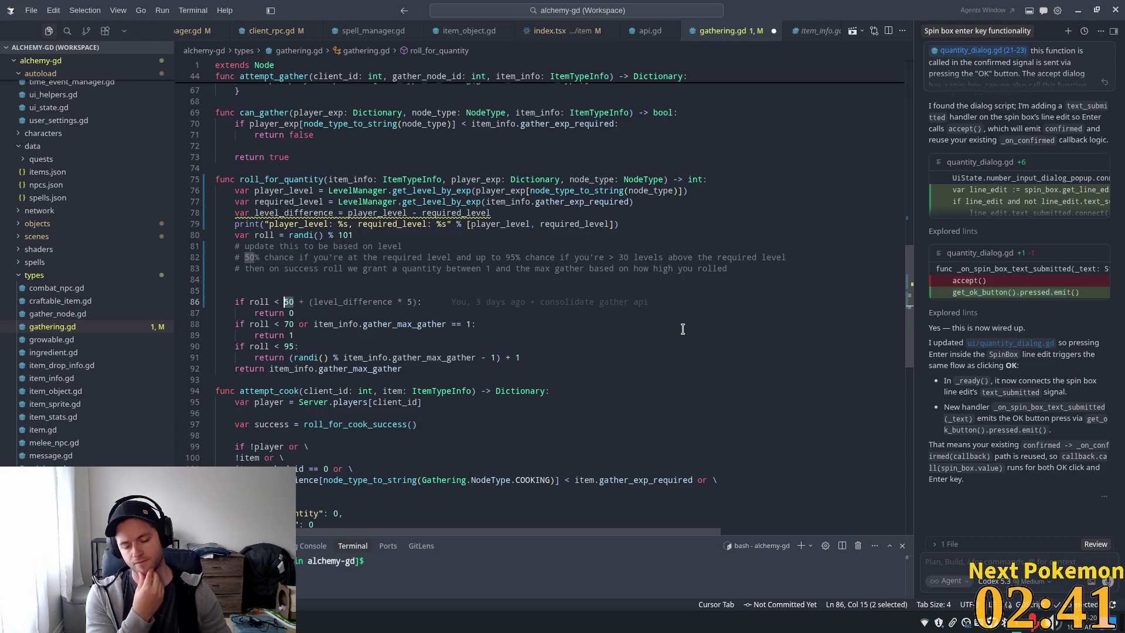
{"action": "key", "text": "ctrl+z"}
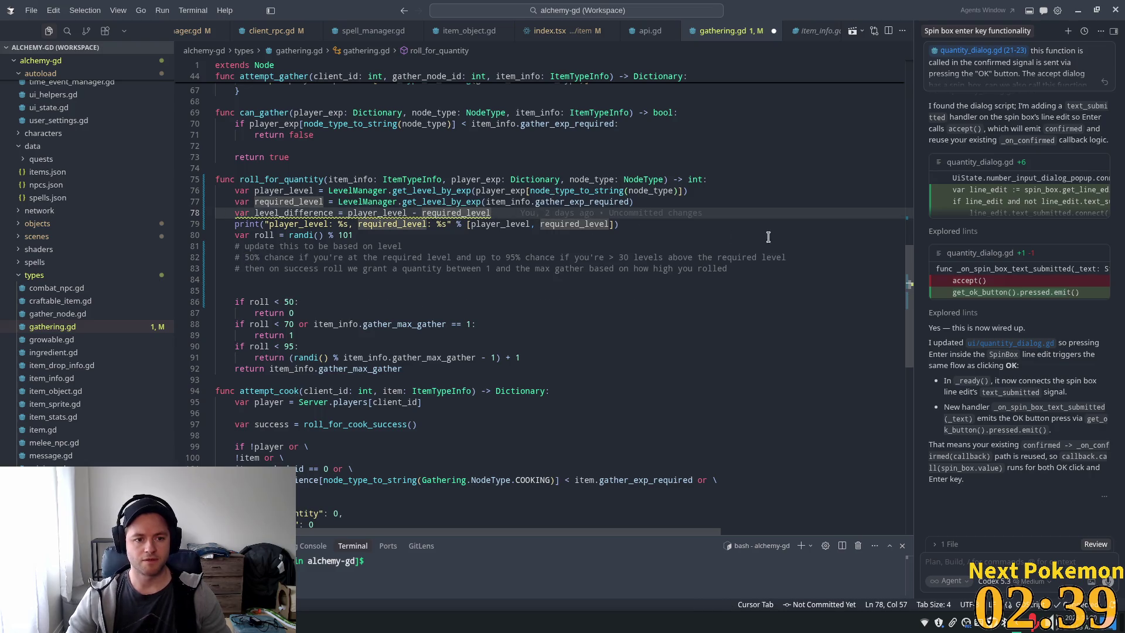
{"action": "left_click", "coordinate": [597, 273]}
{"action": "left_click", "coordinate": [750, 269]}
{"action": "key", "text": "Return"}
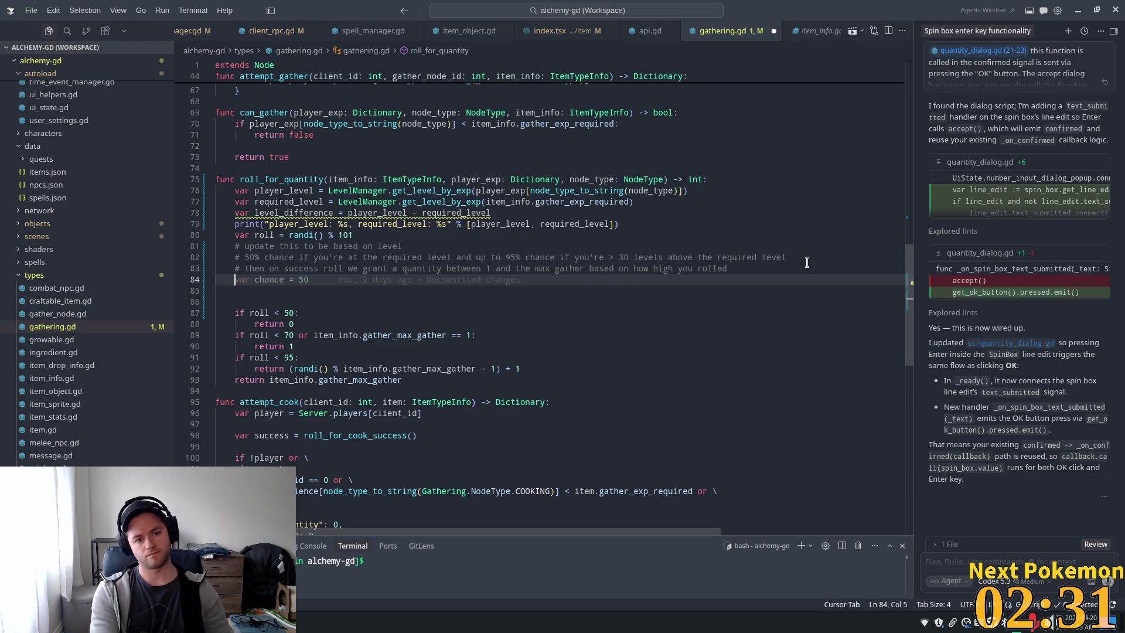
Type var chance_increase = 45 * (level_difference) on the new line above the roll checks.
{"action": "key", "text": "Tab"}
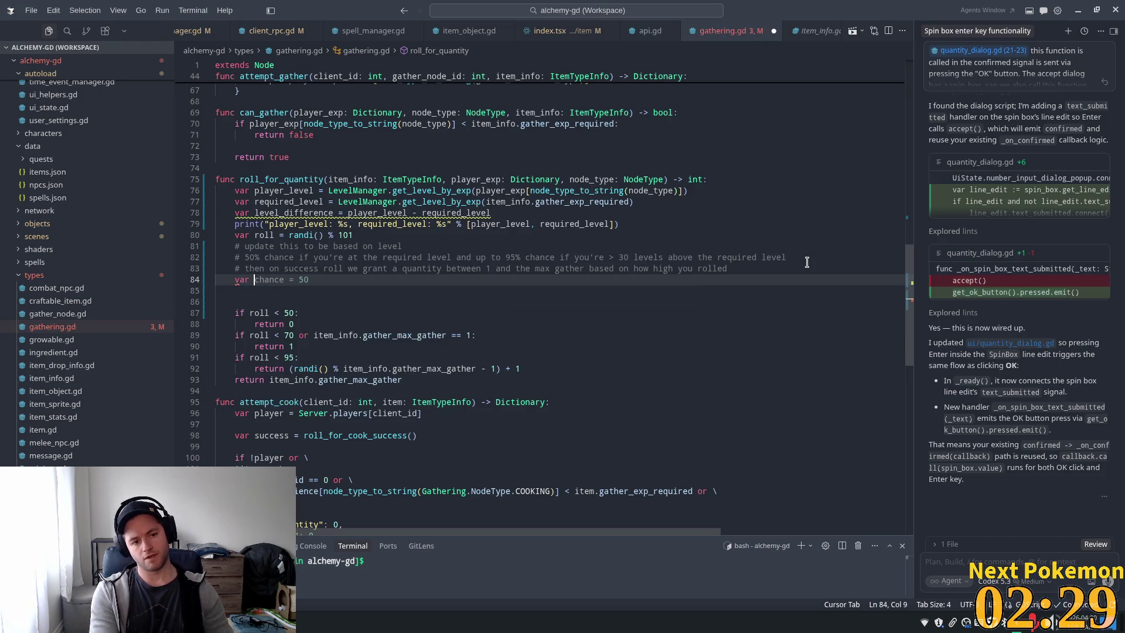
{"action": "type", "text": "chacha"}
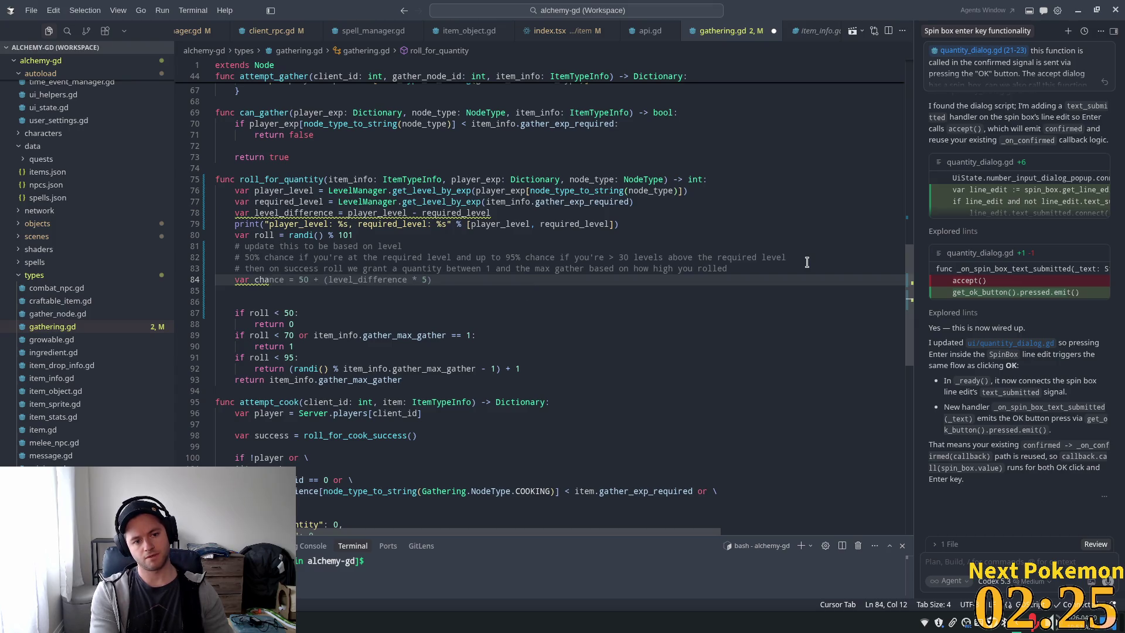
{"action": "type", "text": "ce_"}
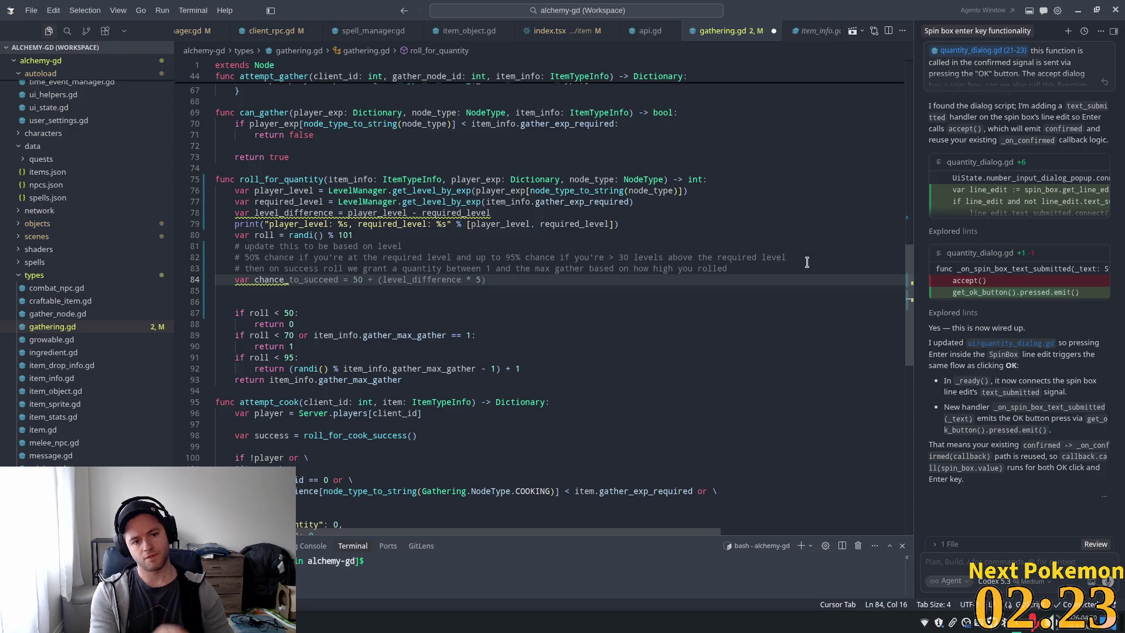
{"action": "type", "text": "increase ="}
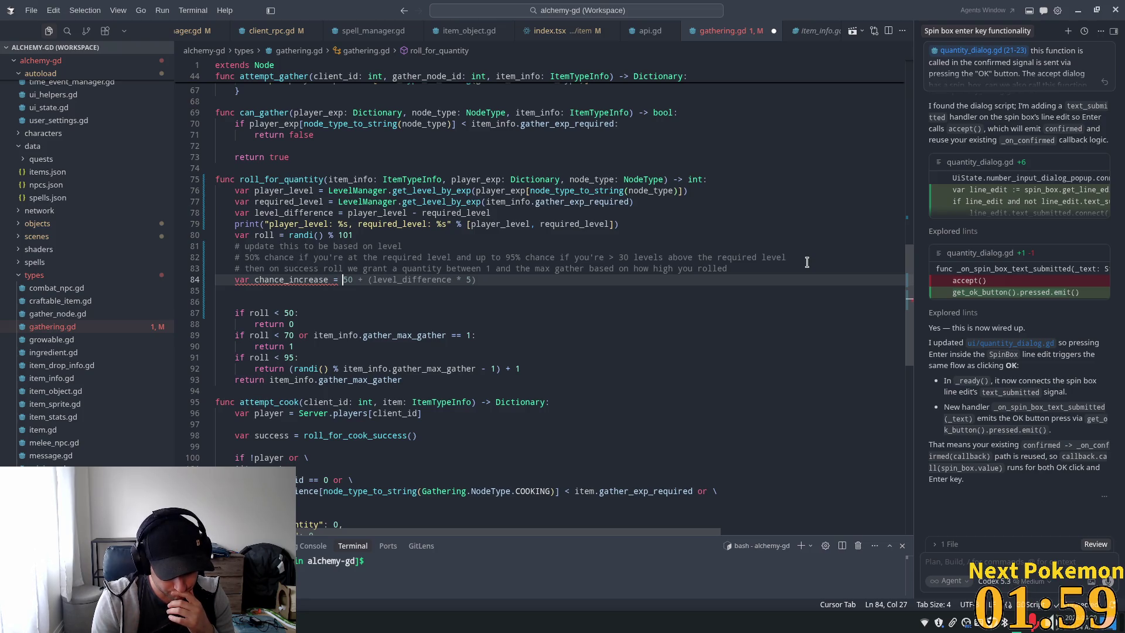
{"action": "key", "text": "shift+End"}
{"action": "type", "text": "45"}
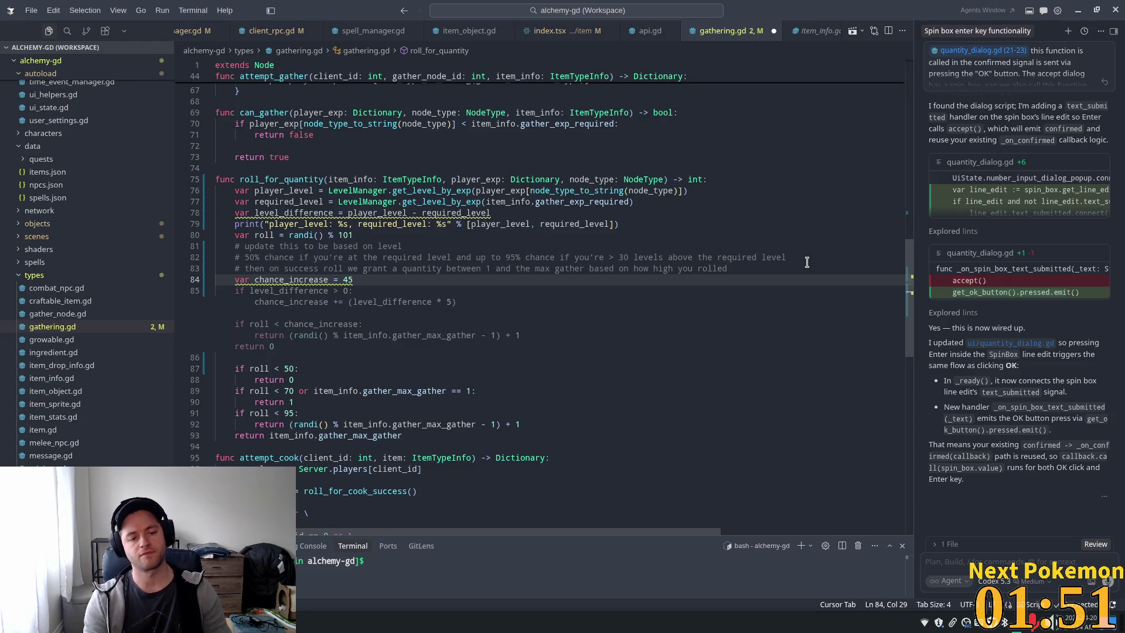
{"action": "type", "text": "* ("}
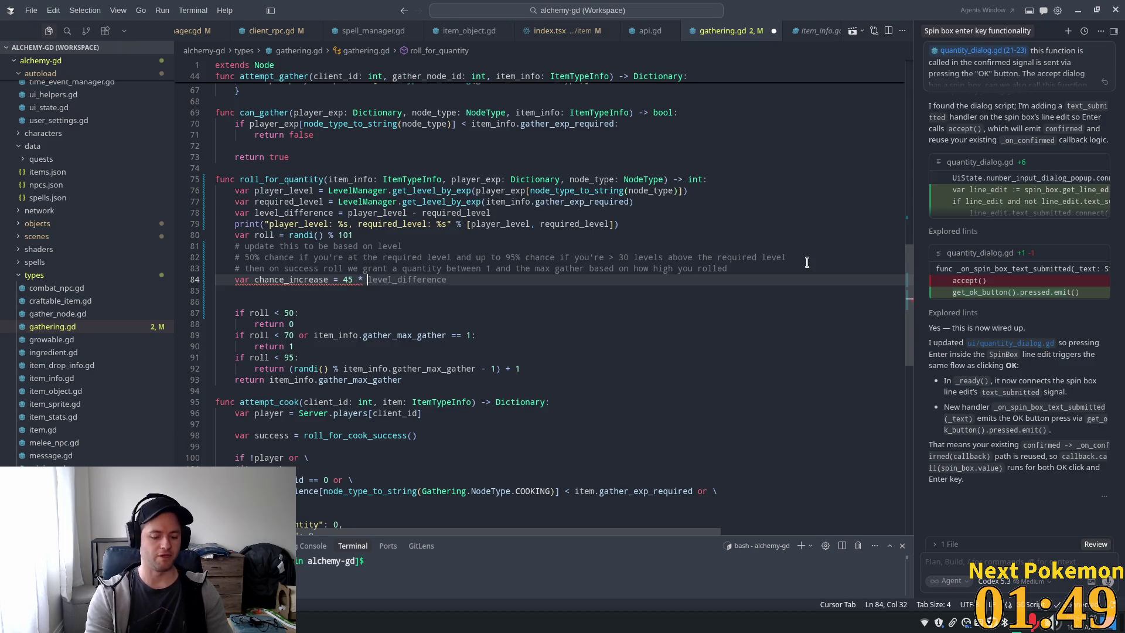
{"action": "type", "text": "level"}
{"action": "type", "text": "_diffe"}
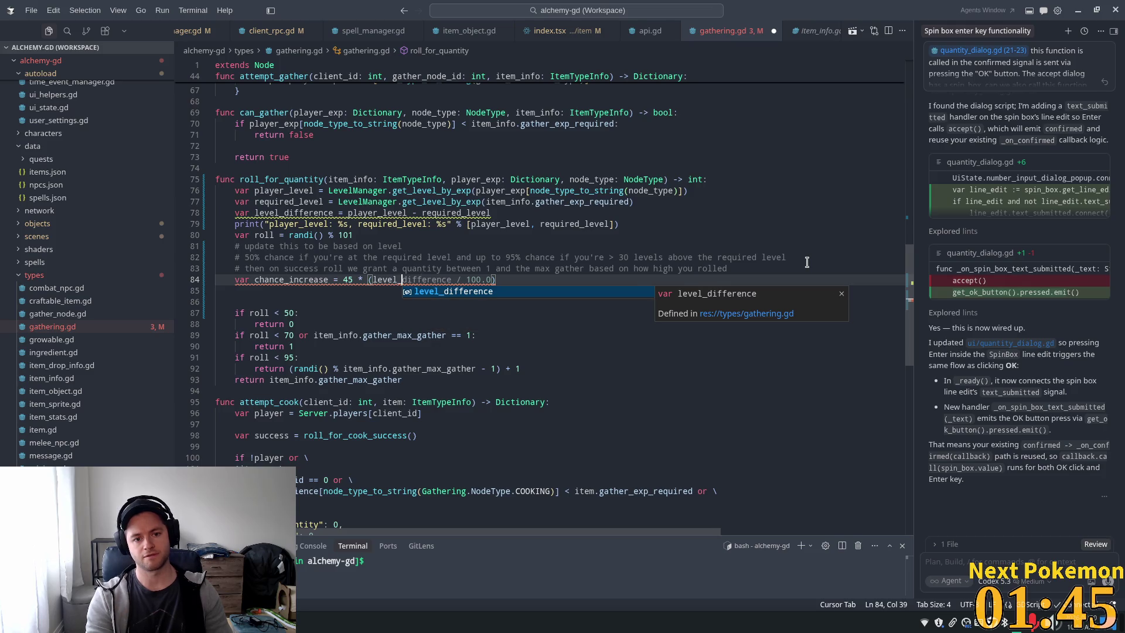
{"action": "type", "text": "rence"}
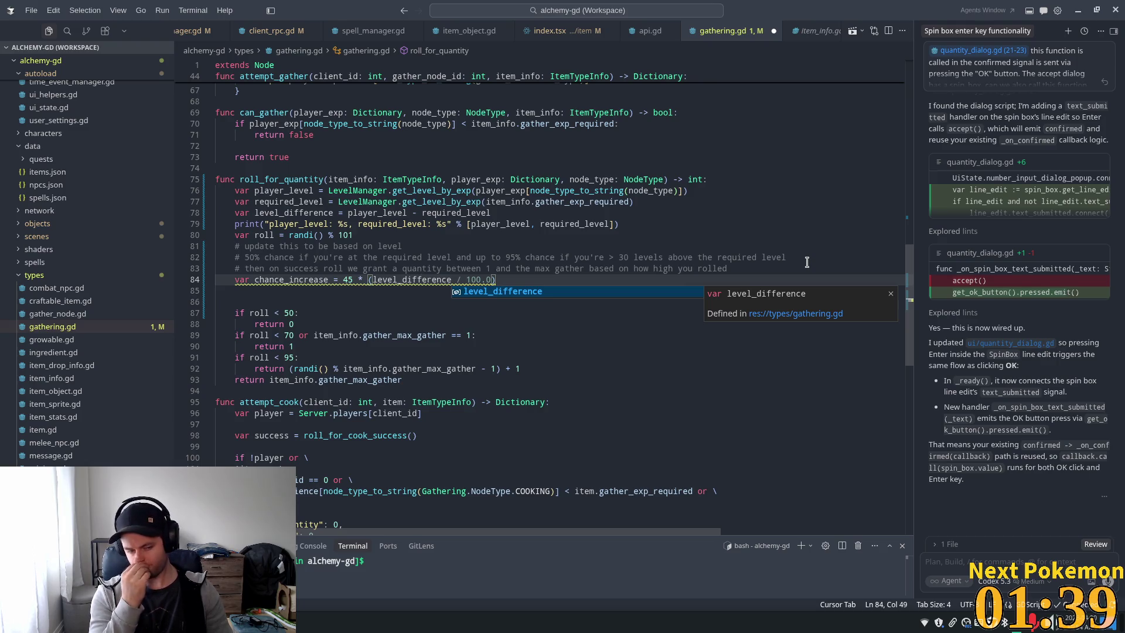
{"action": "key", "text": "ctrl+shift+Left"}
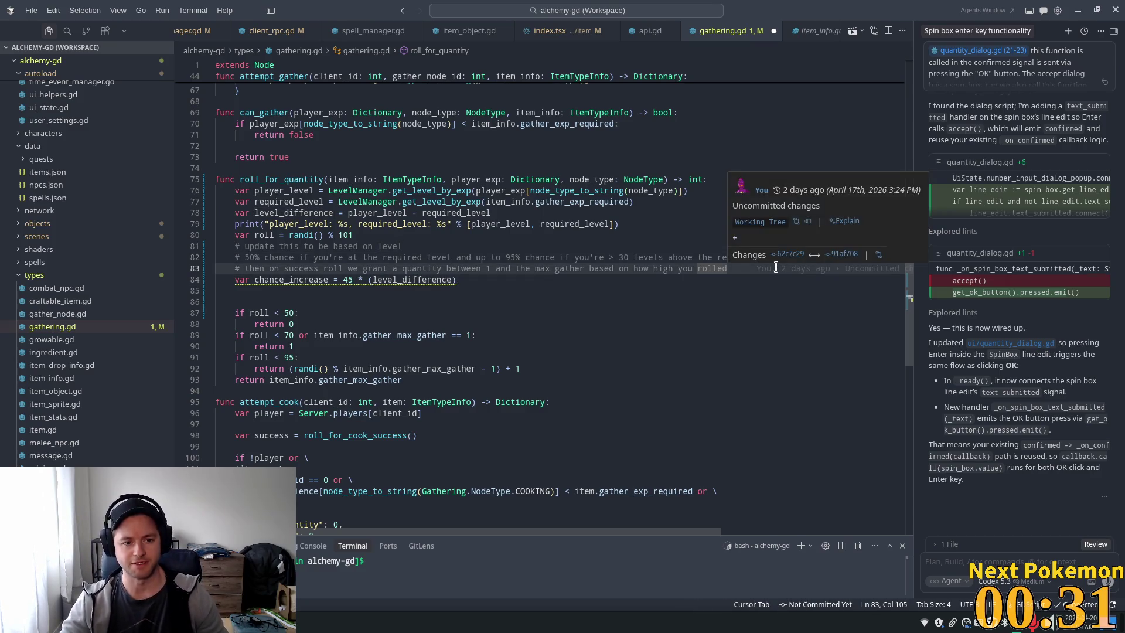
Declare var max_level_difference_benefit = 30 above the chance_increase line.
{"action": "key", "text": "ctrl+z"}
{"action": "type", "text": "var base_chance = 50"}
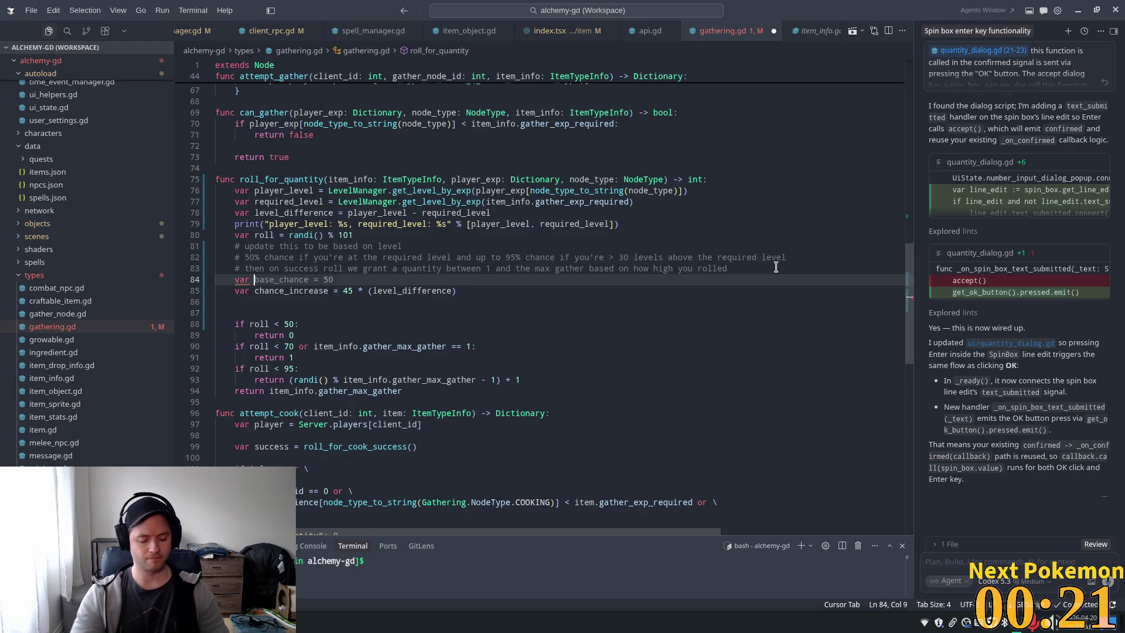
{"action": "key", "text": "shift+End"}
{"action": "type", "text": "max"}
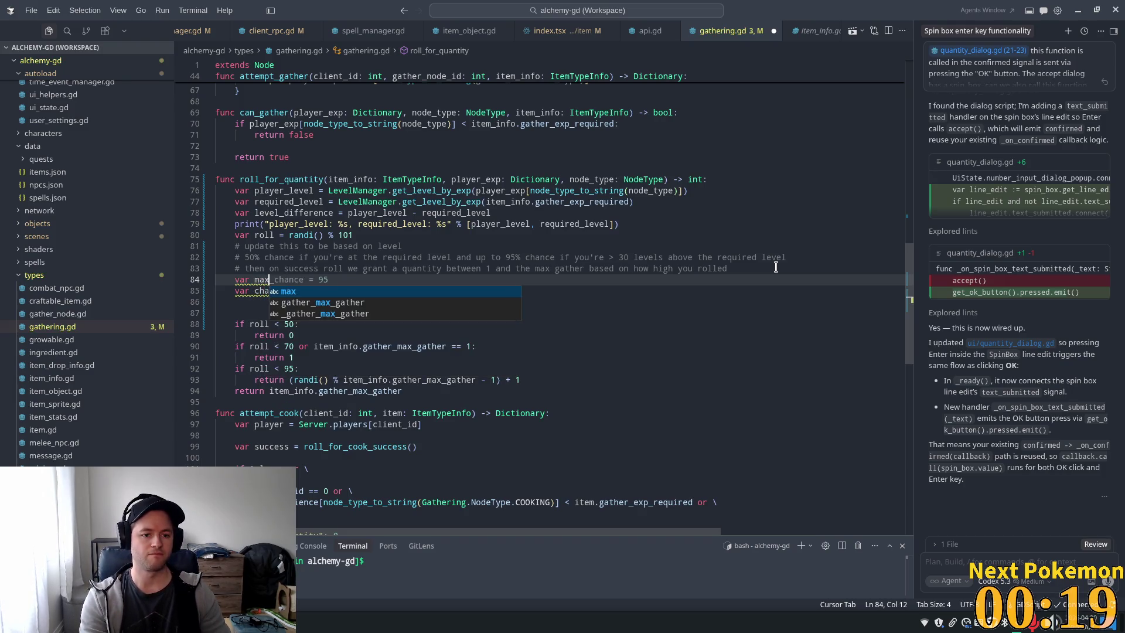
{"action": "type", "text": "_"}
{"action": "type", "text": "bene"}
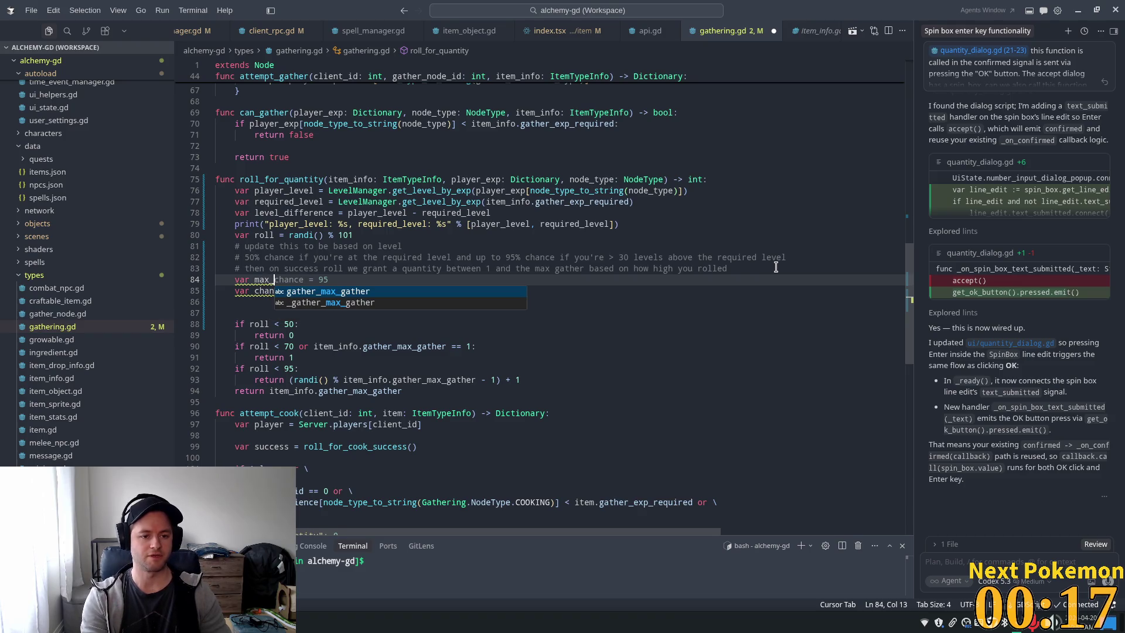
{"action": "key", "text": "BackSpace"}
{"action": "key", "text": "BackSpace"}
{"action": "key", "text": "BackSpace"}
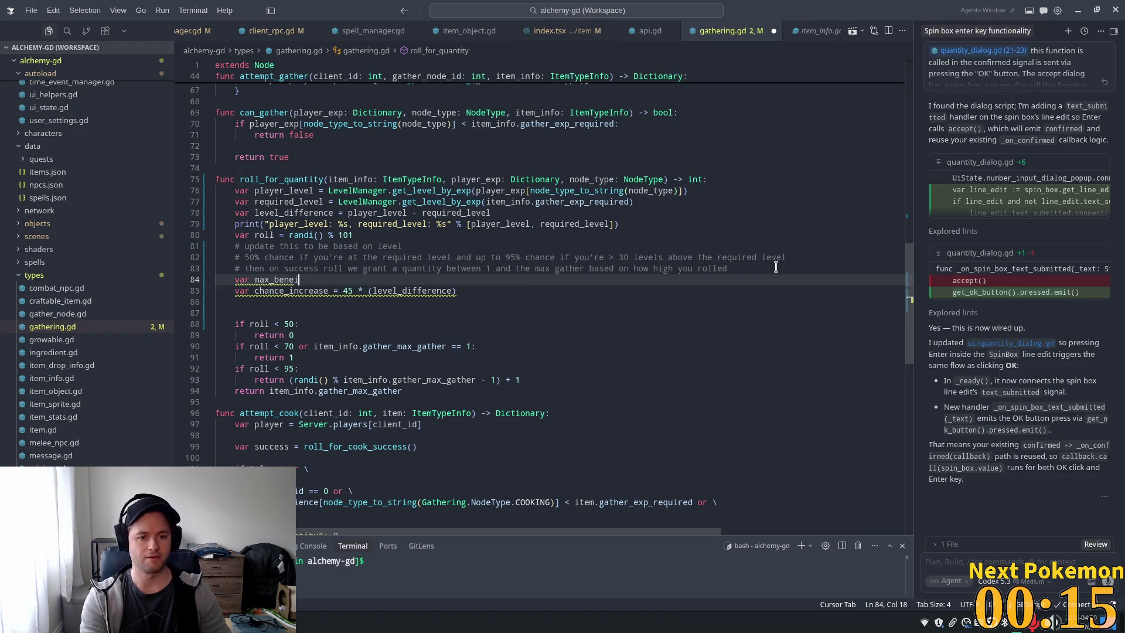
{"action": "key", "text": "BackSpace"}
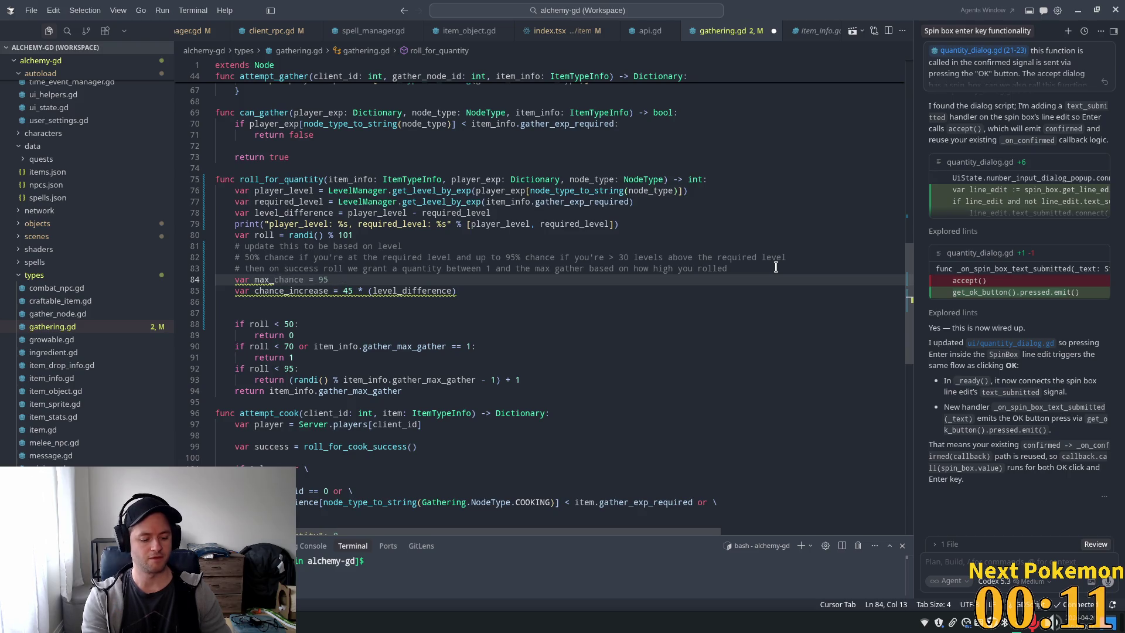
{"action": "type", "text": "level_differr"}
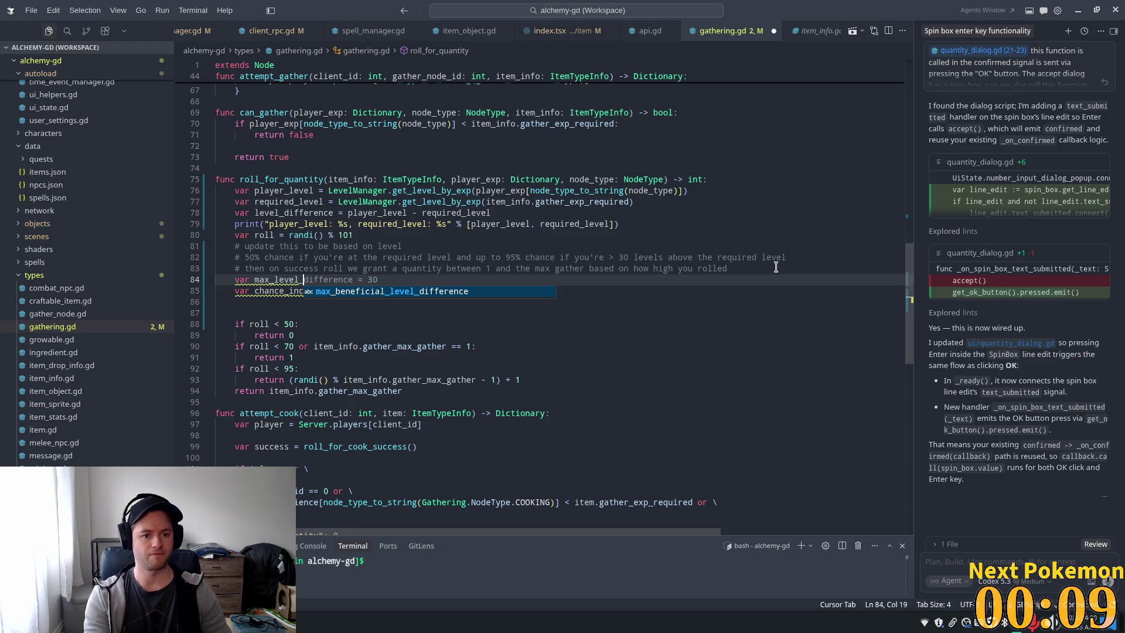
{"action": "key", "text": "BackSpace"}
{"action": "type", "text": "ence_benei"}
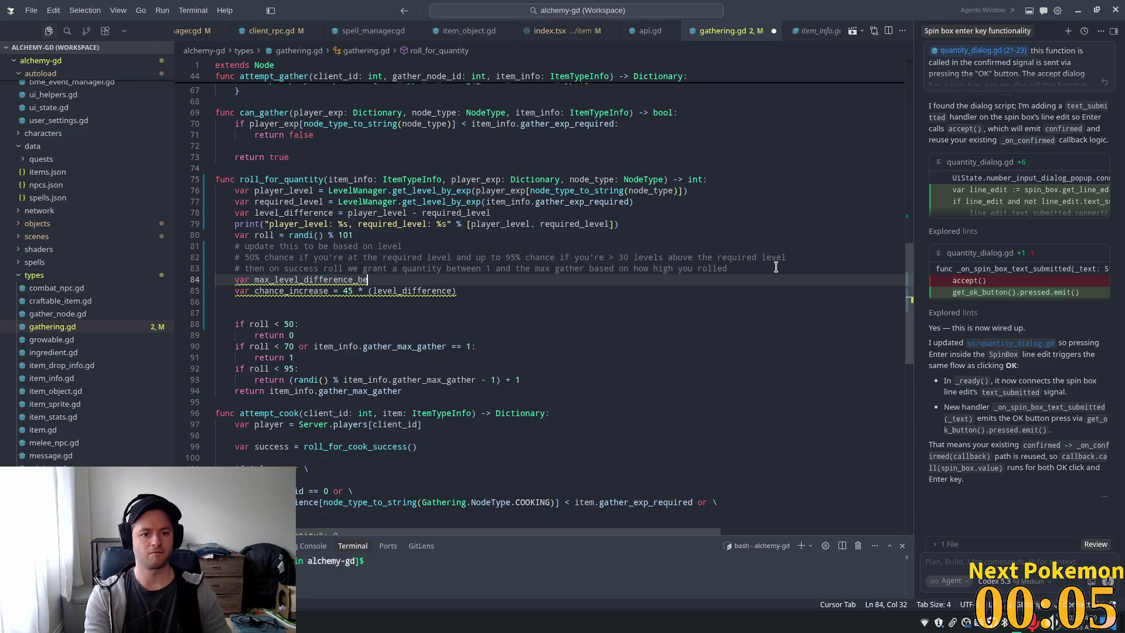
{"action": "key", "text": "BackSpace"}
{"action": "type", "text": "fit = 309"}
{"action": "key", "text": "BackSpace"}
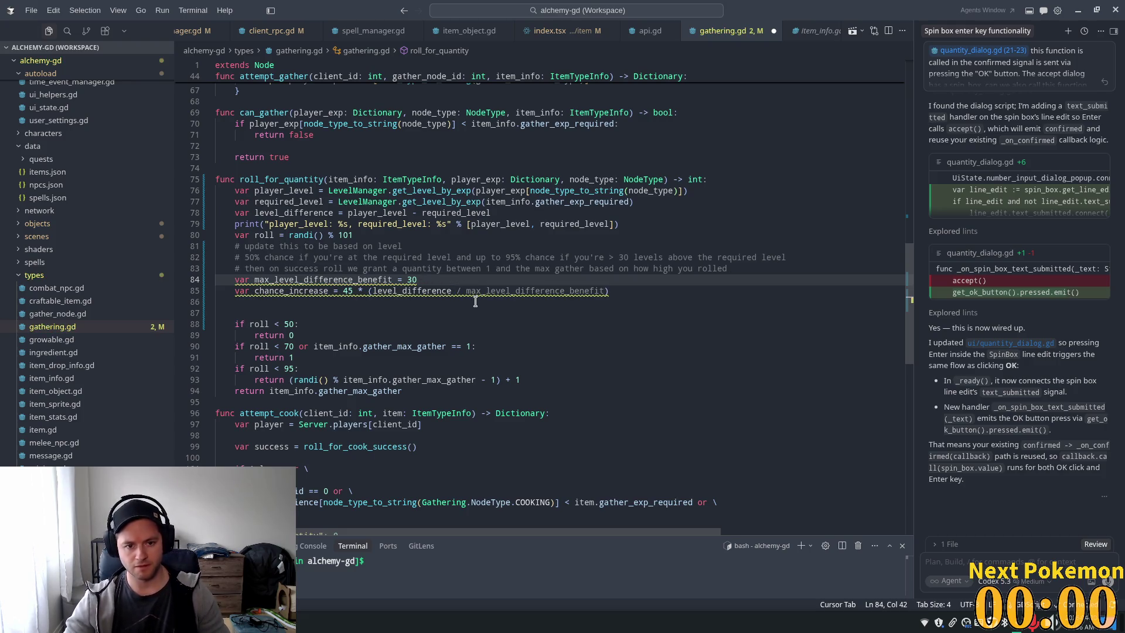
Append /max_level_difference_benefit after level_difference inside the chance_increase parentheses.
{"action": "left_click", "coordinate": [446, 291]}
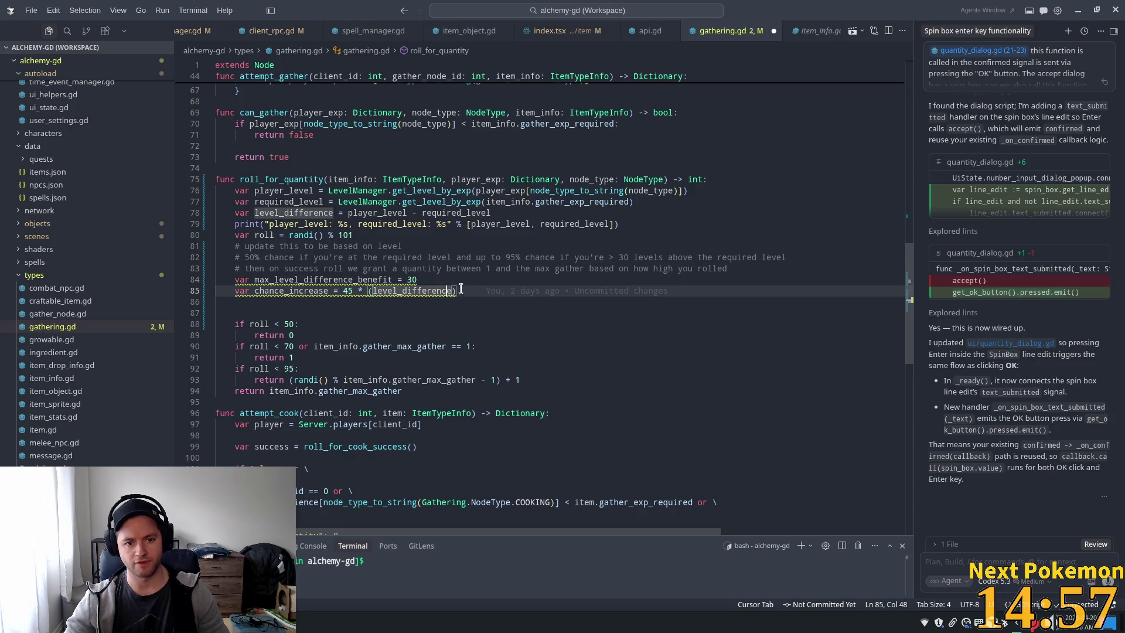
{"action": "key", "text": "Left"}
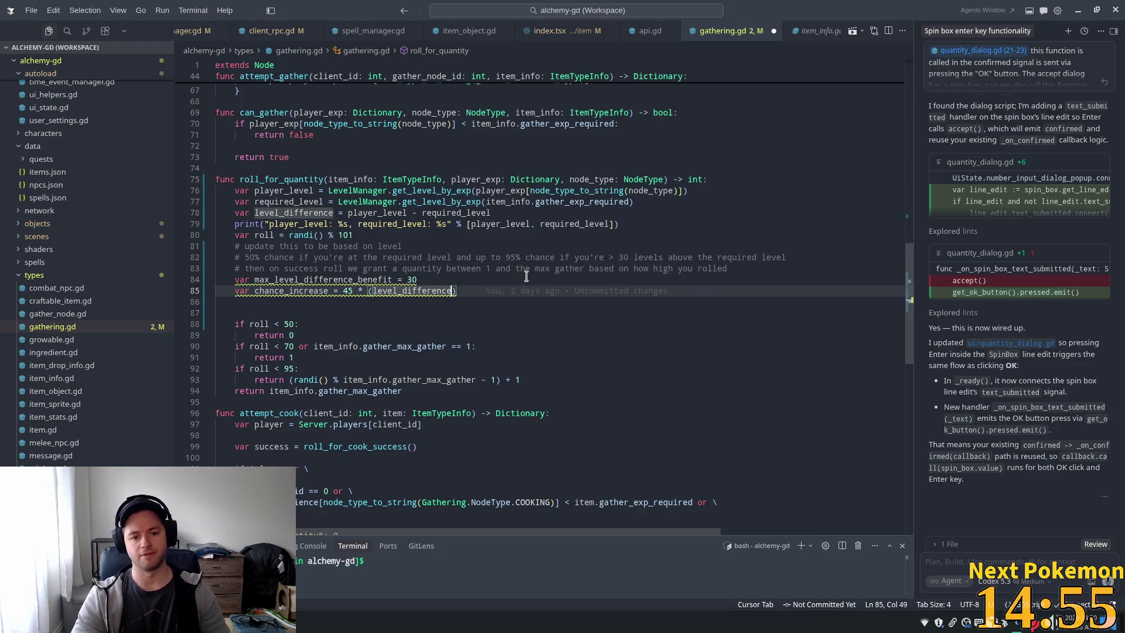
{"action": "type", "text": "/max_level_difference_benefit"}
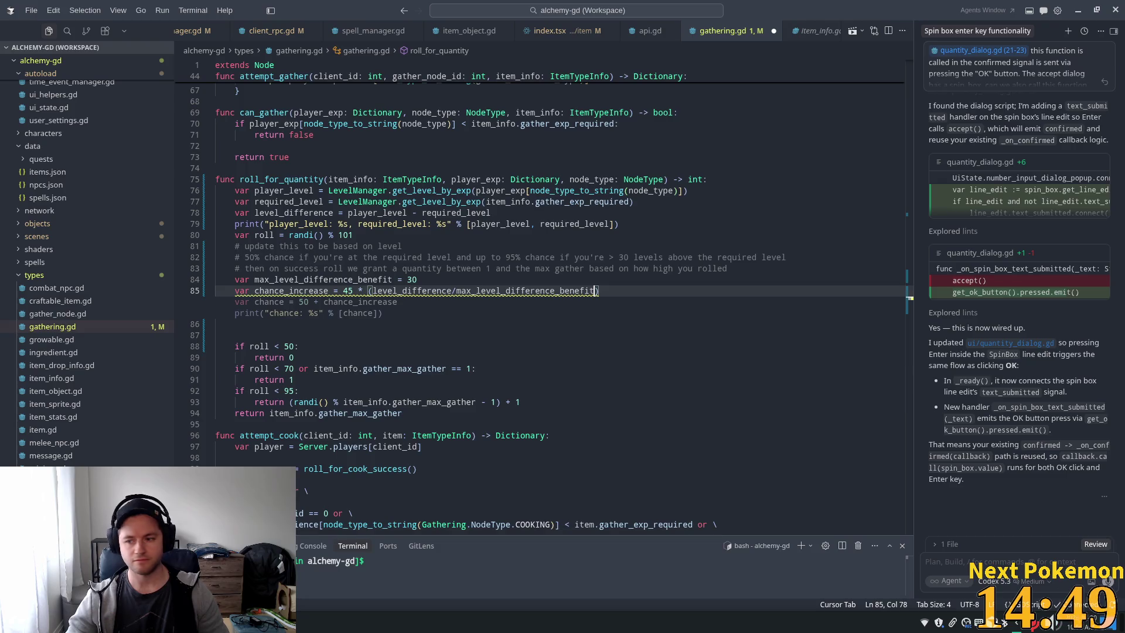
Accept Cursor's spacing fix for the division and dismiss the float() conversion suggestion.
{"action": "key", "text": "Escape"}
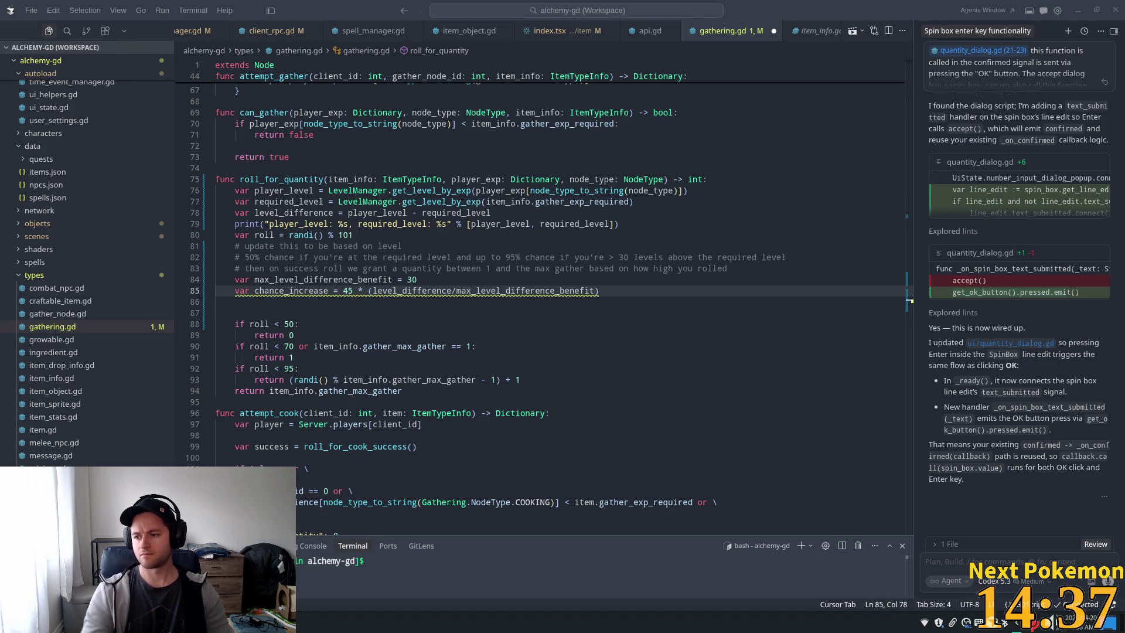
{"action": "key", "text": "Up"}
{"action": "key", "text": "Up"}
{"action": "key", "text": "Up"}
{"action": "left_click", "coordinate": [455, 291]}
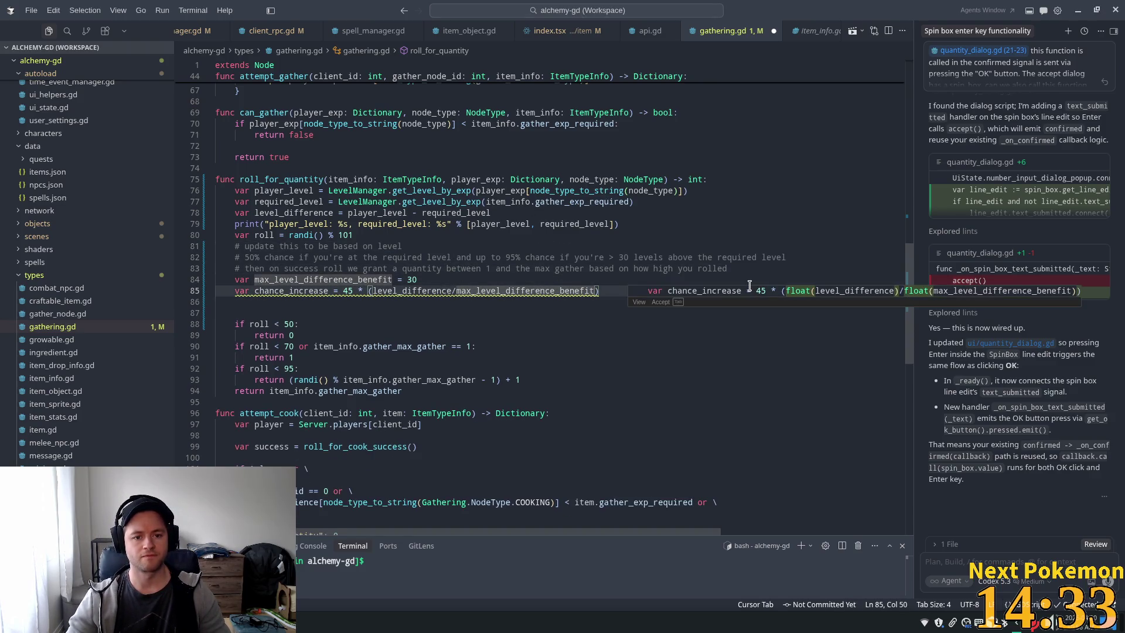
{"action": "key", "text": "Tab"}
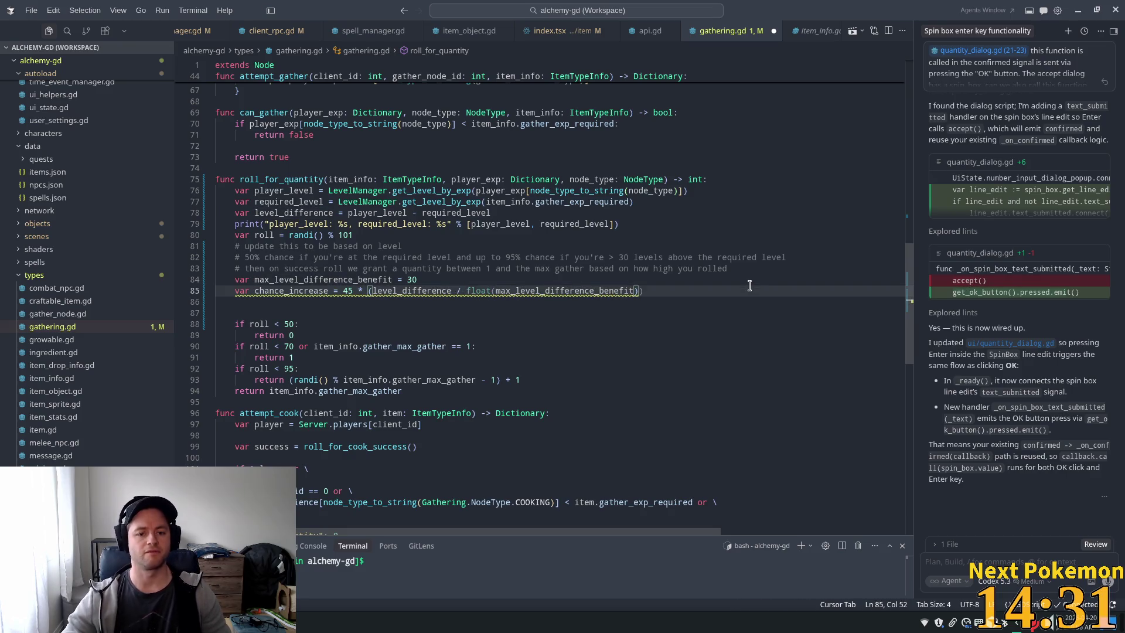
{"action": "left_click", "coordinate": [540, 257]}
{"action": "left_click", "coordinate": [509, 290]}
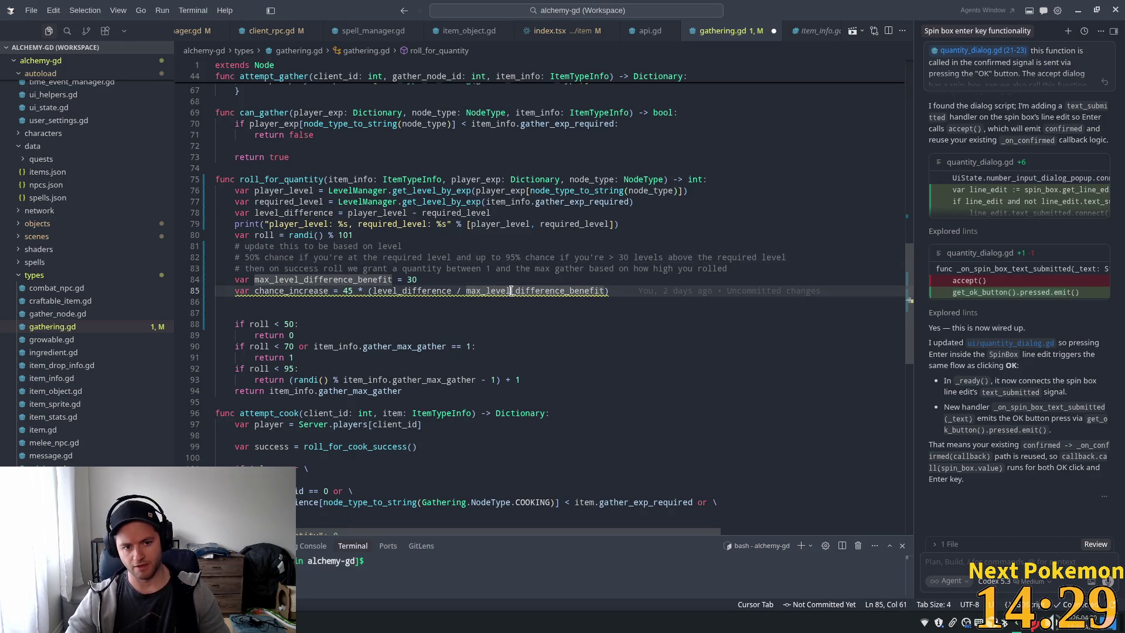
{"action": "double_click", "coordinate": [579, 293]}
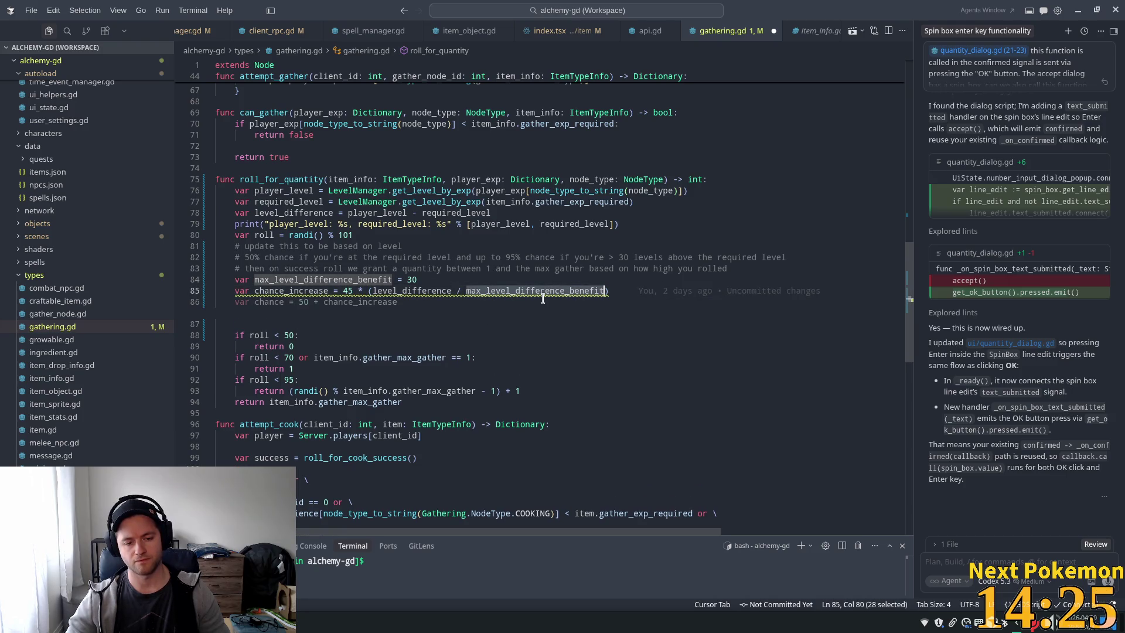
{"action": "left_click", "coordinate": [363, 281]}
{"action": "left_click", "coordinate": [467, 291]}
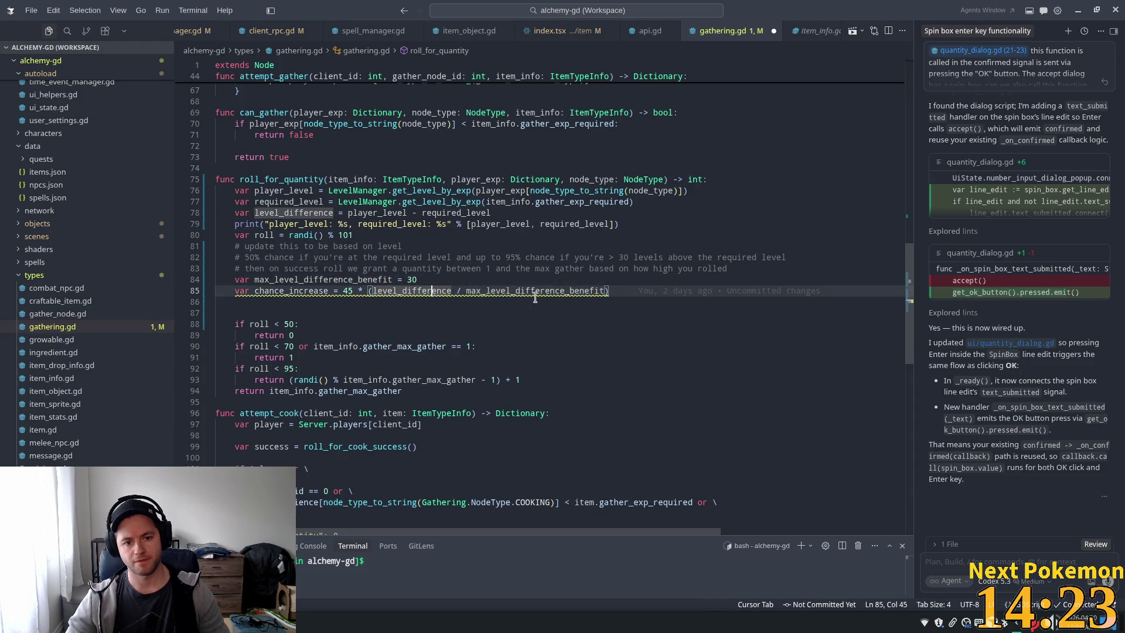